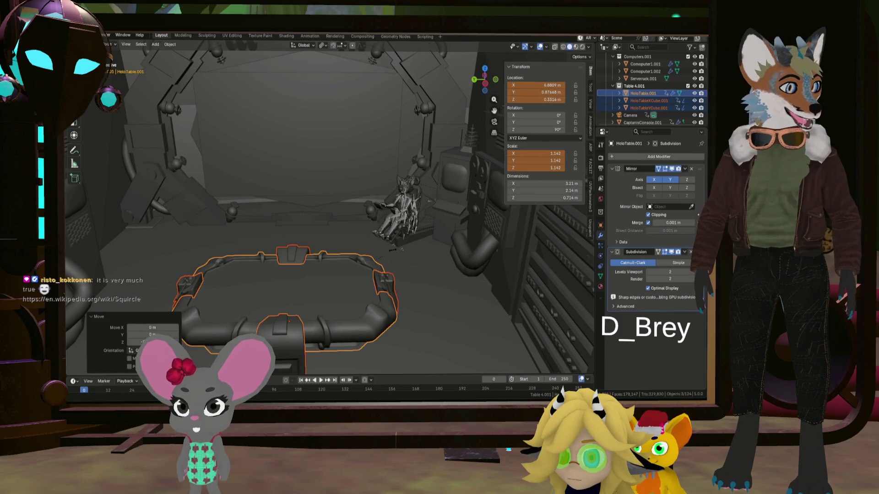
Select the large Circle object and orbit around the room interior toward the seated character
left_click(344, 180)
mouse_move(343, 180)
middle_mouse_down()
mouse_move(335, 248)
mouse_move(356, 240)
middle_mouse_up()
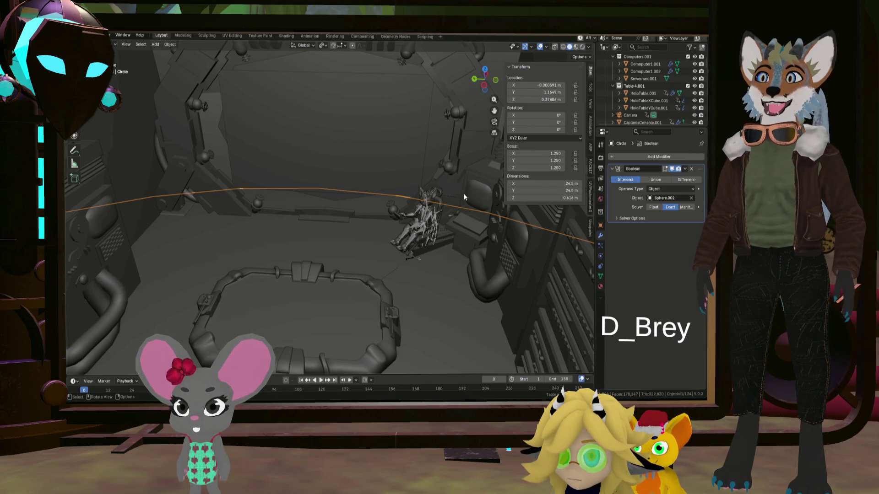
mouse_move(388, 205)
middle_mouse_down()
mouse_move(470, 217)
mouse_move(430, 201)
mouse_move(431, 265)
middle_mouse_up()
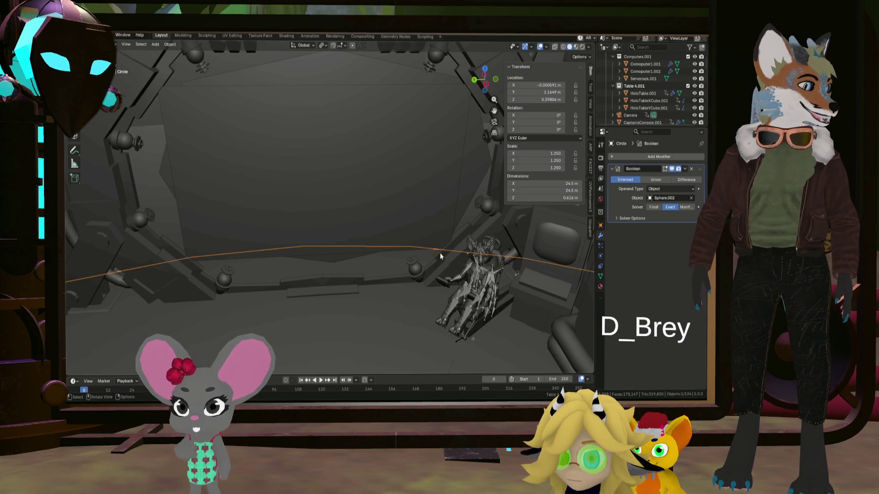
mouse_move(444, 254)
middle_mouse_down()
mouse_move(440, 245)
mouse_move(436, 253)
middle_mouse_up()
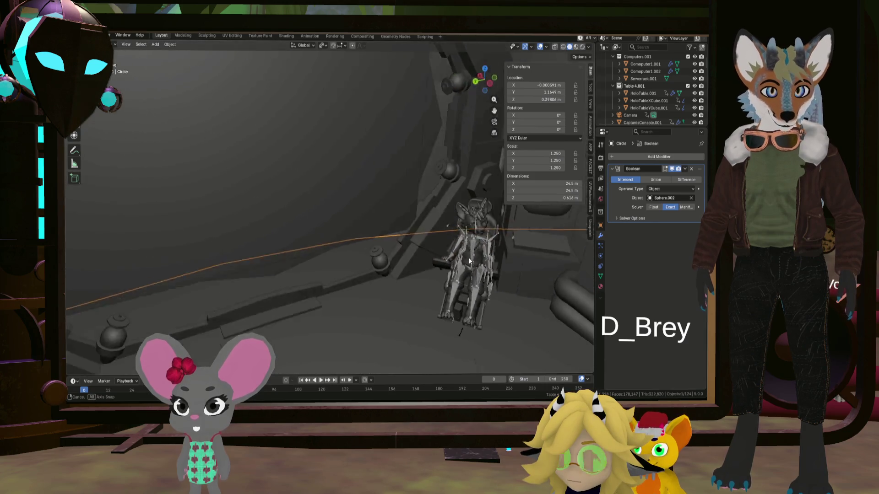
middle_click_drag(437, 254, 429, 247)
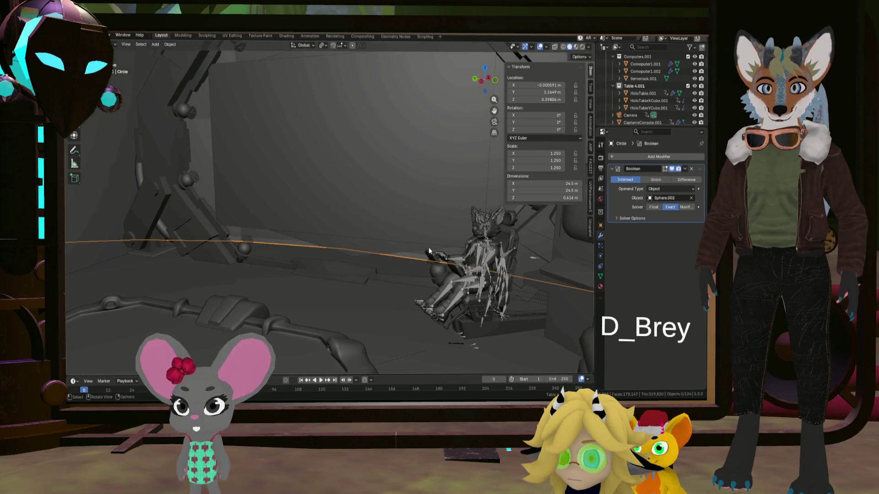
scroll(428, 247, "up", 4)
mouse_move(398, 282)
middle_mouse_down("shift")
mouse_move(392, 278)
mouse_move(469, 320)
mouse_move(348, 263)
mouse_move(438, 220)
mouse_move(459, 159)
mouse_move(420, 177)
mouse_move(379, 231)
middle_mouse_up("shift")
scroll(392, 278, "down", 5)
scroll(438, 217, "down", 4)
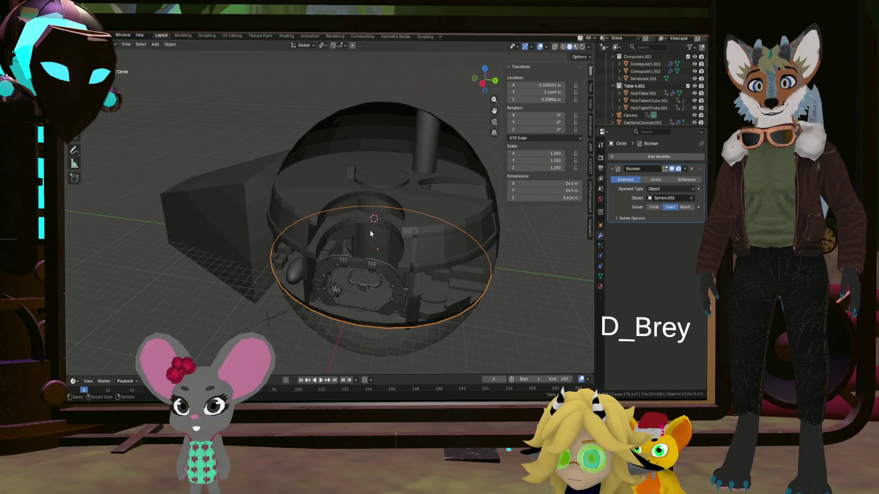
Edit the central cylinder's mesh, select all connected parts and recalculate their normals (Shift+N)
left_click(370, 232)
scroll(370, 232, "up", 5)
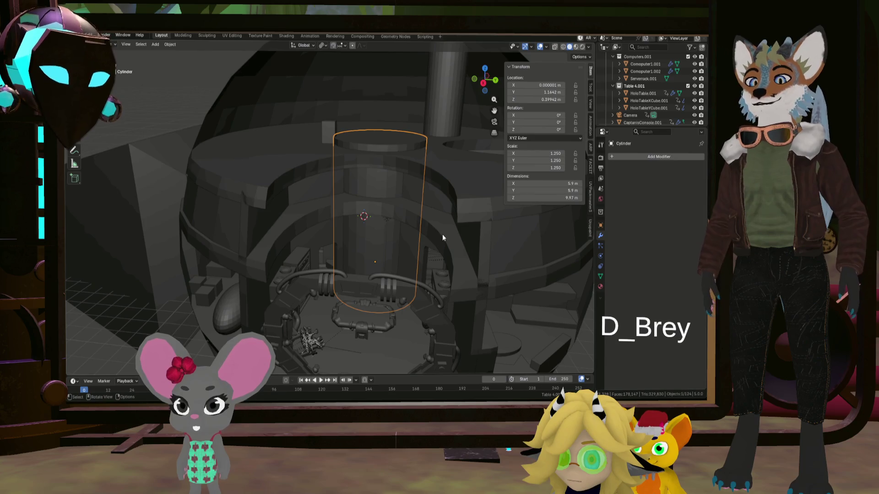
key("Tab")
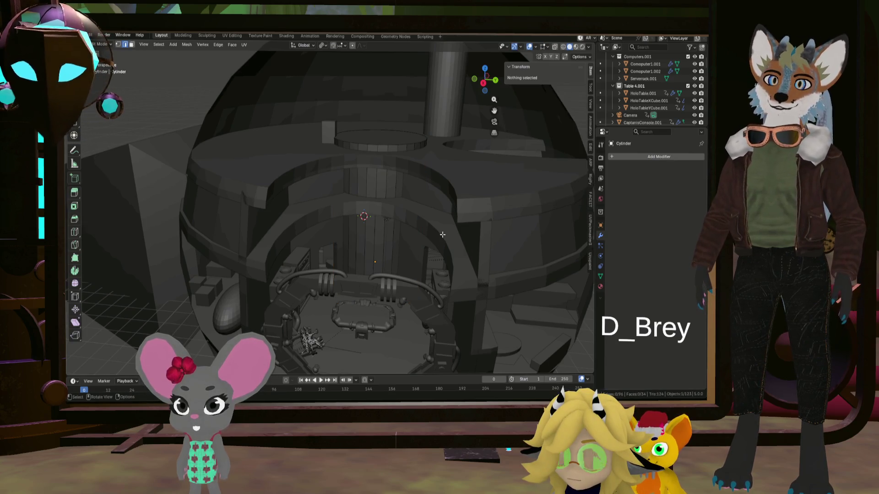
key("l")
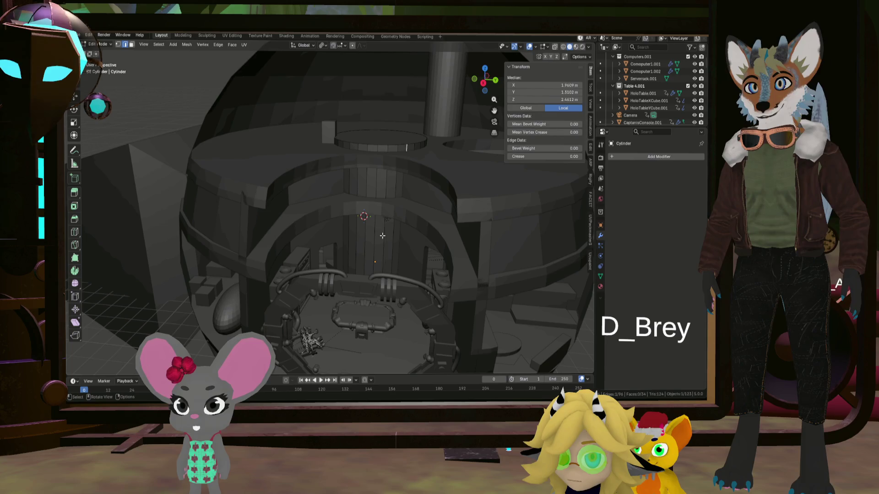
key("l")
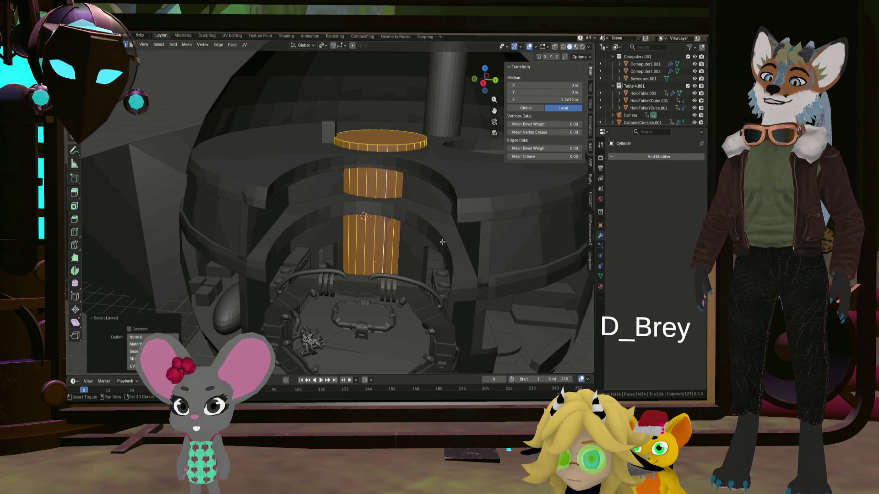
key("shift+n")
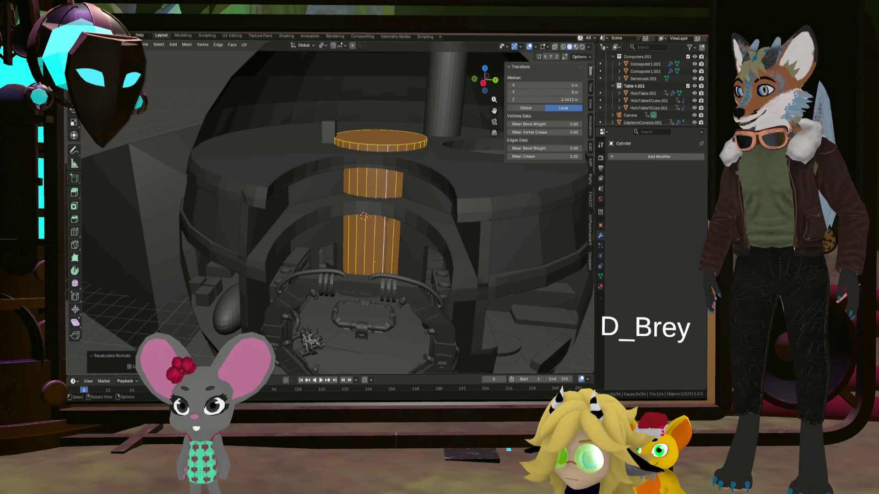
Fly the view through the room past the sphere and steps, then select the edge loop around the platform
left_click(385, 280)
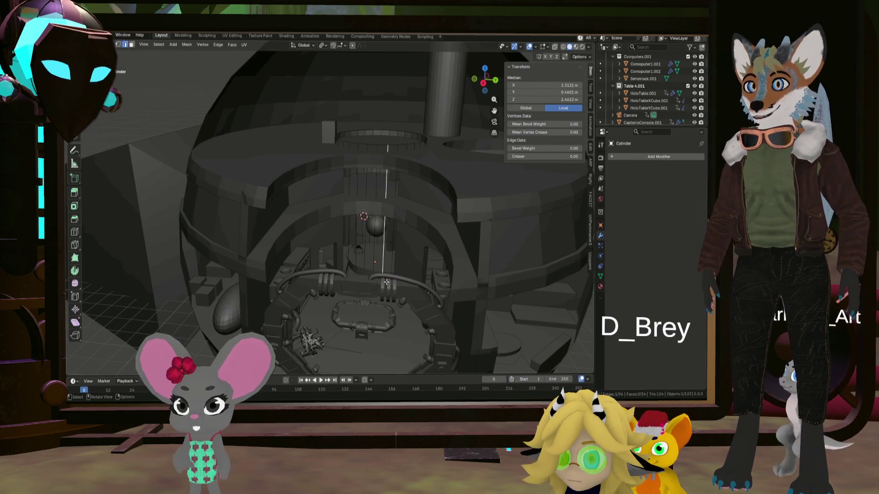
middle_click_drag(386, 280, 411, 193)
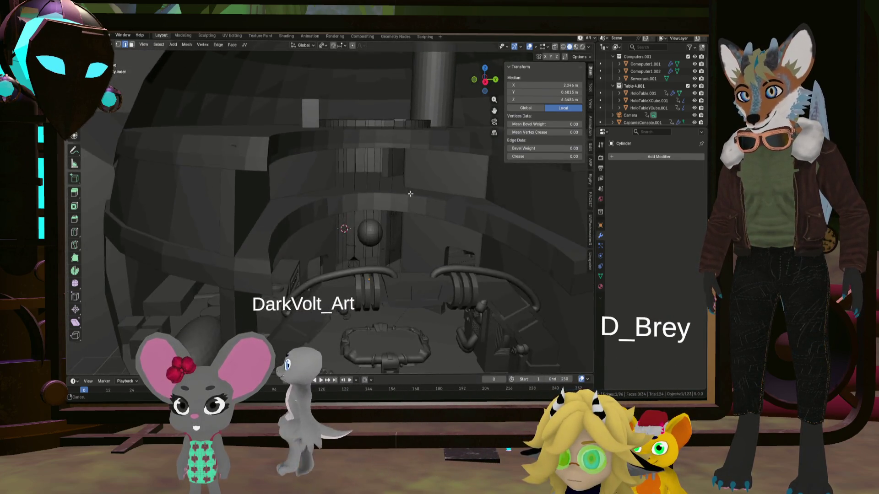
mouse_move(411, 192)
middle_mouse_down()
mouse_move(394, 275)
mouse_move(326, 262)
middle_mouse_up()
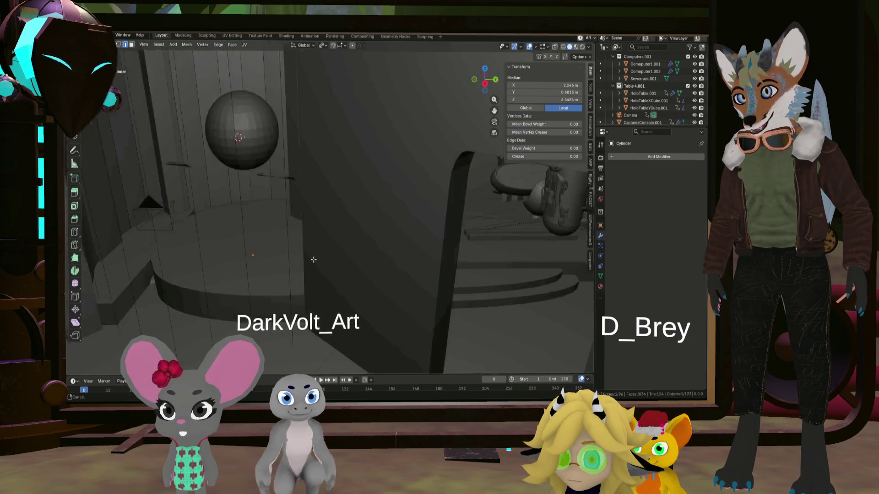
middle_click_drag(326, 262, 317, 245)
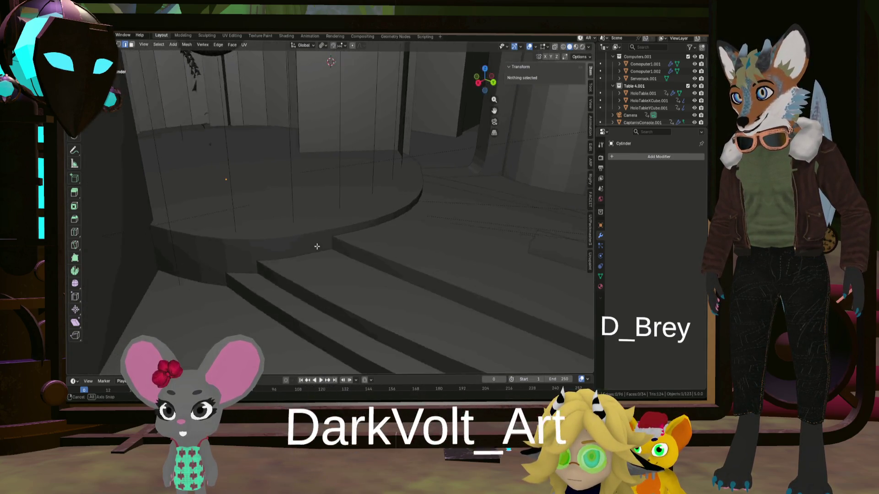
mouse_move(317, 246)
middle_mouse_down()
mouse_move(308, 230)
mouse_move(433, 225)
middle_mouse_up()
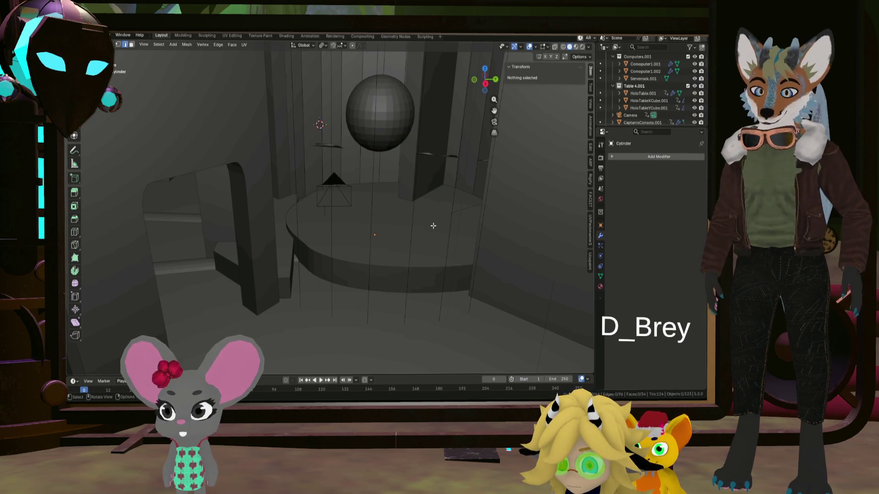
middle_click_drag(433, 226, 435, 218)
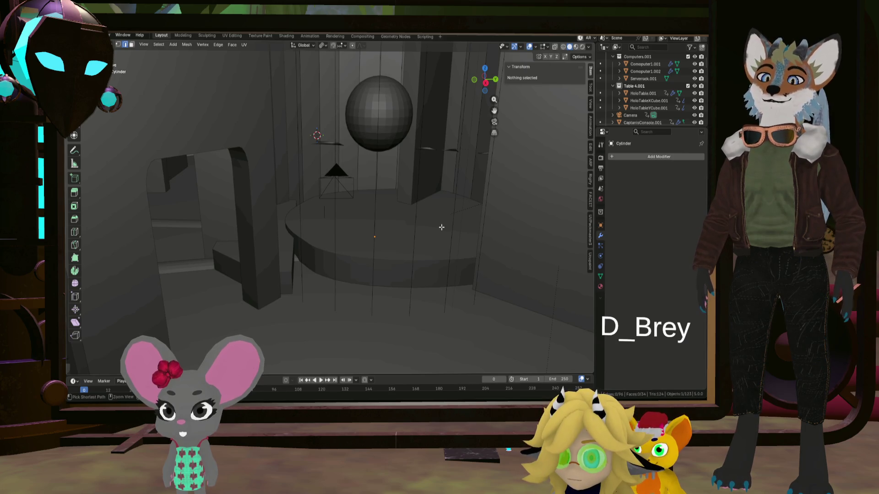
left_click(448, 218, "alt")
Slide the platform edge loop into place, then inspect wall edges and faces in edge and face modes
key("g")
key("g")
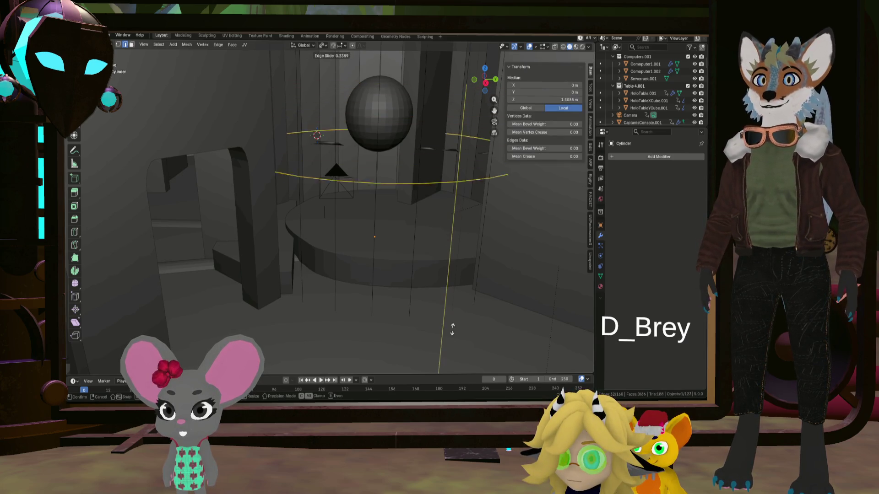
left_click(446, 125)
key("3")
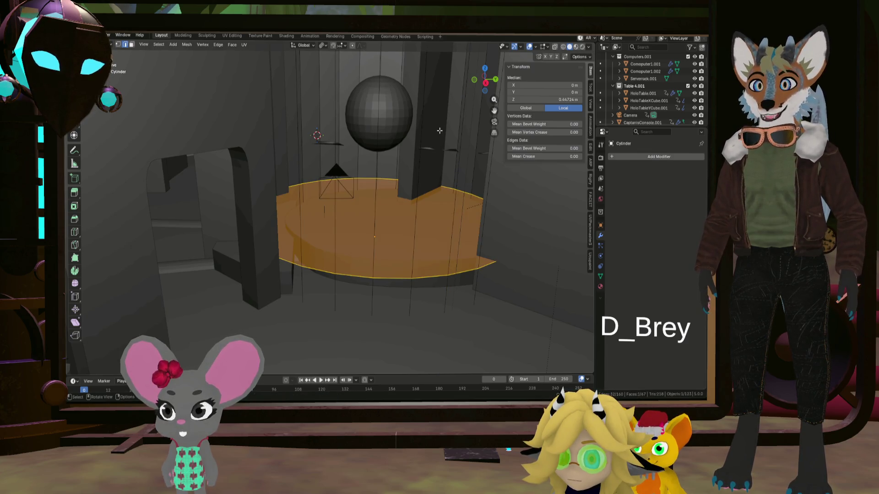
key("2")
left_click(446, 130)
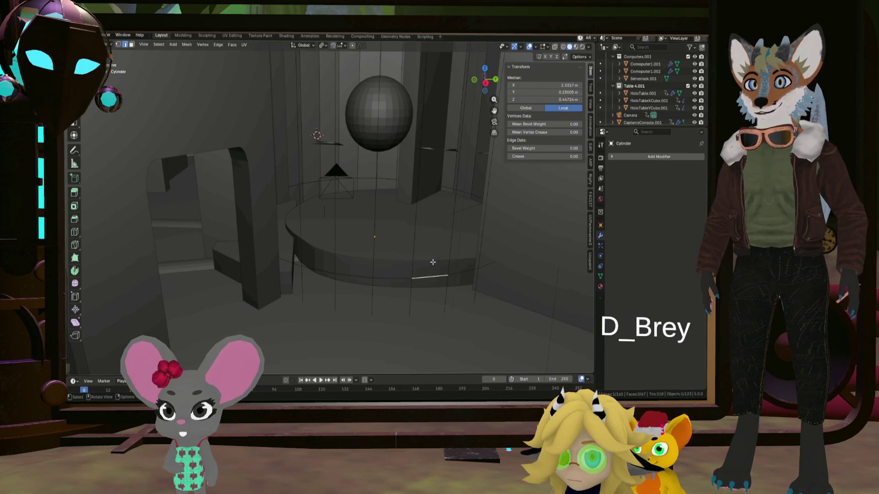
left_click(131, 44)
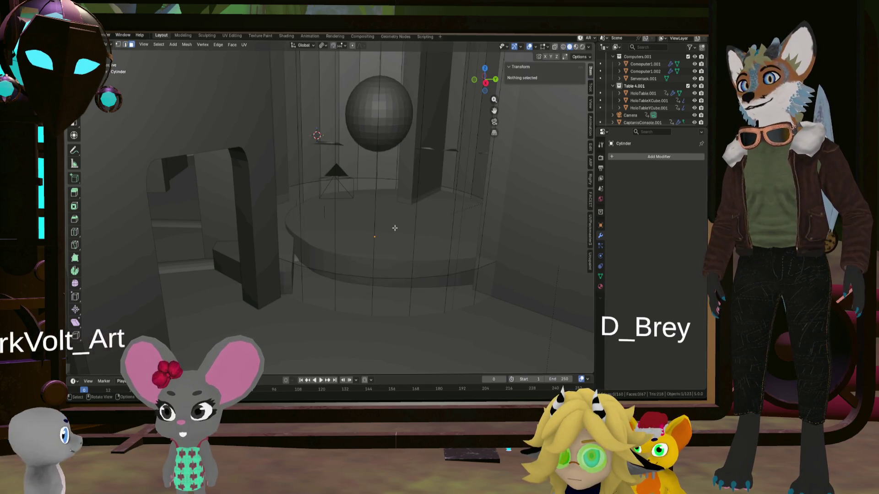
left_click(402, 227)
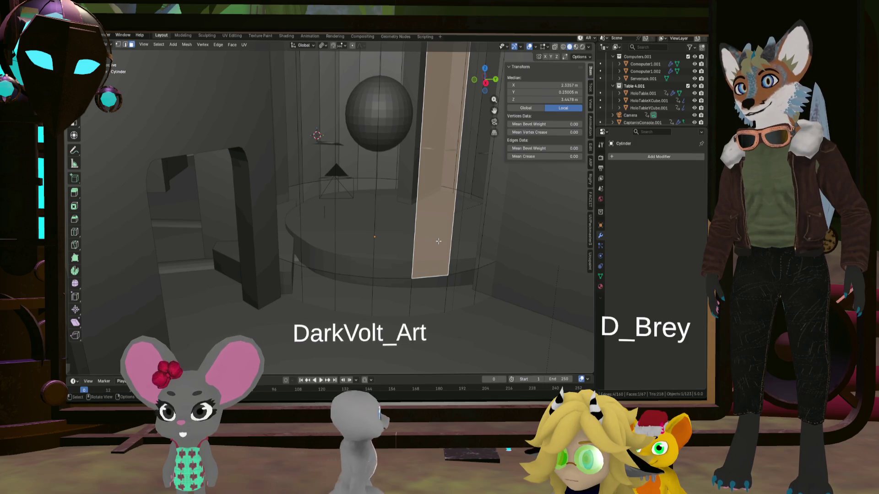
Check the wall faces close up, select the whole cylinder mesh, leave Edit Mode and select the small sphere
middle_click_drag(435, 243, 357, 227)
scroll(275, 220, "up", 5)
left_click(204, 209)
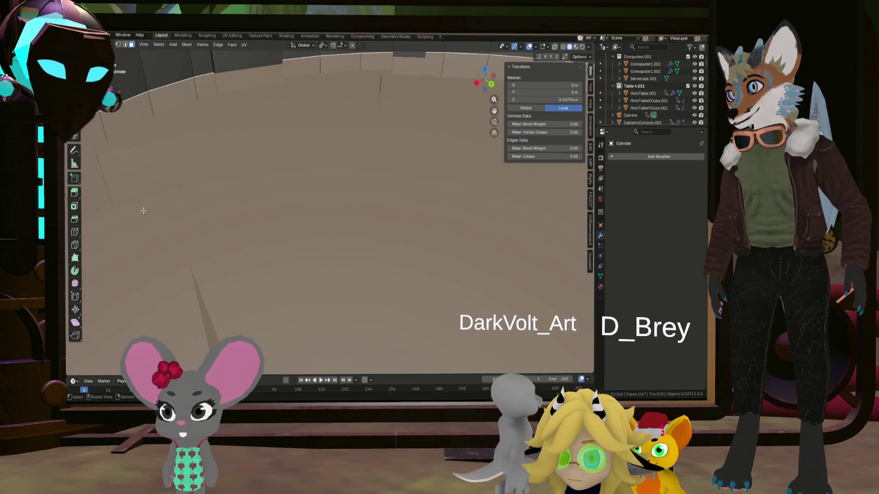
middle_click_drag(204, 209, 362, 169)
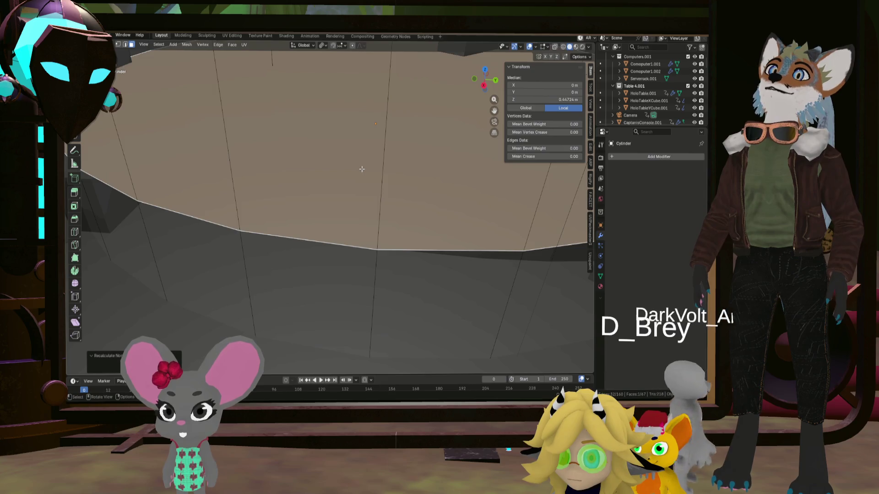
scroll(362, 170, "down", 5)
left_click(384, 158)
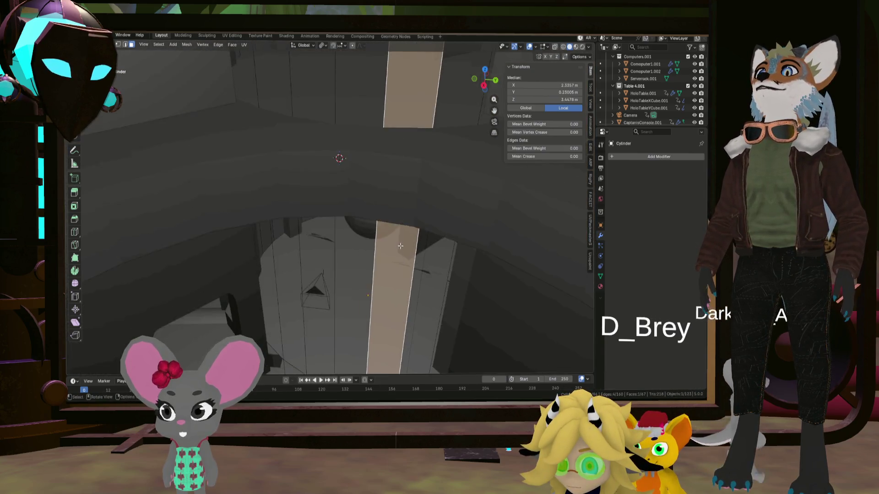
middle_click_drag(405, 105, 410, 227)
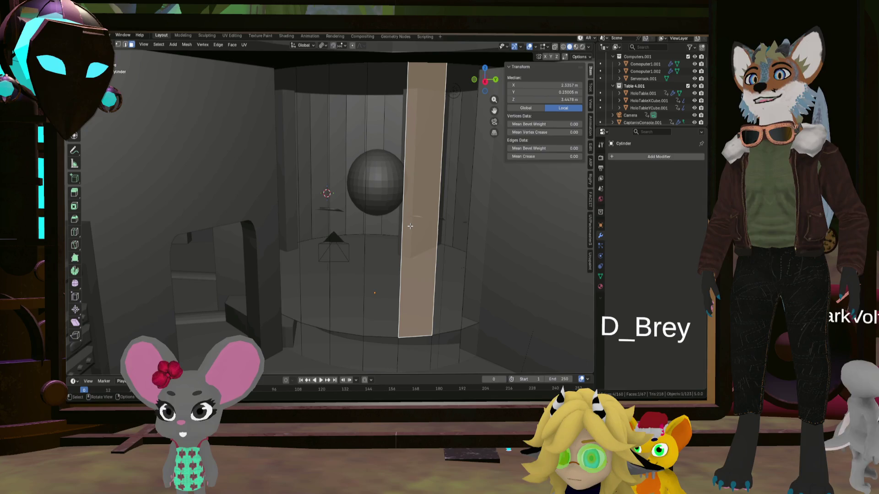
key("l")
mouse_move(387, 198)
middle_mouse_down()
mouse_move(391, 217)
mouse_move(401, 192)
middle_mouse_up()
key("Tab")
scroll(383, 207, "up", 2)
left_click(384, 180)
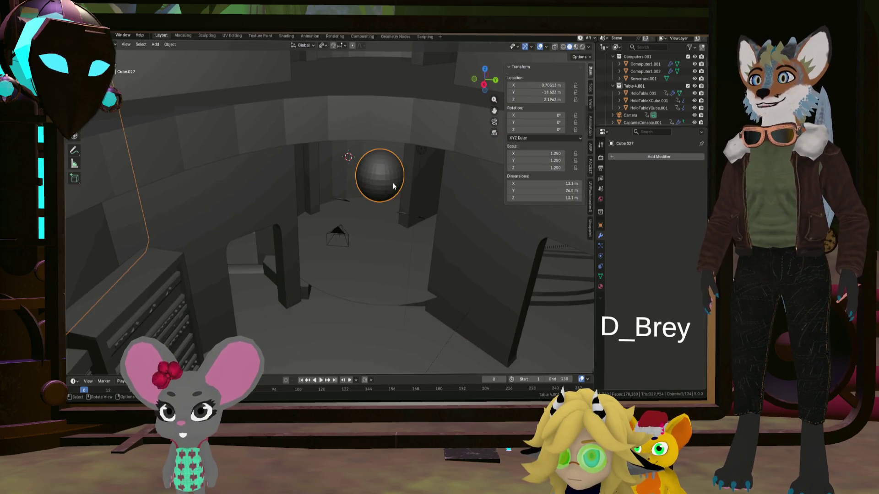
scroll(393, 183, "down", 4)
scroll(386, 193, "down", 4)
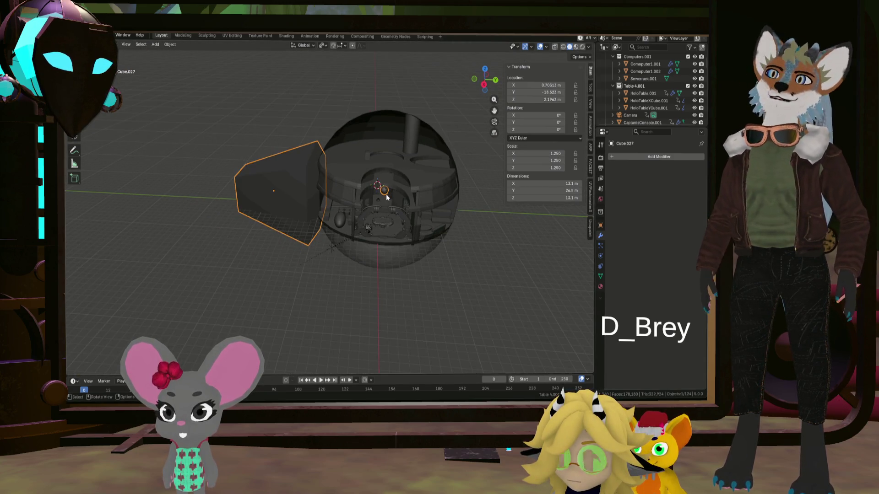
Frame the room frontally, cancel an accidental rotation, and start editing the block's mesh
middle_click_drag(385, 199, 388, 198)
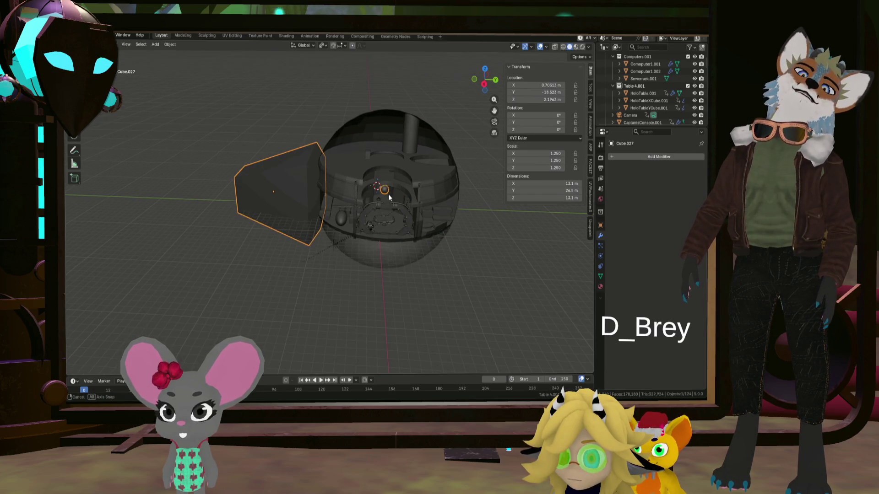
scroll(388, 194, "up", 4)
scroll(386, 190, "up", 2)
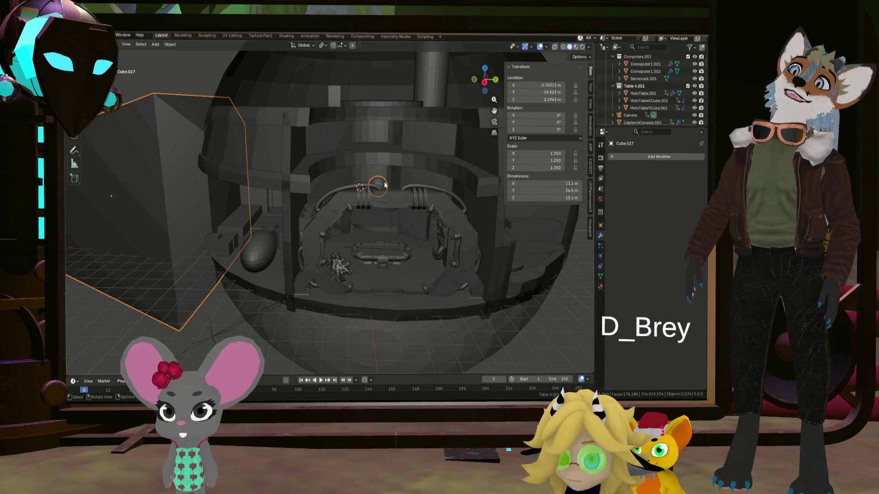
mouse_move(364, 195)
middle_mouse_down()
mouse_move(357, 165)
mouse_move(436, 267)
mouse_move(427, 318)
mouse_move(383, 320)
mouse_move(412, 288)
mouse_move(397, 247)
mouse_move(378, 251)
mouse_move(414, 254)
mouse_move(394, 250)
mouse_move(384, 312)
mouse_move(295, 262)
mouse_move(317, 279)
mouse_move(412, 296)
middle_mouse_up()
scroll(393, 217, "down", 3)
scroll(394, 225, "down", 3)
key("r")
key("Escape")
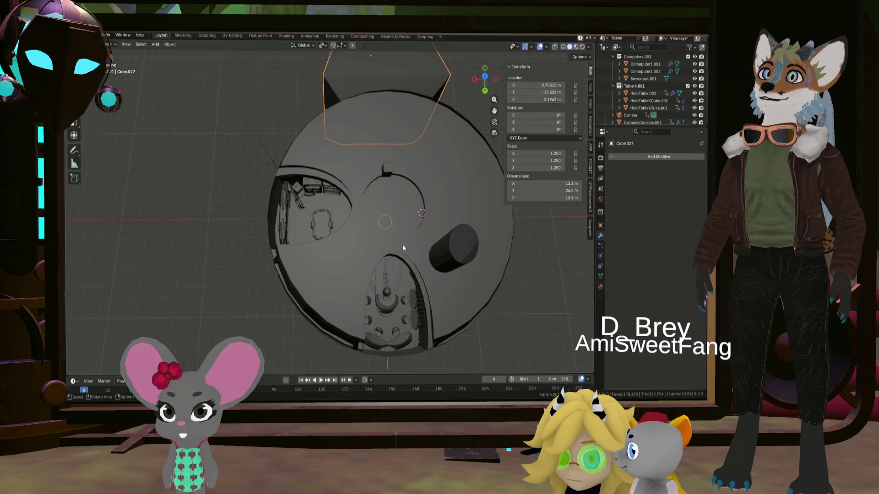
middle_click_drag(403, 243, 437, 231)
key("Tab")
scroll(440, 220, "up", 4)
scroll(447, 206, "up", 4)
scroll(455, 197, "up", 3)
scroll(455, 197, "down", 4)
scroll(440, 179, "down", 4)
Select the whole connected geometry of the small hanging sphere
middle_click_drag(439, 171, 423, 299, "shift")
left_click(420, 294)
key("l")
Delete the sphere's vertices from the mesh and orbit to see the dome from outside
key("Escape")
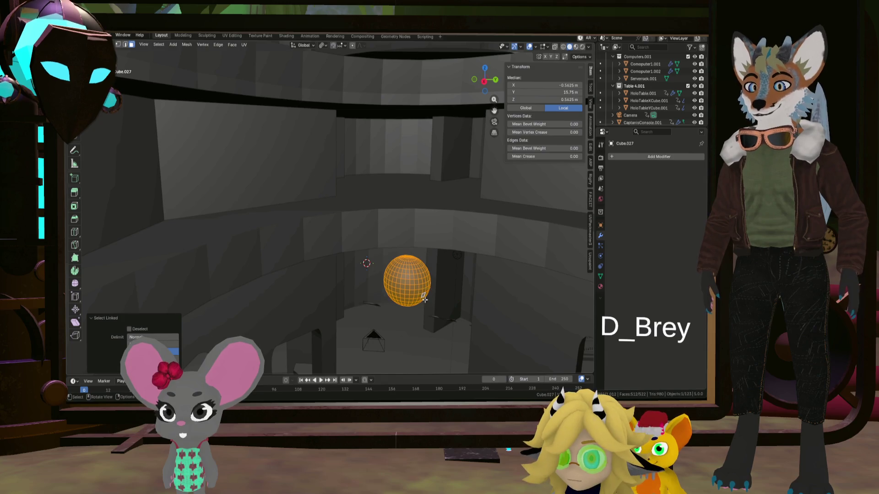
key("x")
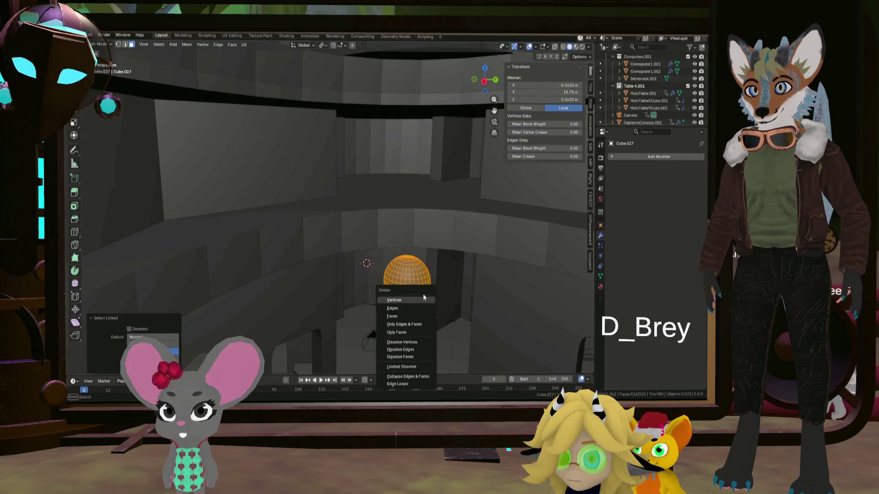
left_click(423, 298)
scroll(423, 297, "down", 5)
middle_click_drag(423, 297, 429, 316)
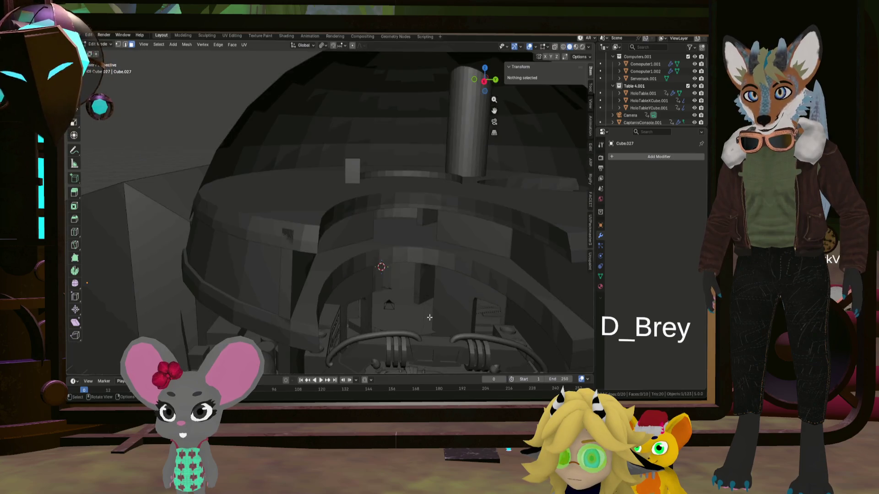
scroll(462, 234, "down", 6)
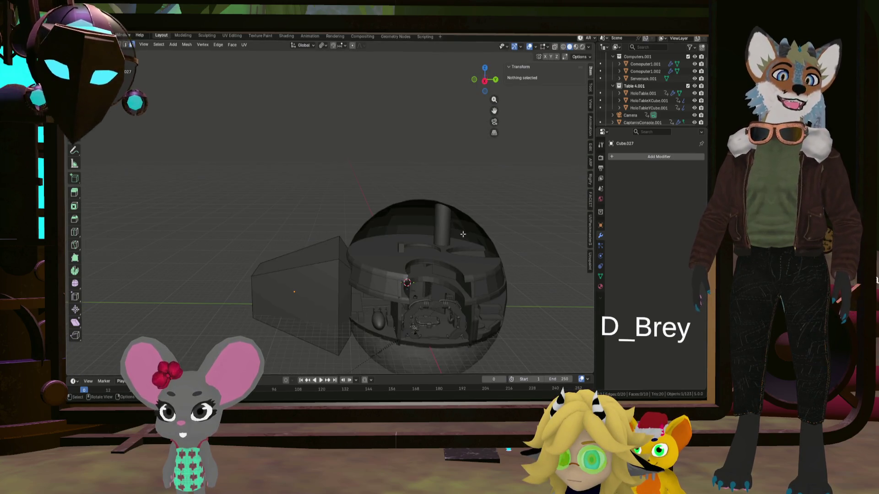
scroll(441, 251, "up", 2)
scroll(441, 246, "up", 3)
Make the tall central cylinder the active object instead of the ring
middle_click_drag(433, 257, 441, 241)
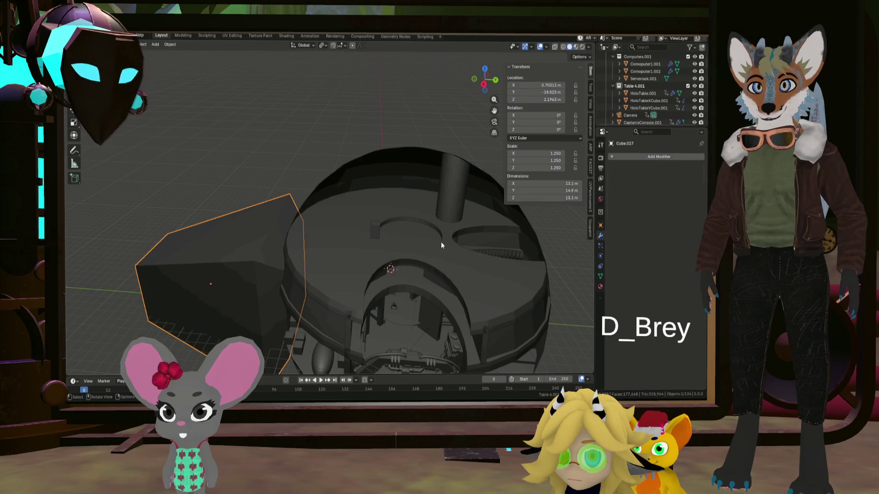
left_click(424, 294)
left_click(411, 312)
middle_click_drag(416, 317, 421, 298)
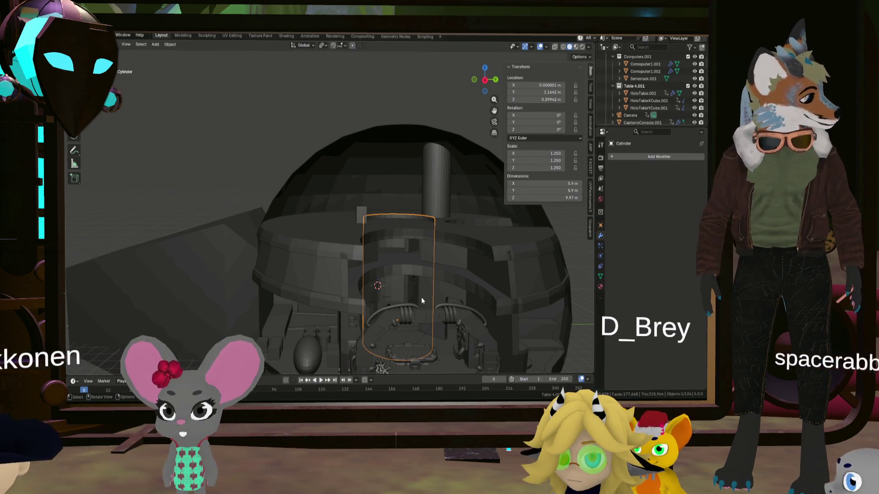
scroll(428, 312, "up", 2)
scroll(420, 322, "up", 2)
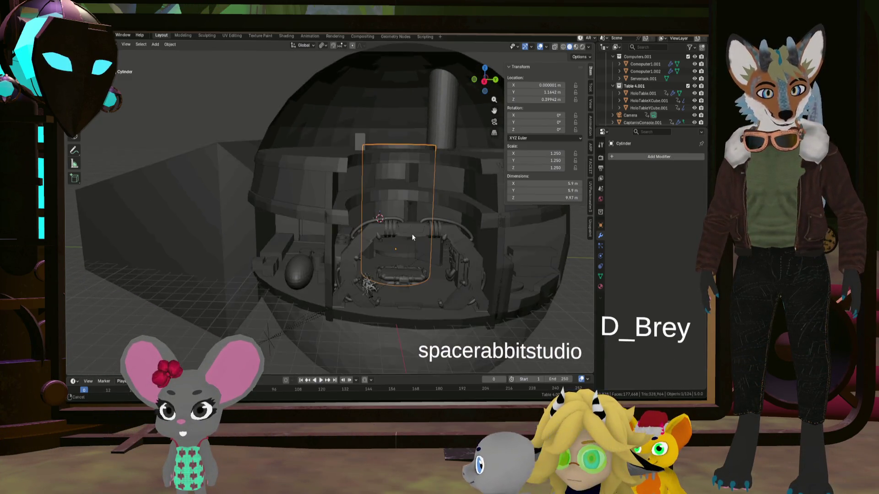
scroll(398, 226, "up", 2)
scroll(396, 238, "up", 2)
scroll(396, 238, "down", 2)
scroll(397, 245, "down", 2)
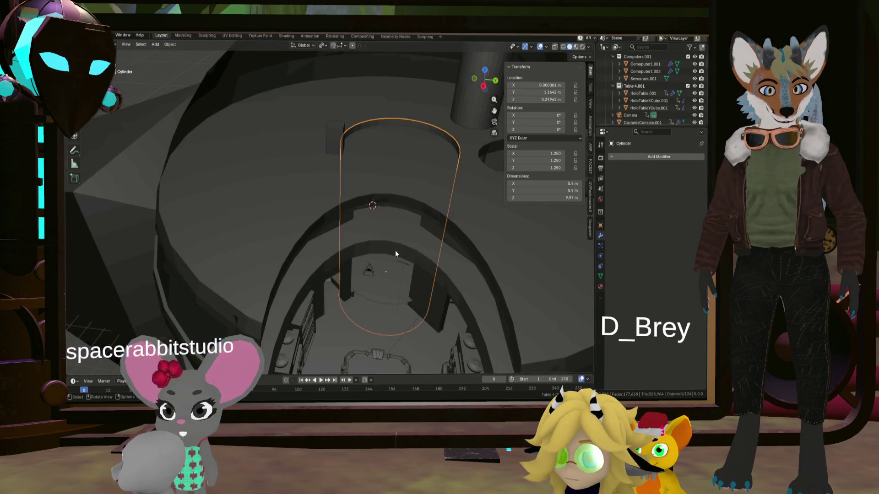
scroll(395, 250, "down", 2)
scroll(398, 239, "down", 2)
Delete the stray hair strands object and return to viewing the whole dome scene
mouse_move(402, 226)
middle_mouse_down()
mouse_move(399, 276)
mouse_move(415, 306)
mouse_move(392, 279)
mouse_move(407, 274)
mouse_move(425, 292)
mouse_move(433, 286)
mouse_move(337, 259)
mouse_move(373, 264)
mouse_move(461, 194)
mouse_move(390, 192)
mouse_move(332, 173)
mouse_move(463, 197)
mouse_move(422, 194)
mouse_move(379, 213)
mouse_move(362, 193)
middle_mouse_up()
left_click(462, 193)
key("KP_Divide")
key("x")
left_click(361, 192)
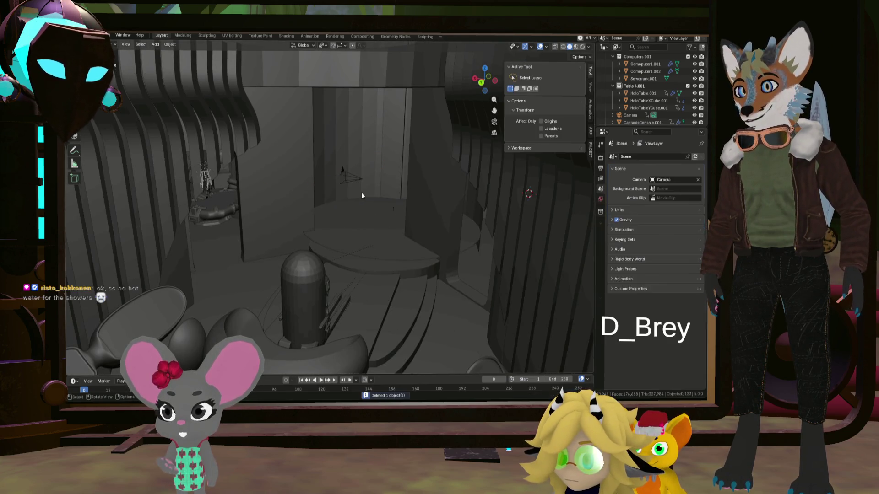
scroll(338, 195, "up", 3)
scroll(341, 202, "down", 5)
mouse_move(335, 209)
middle_mouse_down()
mouse_move(376, 205)
mouse_move(278, 252)
mouse_move(309, 254)
mouse_move(333, 194)
mouse_move(315, 177)
mouse_move(291, 185)
middle_mouse_up()
scroll(376, 206, "up", 3)
scroll(317, 226, "down", 3)
scroll(333, 193, "up", 3)
Duplicate the tall cylinder in place as Cylinder.006 and hide everything else (Shift+H)
left_click(291, 186)
scroll(290, 186, "down", 3)
scroll(291, 186, "down", 2)
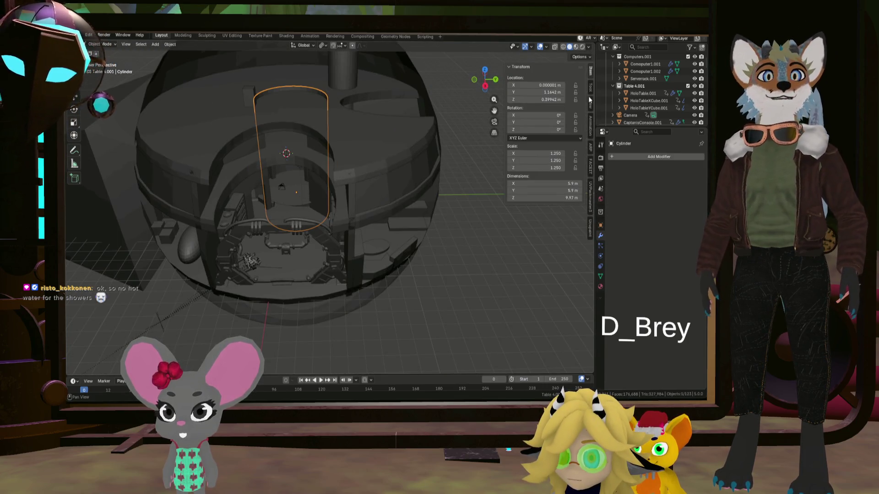
scroll(651, 101, "down", 5)
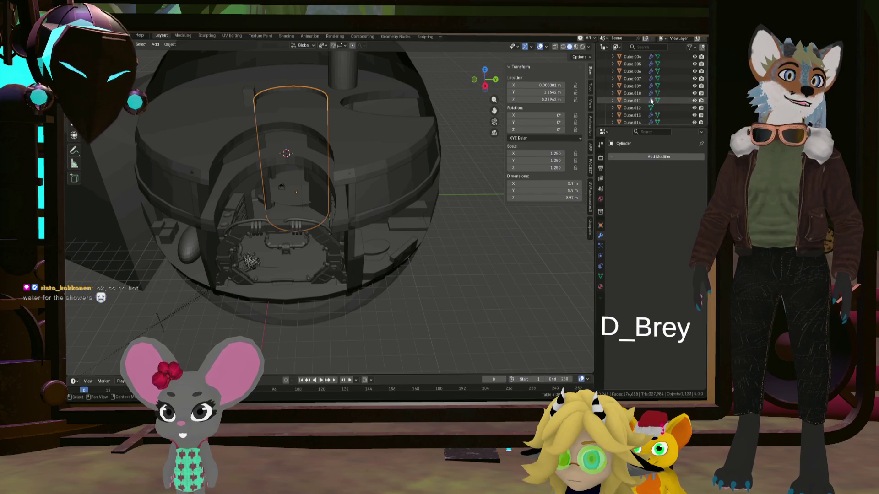
scroll(654, 101, "up", 5)
scroll(639, 75, "up", 5)
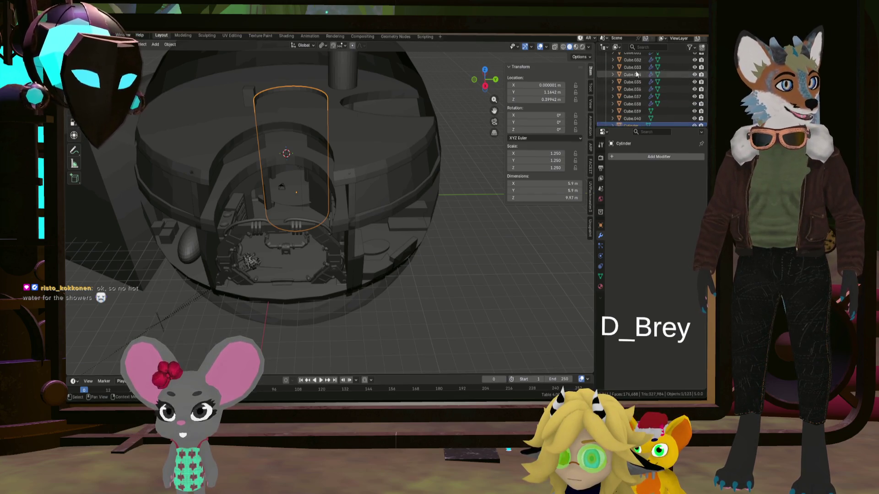
scroll(649, 81, "up", 10)
left_click(607, 64)
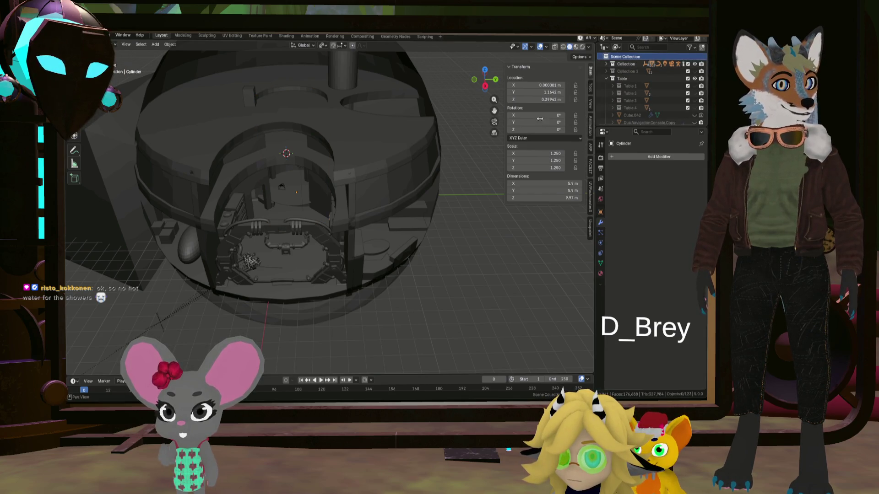
left_click(278, 190)
scroll(643, 91, "down", 5)
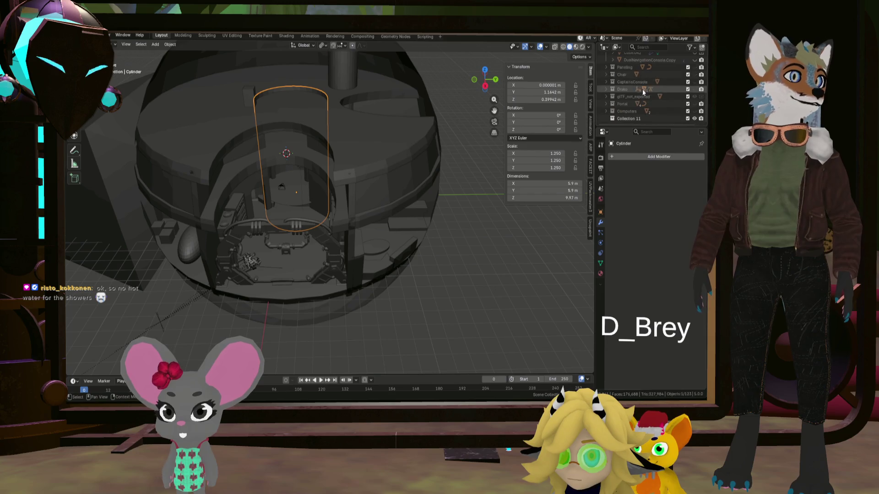
key("shift+d")
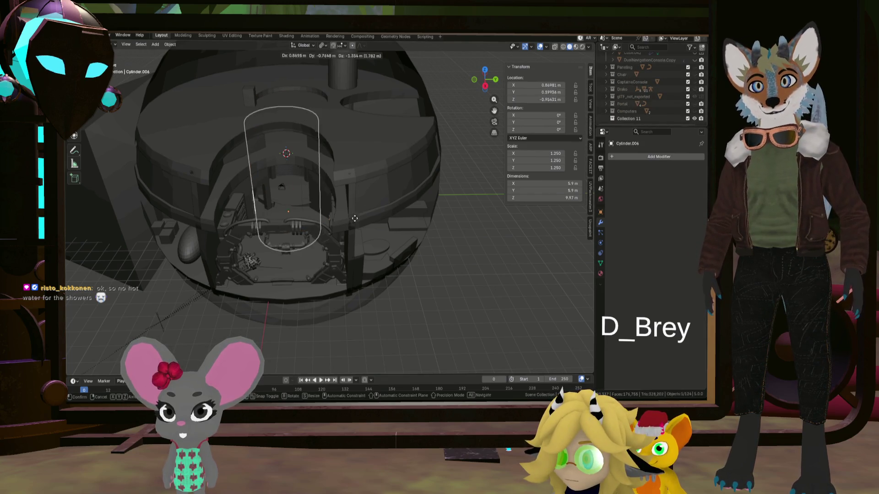
right_click(365, 214)
scroll(641, 80, "up", 5)
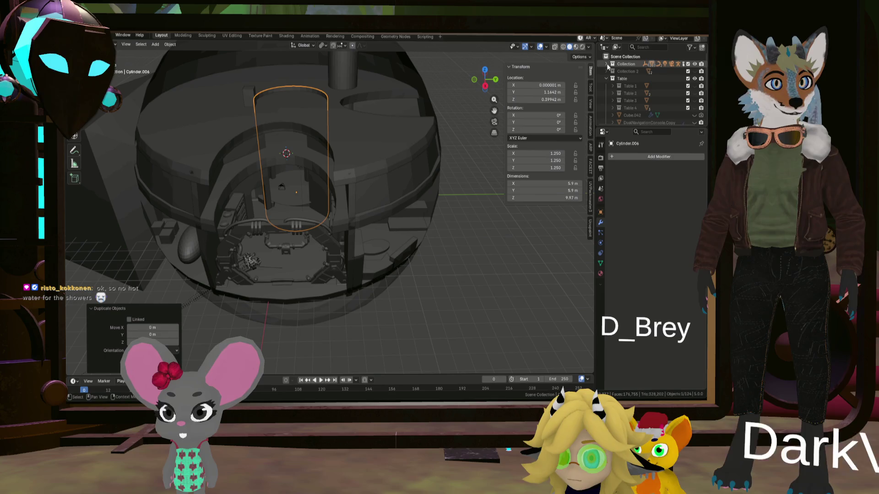
scroll(645, 89, "down", 5)
scroll(658, 102, "down", 8)
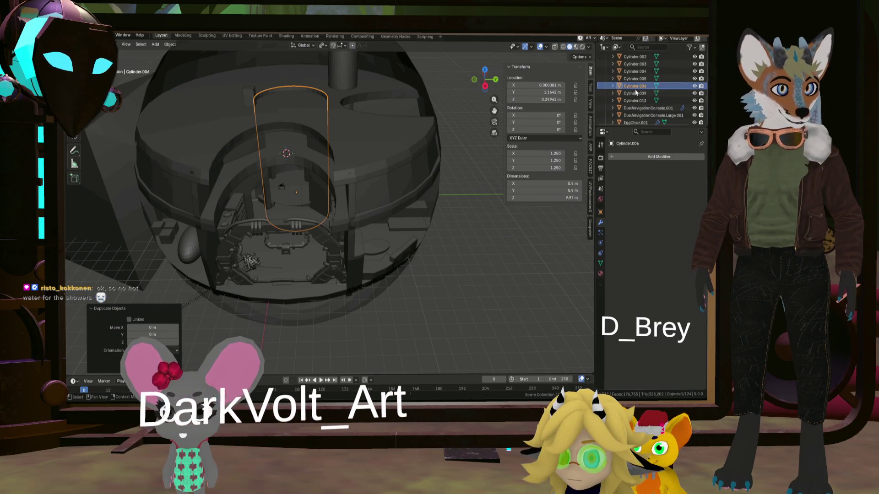
mouse_move(611, 144)
left_mouse_down()
mouse_move(628, 151)
mouse_move(621, 82)
left_mouse_up()
scroll(645, 89, "up", 10)
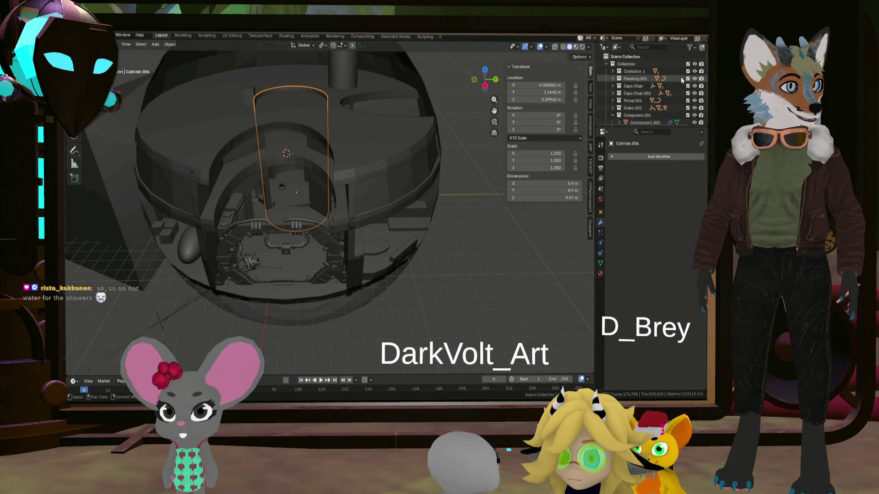
key("shift+h")
scroll(306, 136, "up", 5)
mouse_move(306, 137)
middle_mouse_down()
mouse_move(161, 187)
mouse_move(373, 225)
mouse_move(361, 220)
middle_mouse_up()
scroll(372, 226, "up", 2)
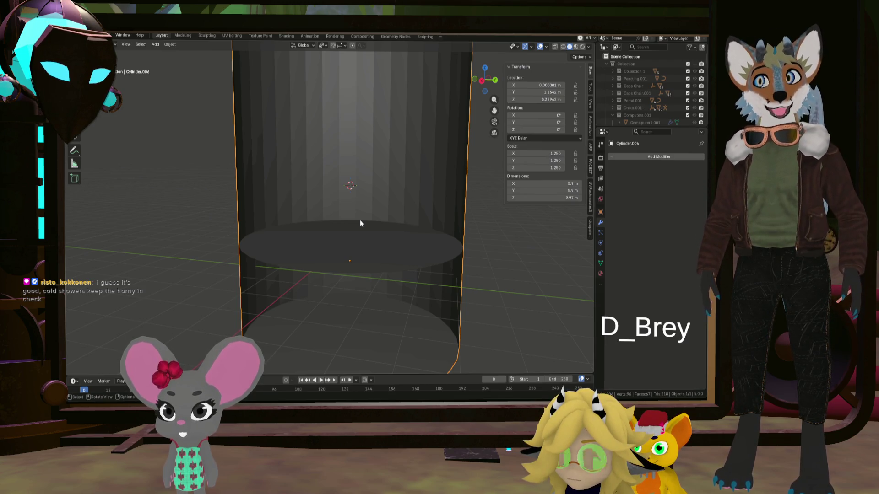
Unhide the Collection in the Outliner so the spherical room reappears, and orbit to a frontal view
middle_click_drag(359, 220, 360, 238)
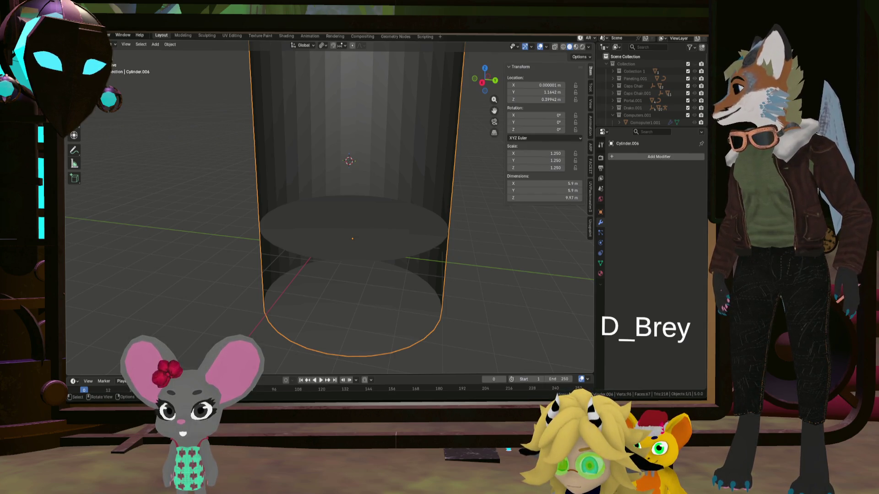
mouse_move(347, 138)
middle_mouse_down()
mouse_move(407, 154)
mouse_move(364, 203)
middle_mouse_up()
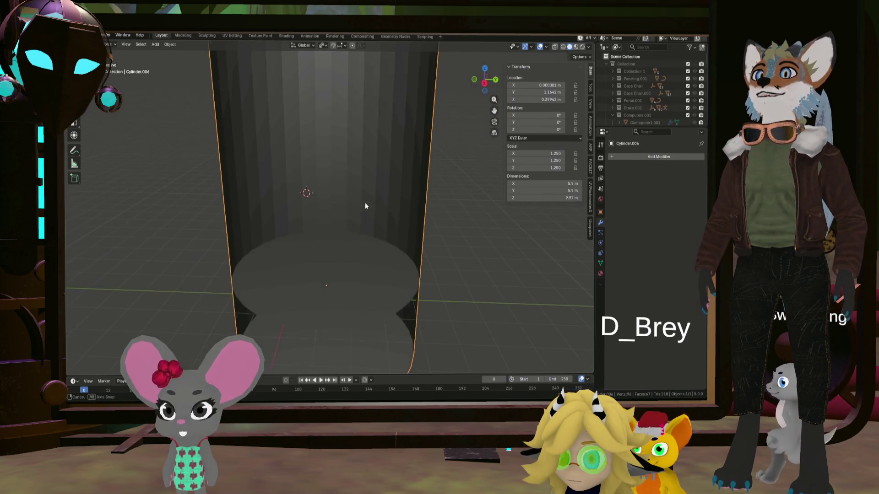
scroll(366, 175, "down", 3)
scroll(368, 205, "down", 3)
scroll(366, 216, "down", 2)
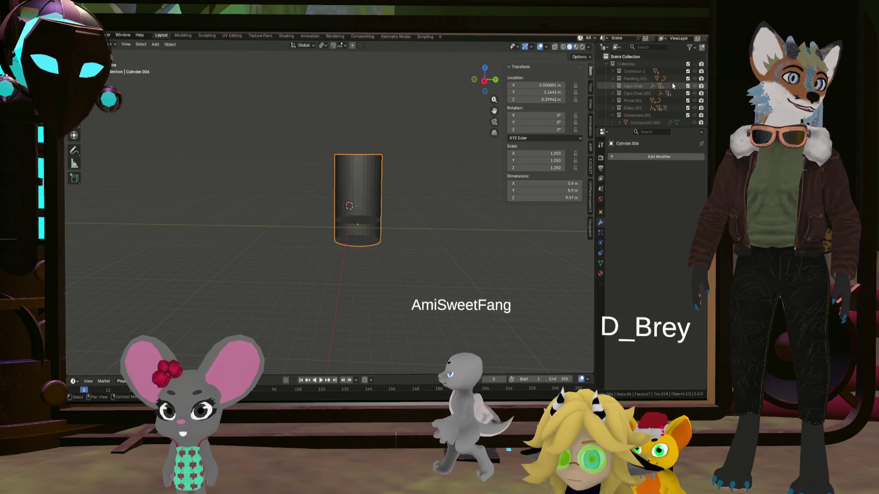
left_click(695, 64)
middle_click_drag(437, 205, 345, 247)
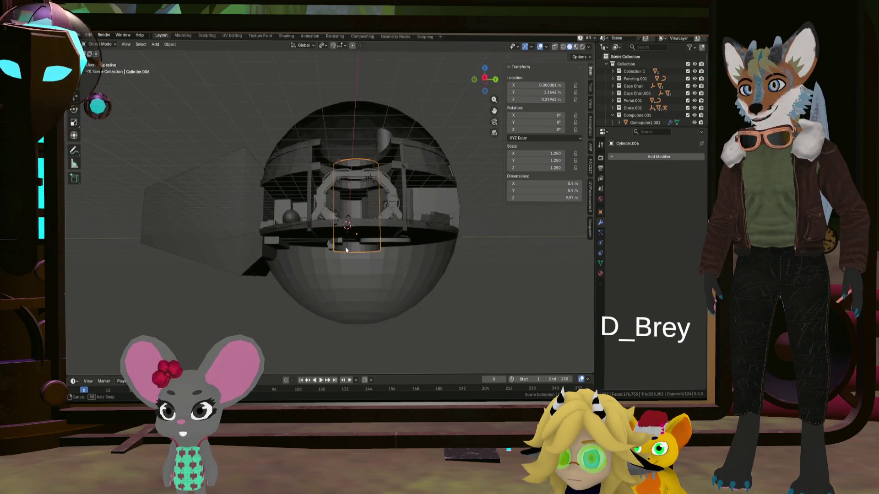
scroll(346, 247, "up", 5)
In Edit Mode, add a horizontal loop cut around the cylinder and move its top face downward
key("KP_Decimal")
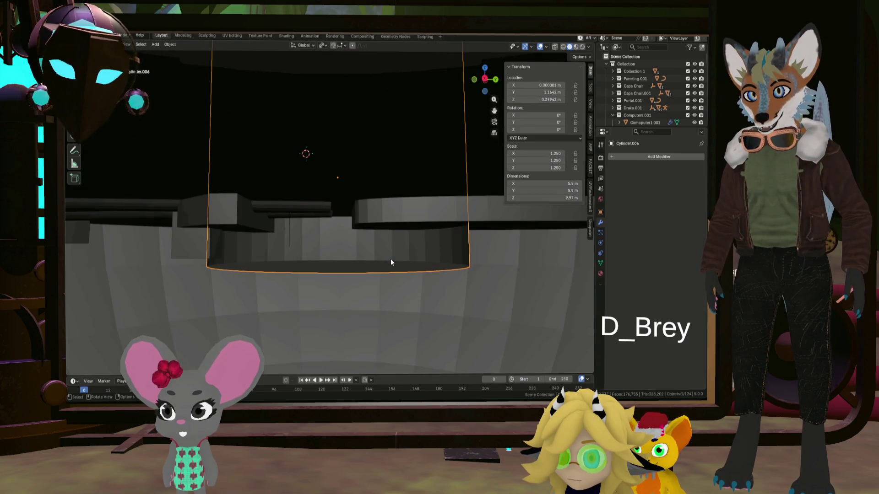
key("Tab")
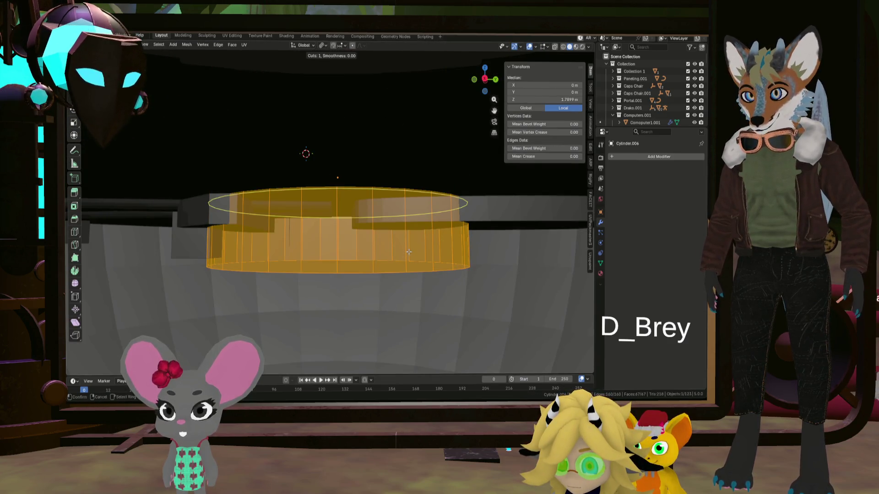
key("ctrl+r")
left_click(429, 250)
left_click(426, 297)
mouse_move(426, 297)
middle_mouse_down()
mouse_move(407, 192)
mouse_move(389, 207)
mouse_move(390, 234)
middle_mouse_up()
left_click(389, 206)
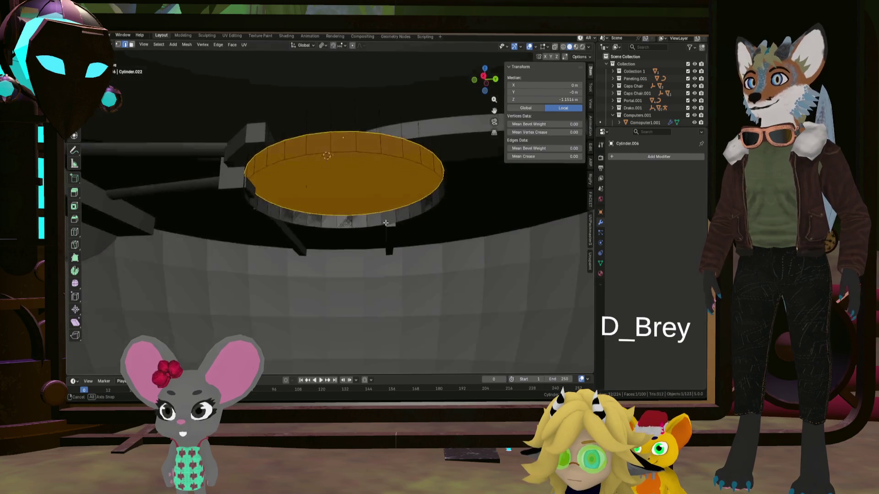
key("g")
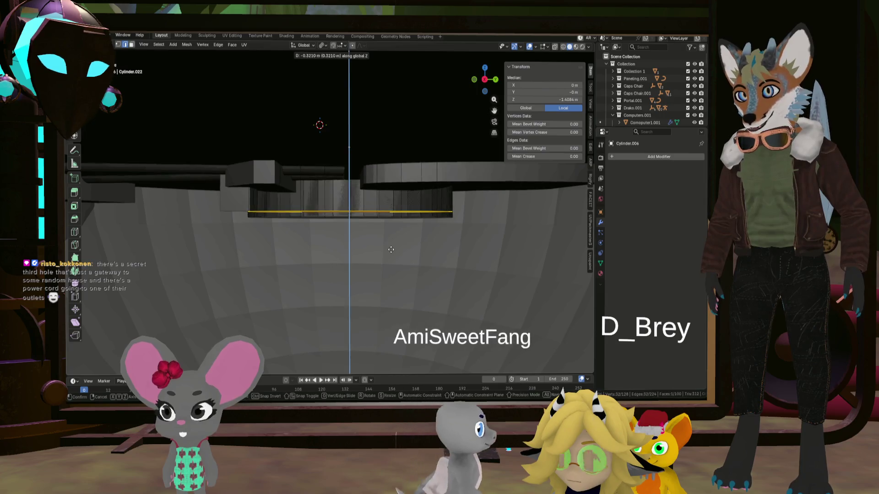
left_click(390, 250)
Select the full ring of side faces around the cylinder and recalculate their normals (Shift+N)
mouse_move(389, 251)
middle_mouse_down()
mouse_move(406, 246)
mouse_move(387, 163)
middle_mouse_up()
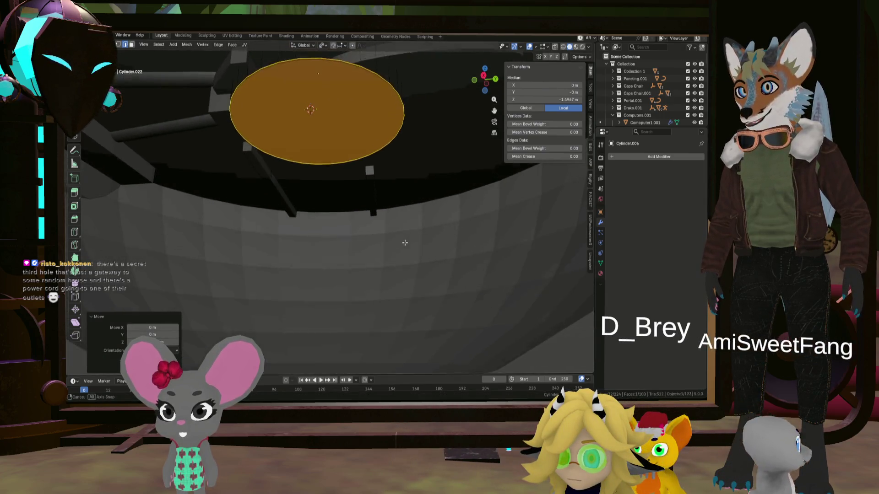
left_click(388, 163)
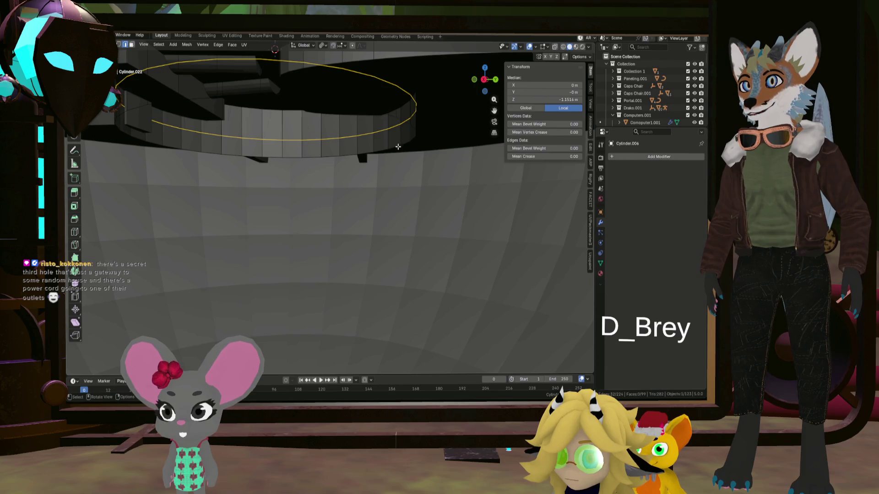
left_click(396, 145, "alt")
left_click(397, 145)
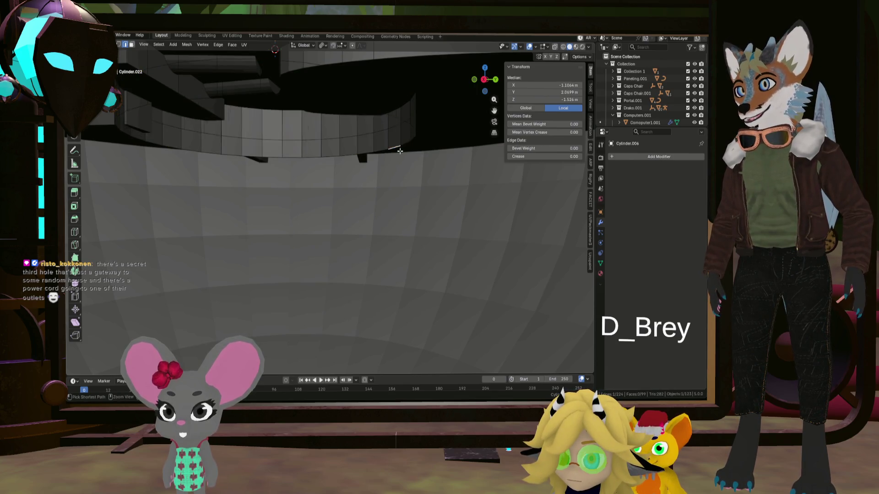
left_click(400, 145, "alt")
left_click(399, 145)
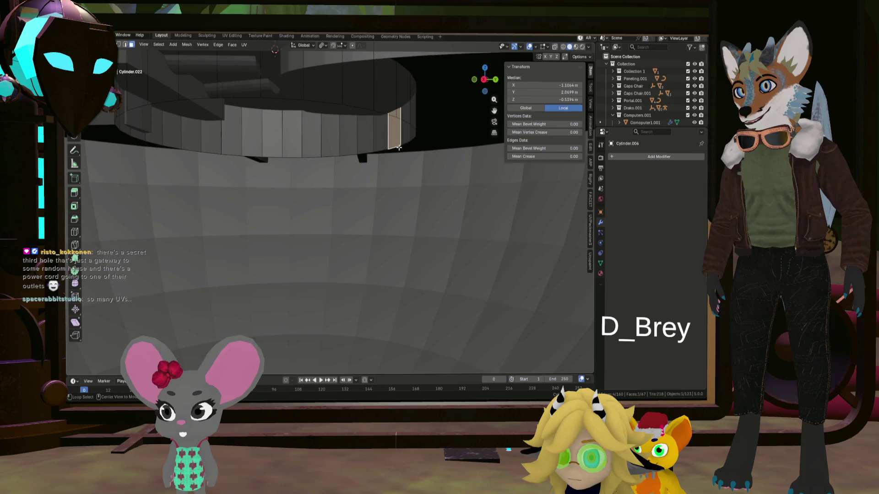
left_click(397, 145, "alt")
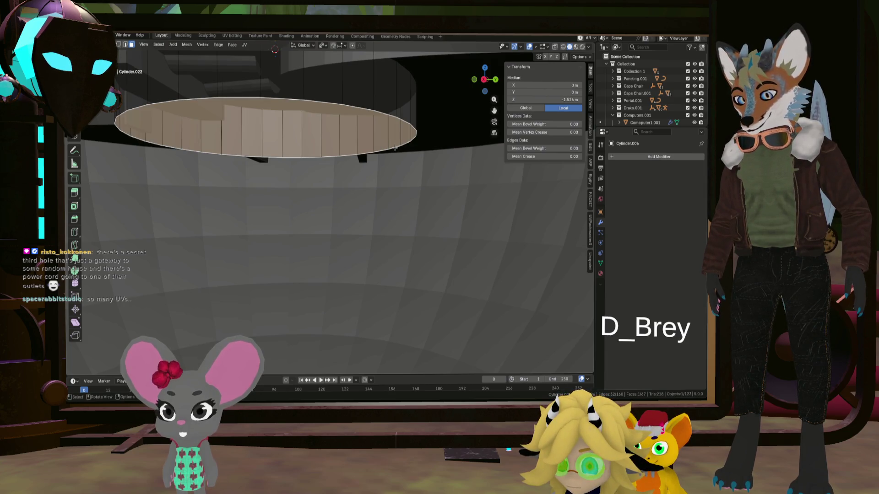
mouse_move(395, 147)
middle_mouse_down()
mouse_move(404, 186)
mouse_move(384, 170)
mouse_move(392, 205)
middle_mouse_up()
key("shift+n")
scroll(393, 206, "down", 2)
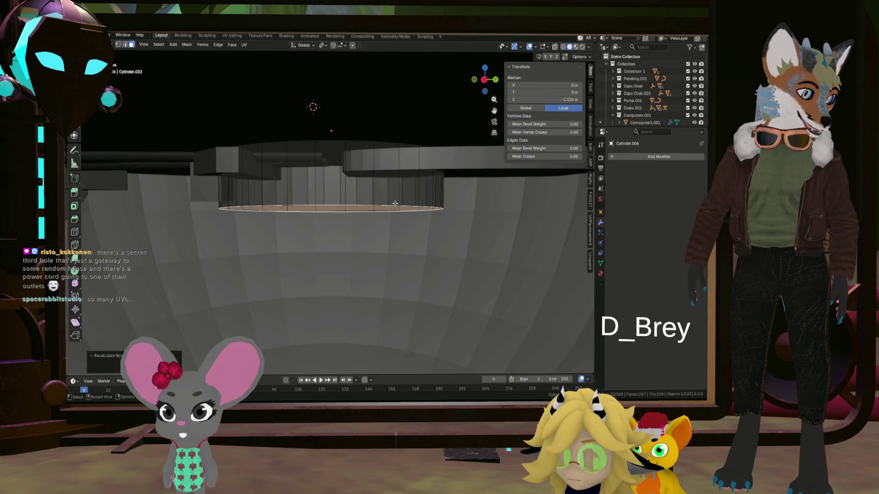
scroll(397, 209, "down", 5)
scroll(398, 208, "down", 2)
scroll(397, 208, "up", 4)
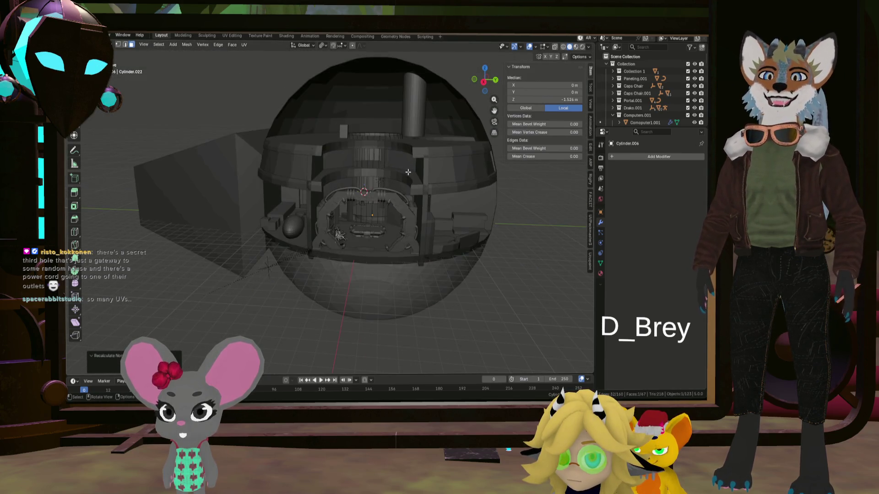
Orbit through the room interior, then enter Local View to show only the shaft cylinder
middle_click_drag(398, 208, 365, 194)
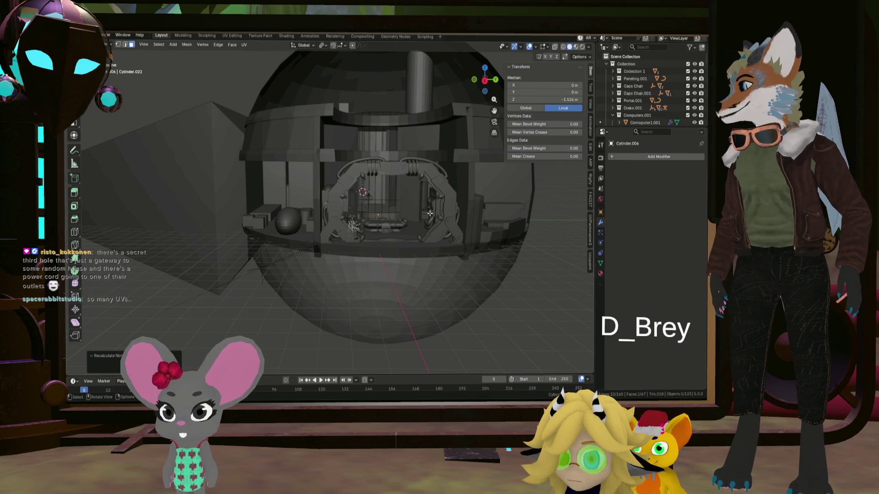
scroll(430, 213, "up", 1)
scroll(418, 216, "up", 1)
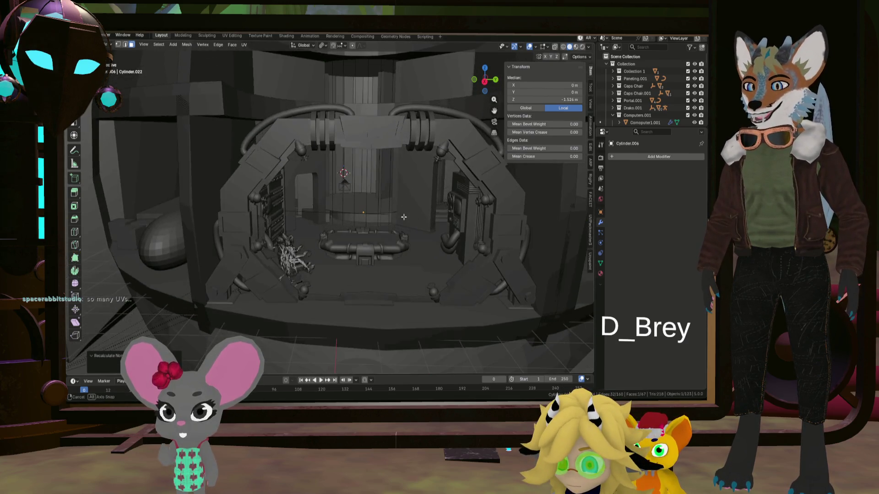
scroll(413, 220, "up", 1)
scroll(402, 225, "up", 1)
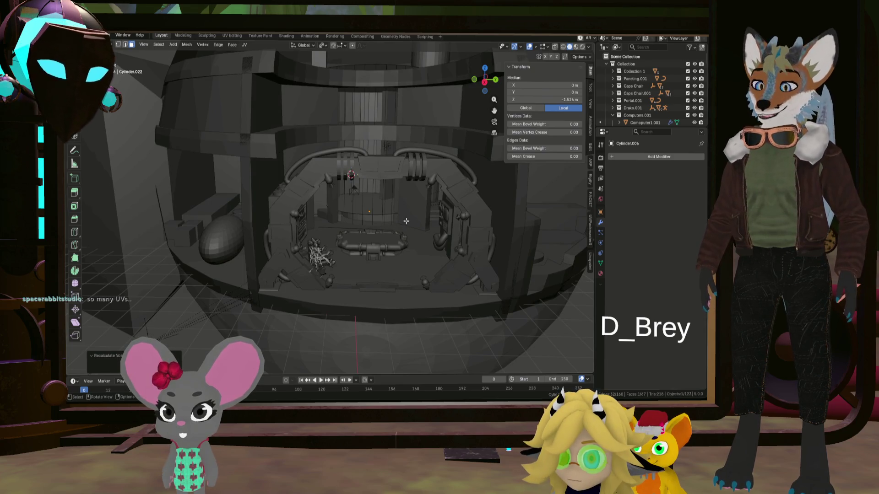
middle_click_drag(419, 207, 424, 208)
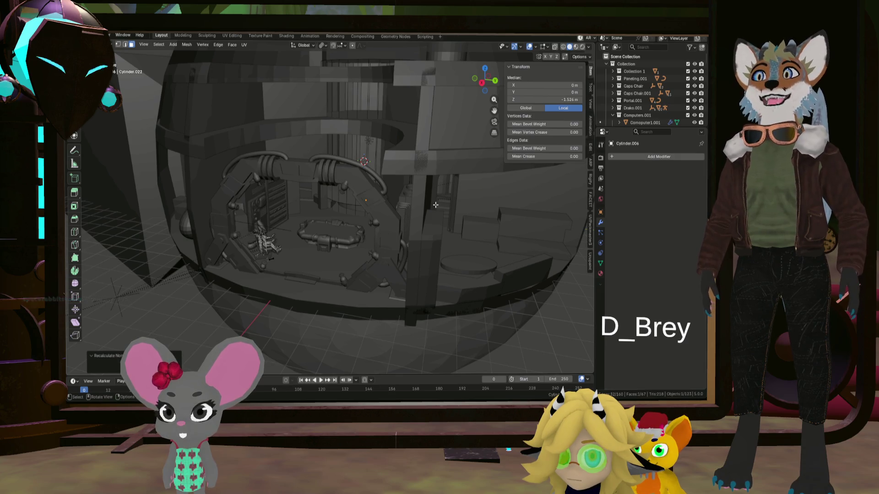
middle_click_drag(316, 217, 360, 212)
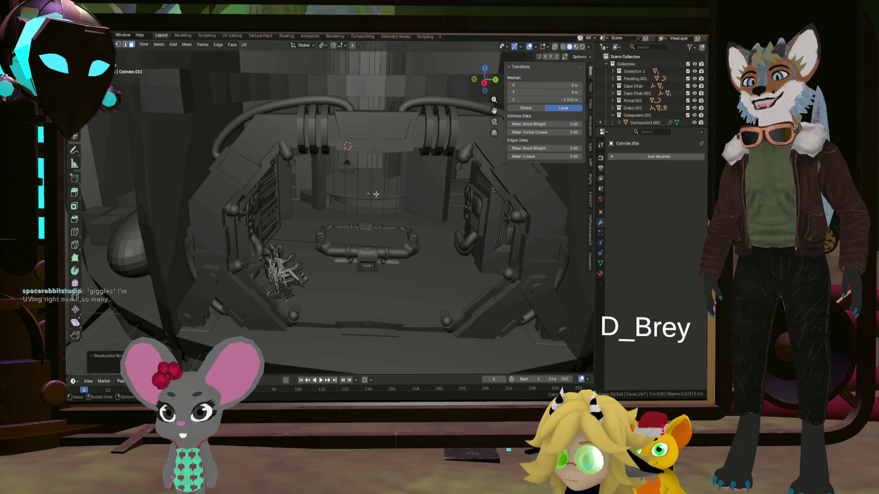
key("KP_Divide")
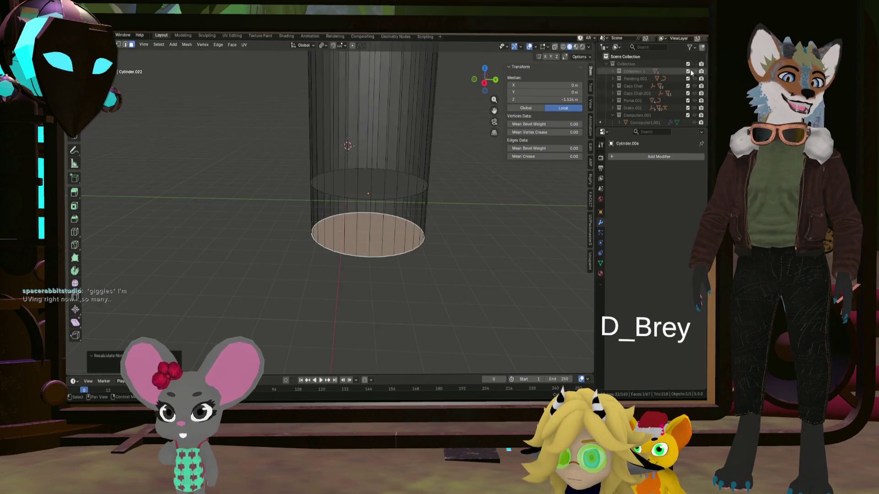
Leave Edit Mode on the shaft cylinder and bring up the Shift+A add menu
mouse_move(362, 223)
middle_mouse_down()
mouse_move(356, 283)
mouse_move(370, 256)
mouse_move(370, 314)
mouse_move(366, 301)
mouse_move(355, 315)
mouse_move(374, 282)
middle_mouse_up()
key("Tab")
scroll(376, 271, "up", 2)
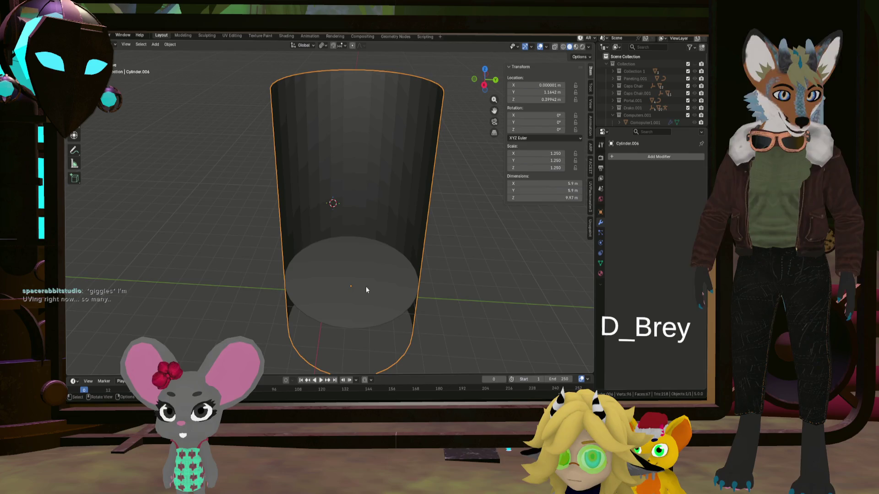
scroll(366, 286, "up", 2)
key("shift+a")
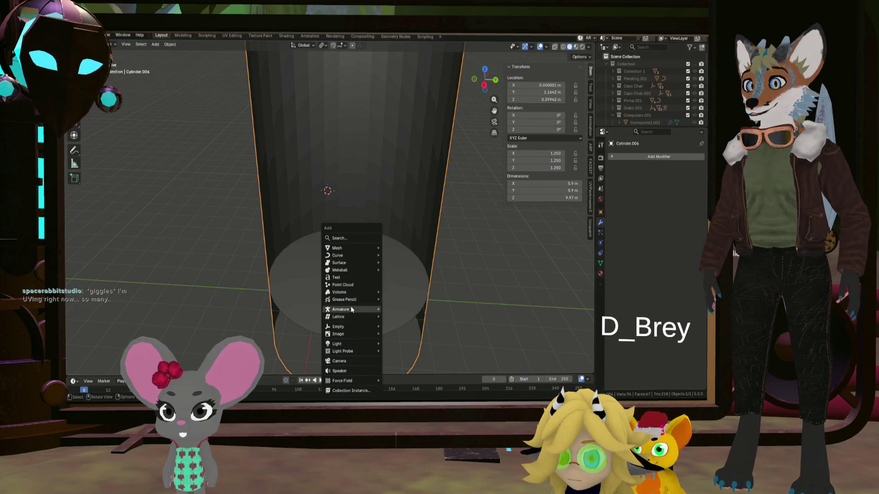
mouse_move(350, 248)
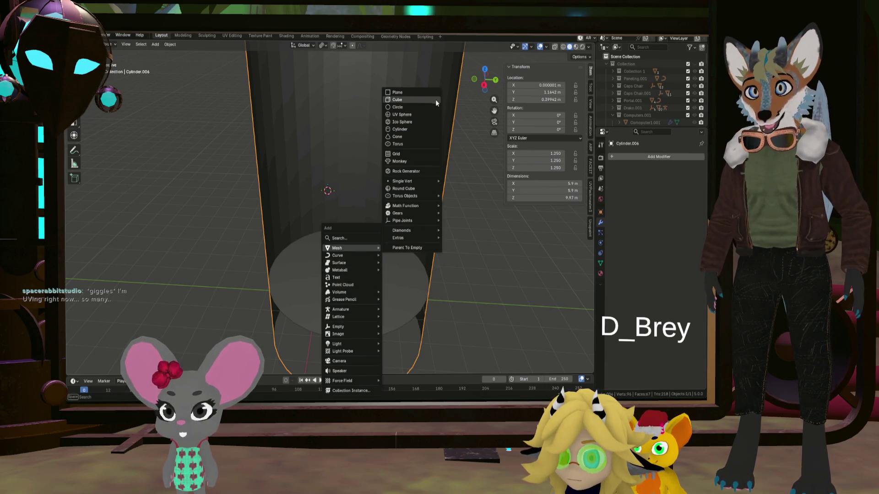
Add a UV sphere, reselect the shaft cylinder and snap the 3D cursor to the grid
left_click(419, 112)
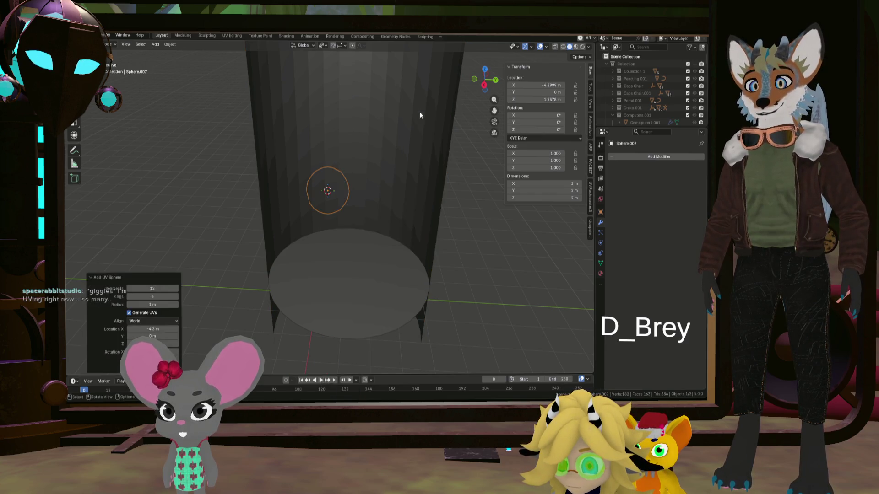
mouse_move(375, 258)
middle_mouse_down()
mouse_move(416, 234)
mouse_move(383, 248)
middle_mouse_up()
left_click(416, 239)
key("shift+s")
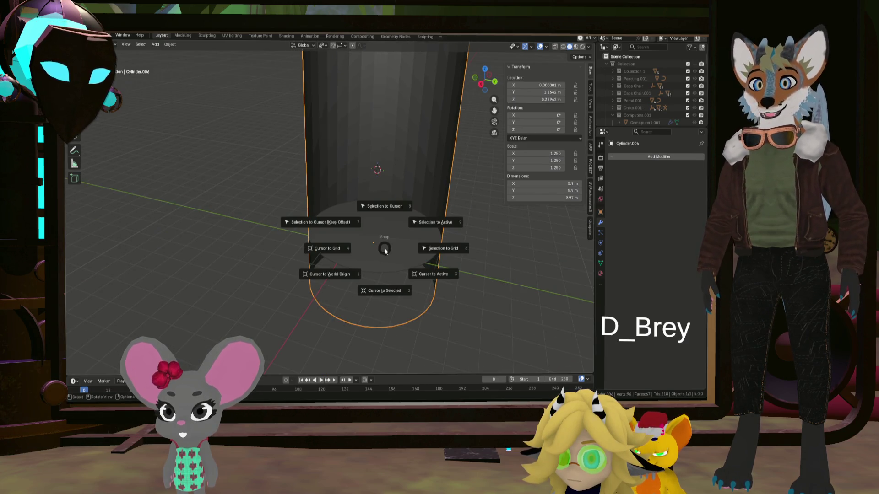
left_click(338, 251)
Snap the cylinder onto the 3D cursor at the origin, then bring up the add menu again
mouse_move(349, 271)
middle_mouse_down()
mouse_move(414, 275)
mouse_move(438, 261)
mouse_move(347, 245)
mouse_move(372, 255)
mouse_move(402, 251)
mouse_move(401, 243)
middle_mouse_up()
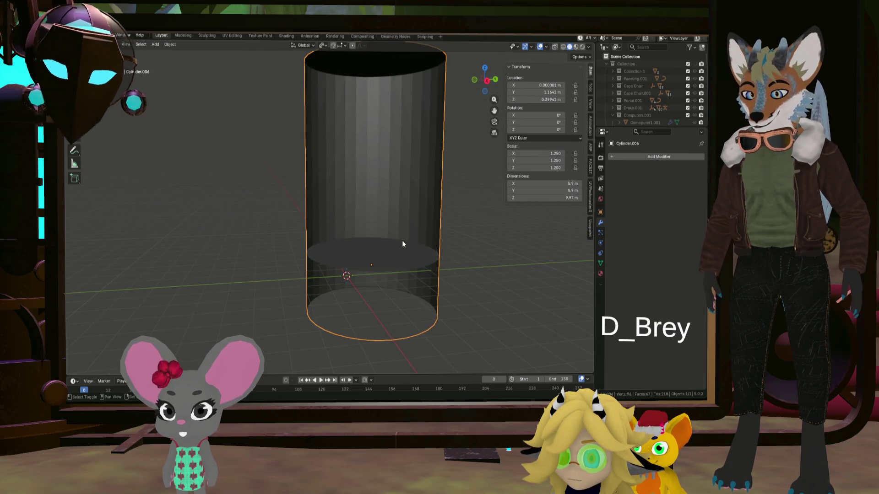
key("shift+s")
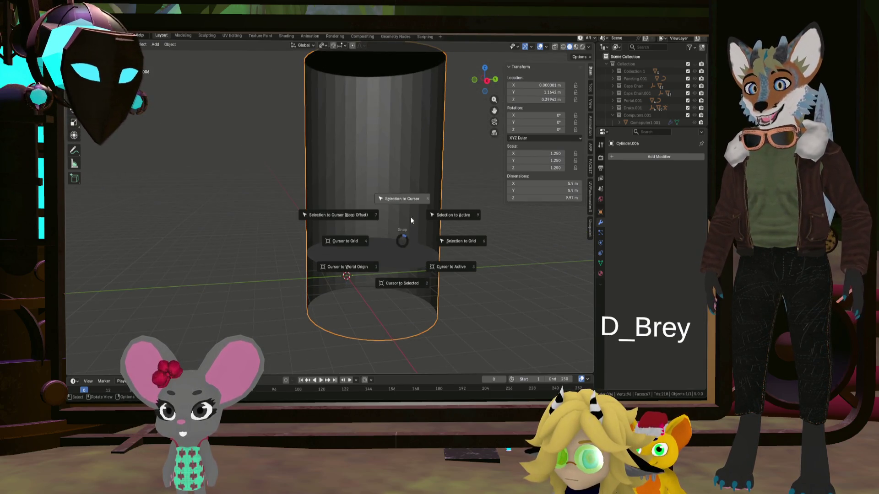
left_click(416, 206)
mouse_move(417, 206)
middle_mouse_down()
mouse_move(346, 233)
mouse_move(293, 232)
mouse_move(296, 243)
mouse_move(281, 253)
mouse_move(309, 224)
mouse_move(306, 258)
middle_mouse_up()
scroll(311, 243, "up", 4)
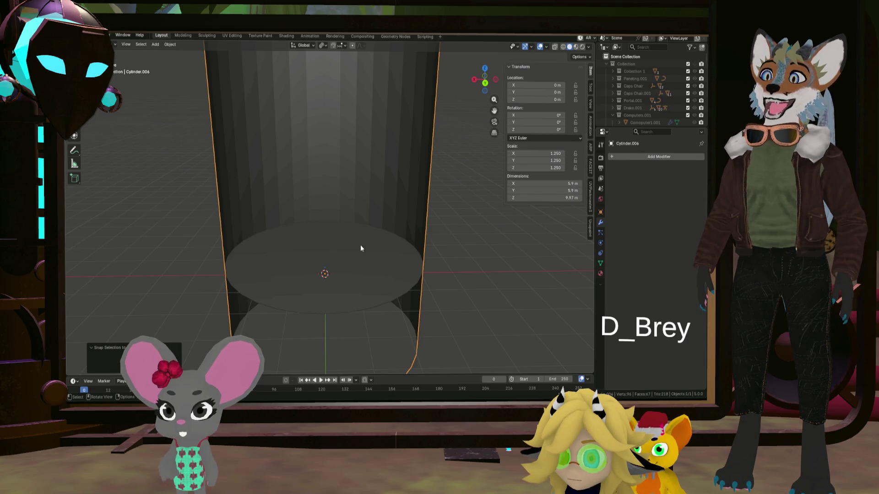
mouse_move(320, 265)
middle_mouse_down()
mouse_move(277, 272)
mouse_move(273, 264)
middle_mouse_up()
scroll(277, 272, "down", 6)
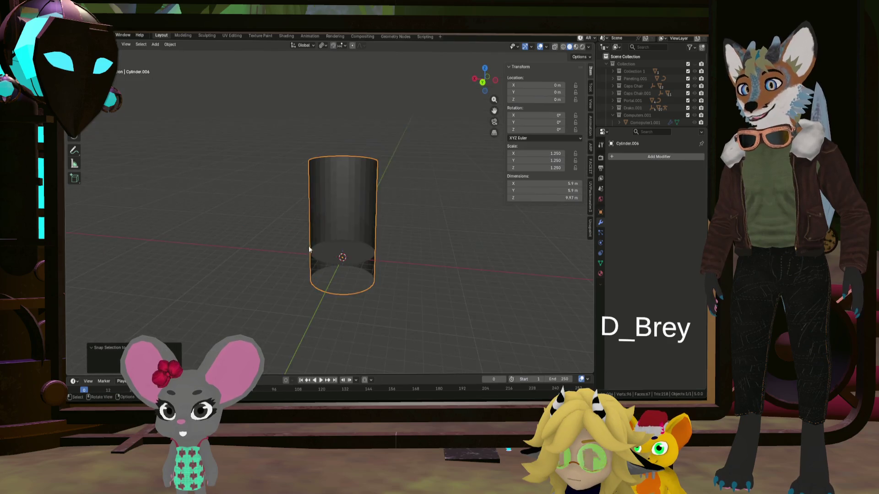
scroll(308, 247, "up", 1)
scroll(351, 264, "up", 4)
key("shift+a")
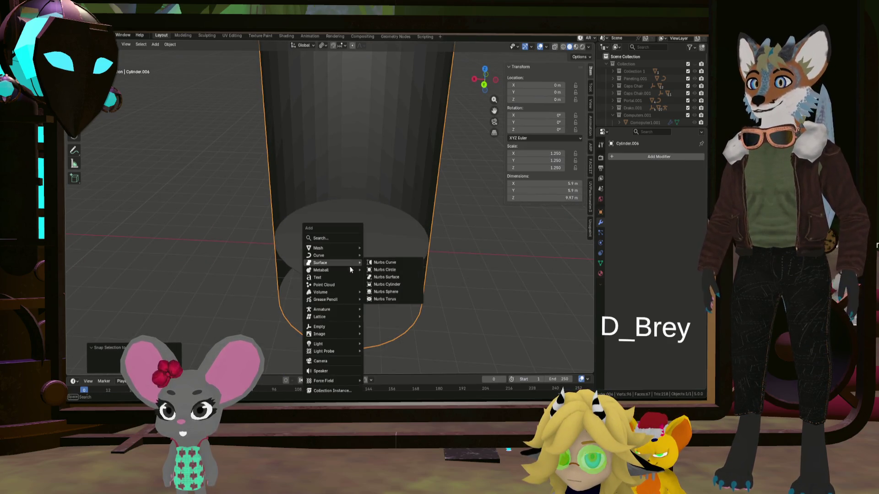
mouse_move(333, 248)
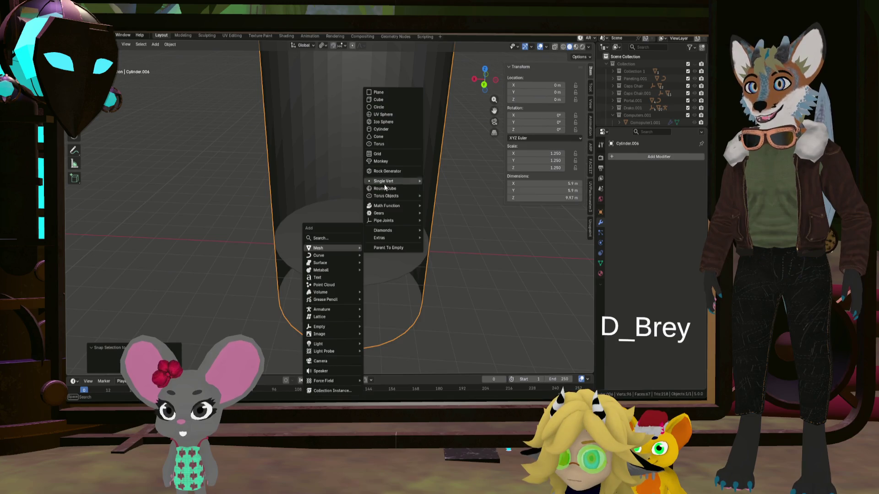
Replace the mistaken round cube with a UV sphere of 48 segments and 32 rings
left_click(381, 190)
key("ctrl+z")
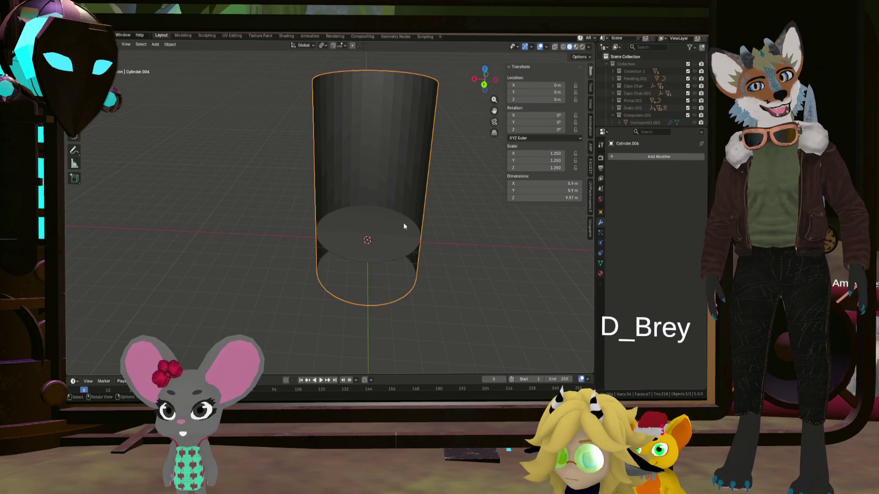
key("shift+a")
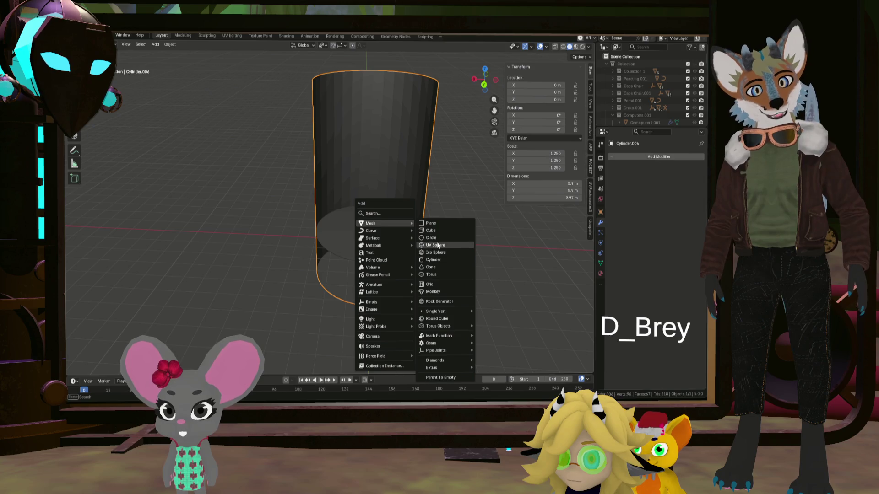
mouse_move(371, 223)
left_click(439, 244)
mouse_move(438, 242)
middle_mouse_down()
mouse_move(414, 214)
mouse_move(408, 239)
middle_mouse_up()
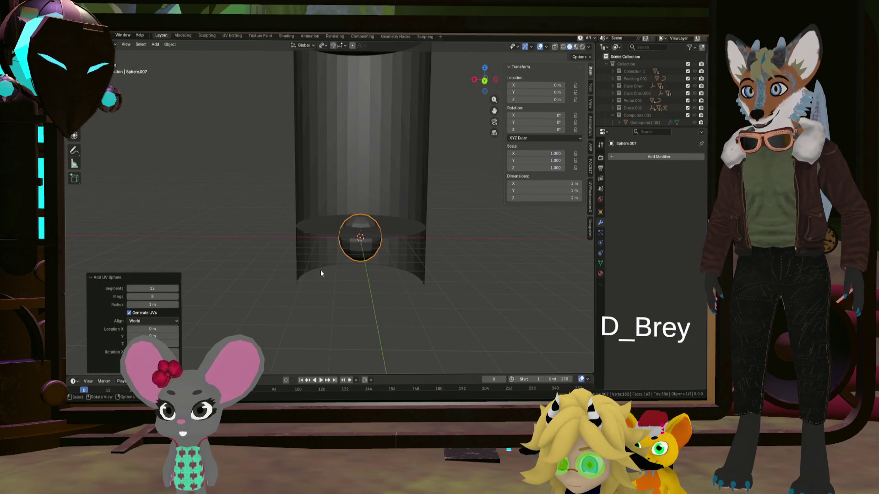
left_click_drag(175, 289, 174, 288)
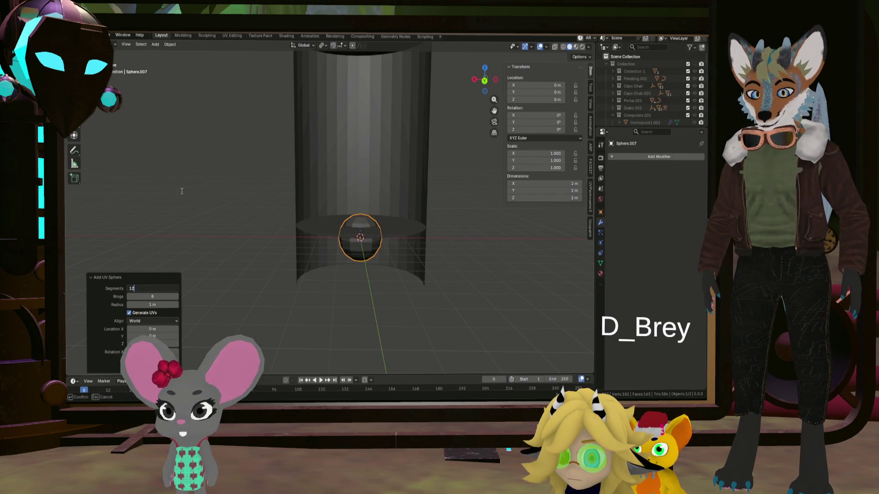
type("0")
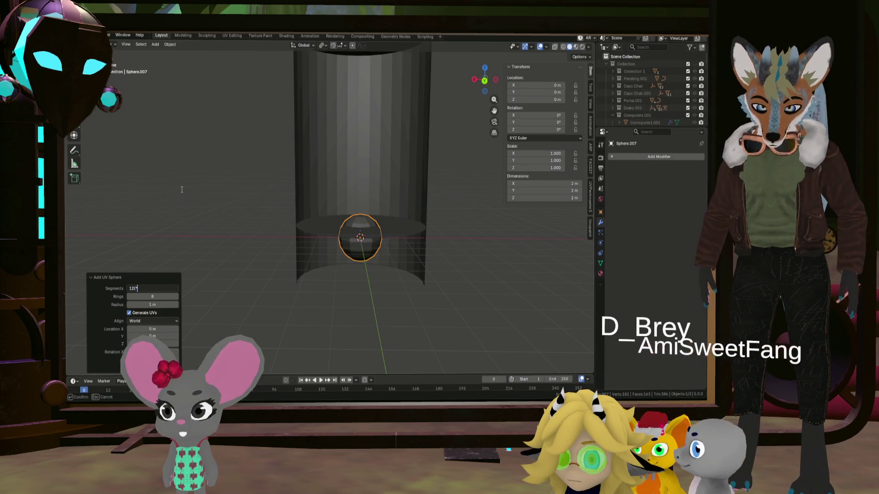
type("*4")
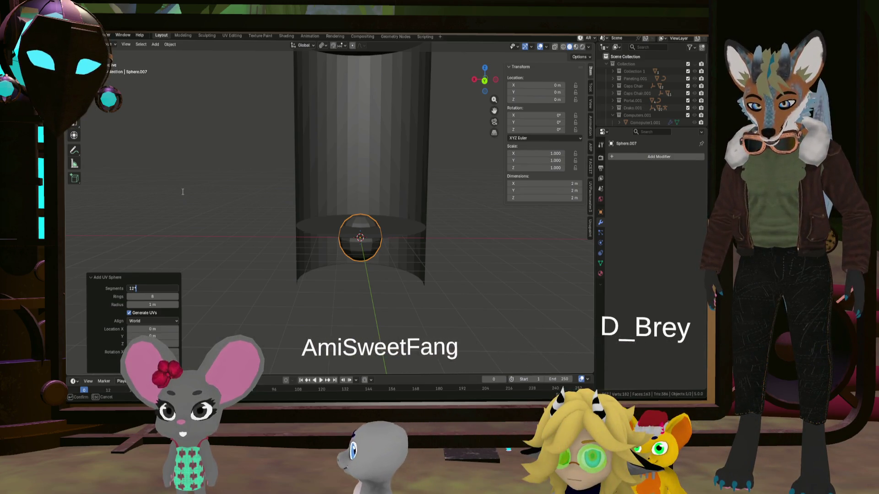
left_click(160, 296)
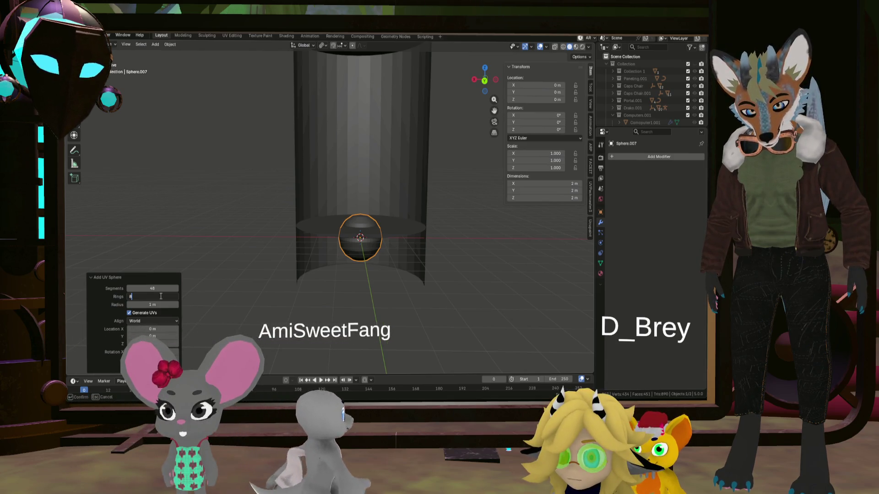
type("*4")
key("Return")
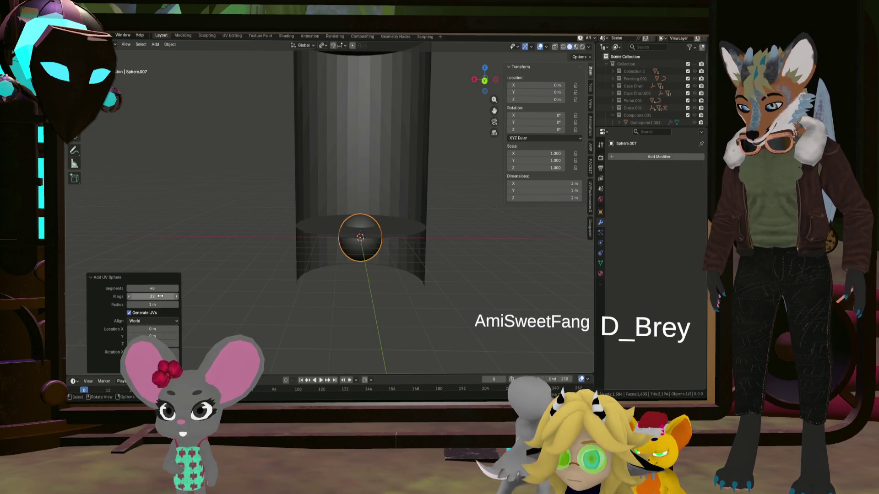
Enlarge the sphere in two passes to about 4.3 m across and lower it along Z into the shaft
middle_click_drag(360, 283, 356, 282)
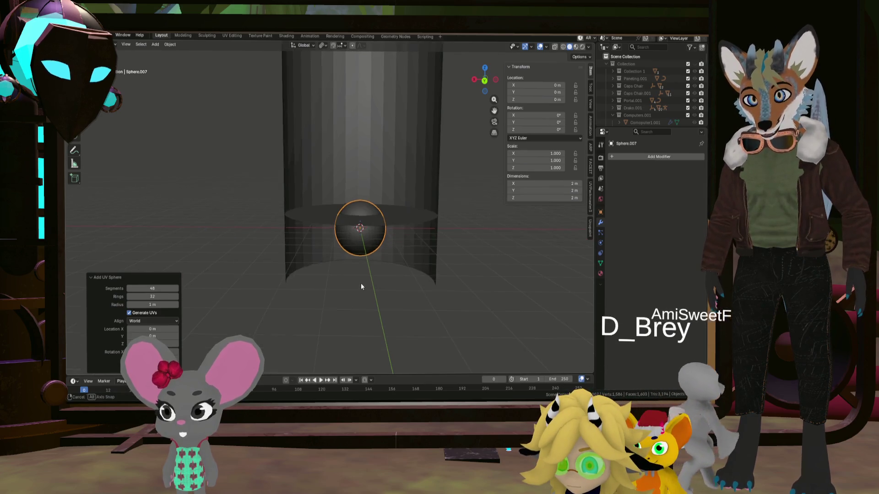
key("s")
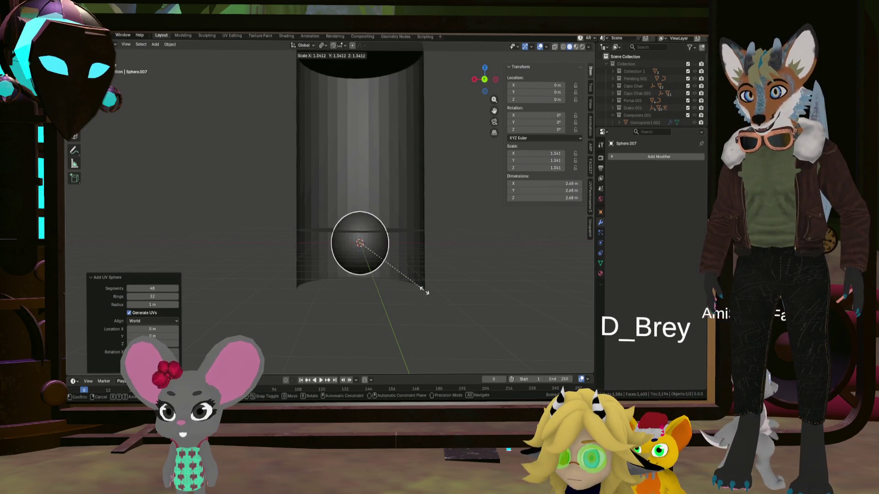
left_click(430, 293)
mouse_move(430, 292)
middle_mouse_down()
mouse_move(415, 272)
mouse_move(418, 284)
middle_mouse_up()
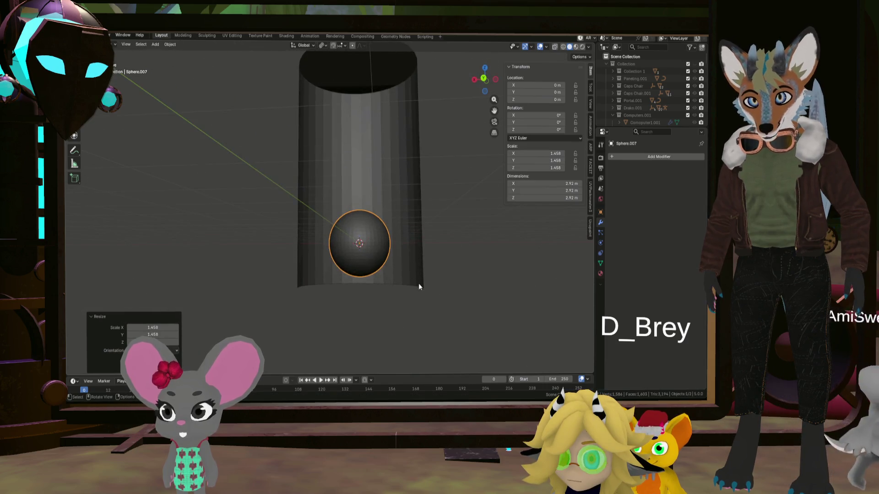
key("g")
key("z")
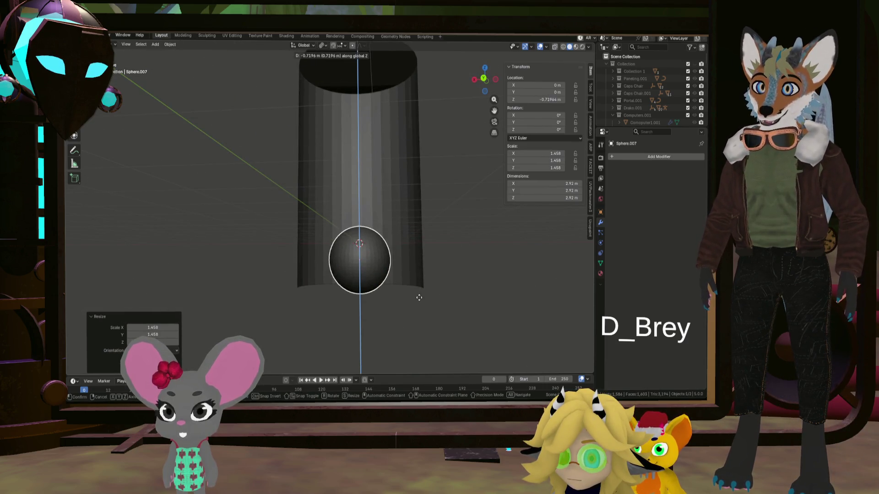
left_click(418, 301)
mouse_move(404, 291)
middle_mouse_down()
mouse_move(403, 275)
mouse_move(419, 311)
mouse_move(416, 331)
mouse_move(413, 310)
mouse_move(425, 292)
mouse_move(403, 289)
middle_mouse_up()
left_click(452, 299)
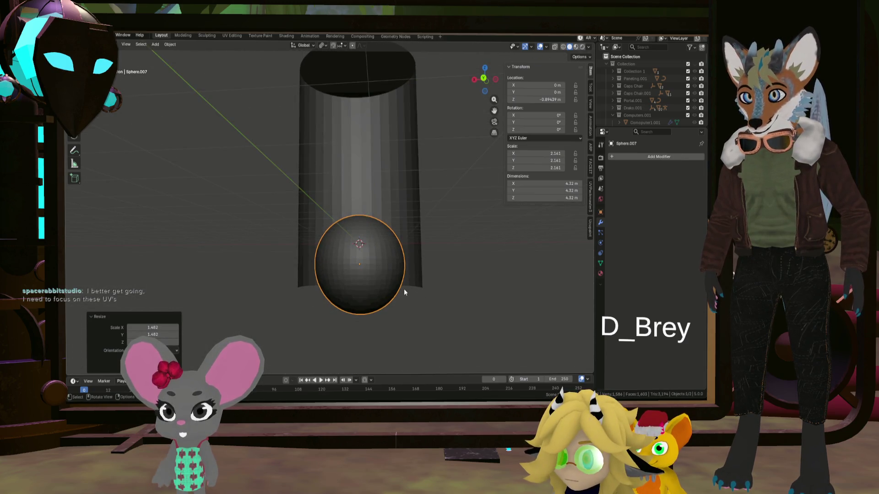
key("g")
key("z")
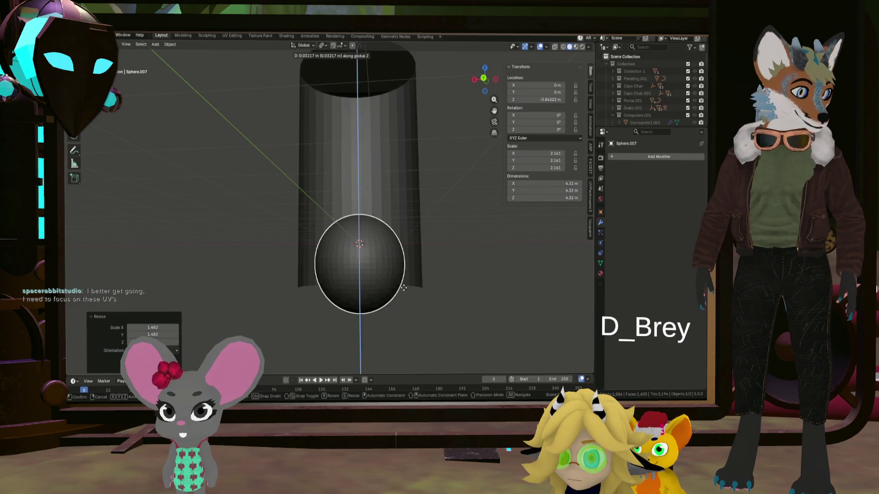
left_click(404, 284)
mouse_move(405, 284)
middle_mouse_down()
mouse_move(384, 333)
mouse_move(371, 339)
mouse_move(340, 326)
mouse_move(347, 317)
mouse_move(338, 291)
mouse_move(392, 279)
mouse_move(371, 275)
mouse_move(417, 271)
mouse_move(458, 209)
mouse_move(419, 266)
mouse_move(422, 255)
mouse_move(389, 268)
mouse_move(300, 265)
middle_mouse_up()
Scale the sphere down to 0.901 (about 3.9 m) and nudge it up along Z, checking from several angles
key("s")
left_click(376, 267)
mouse_move(375, 268)
middle_mouse_down()
mouse_move(352, 263)
mouse_move(371, 261)
middle_mouse_up()
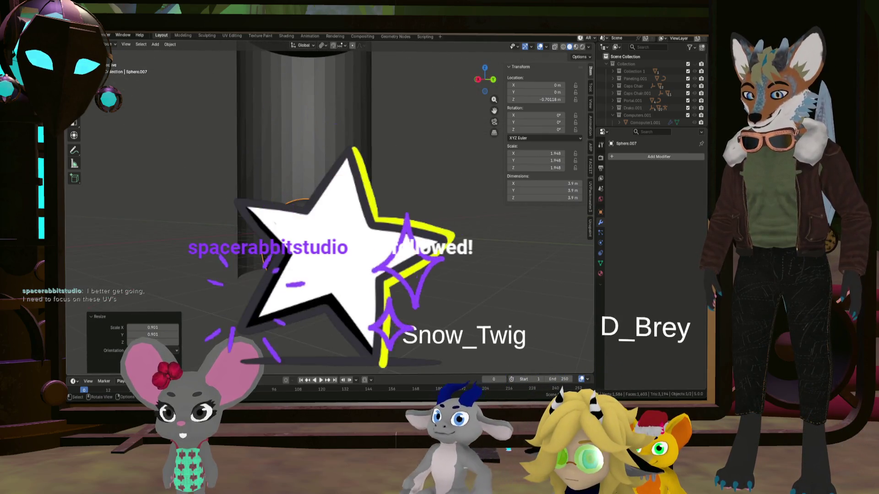
key("g")
key("z")
left_click(337, 265)
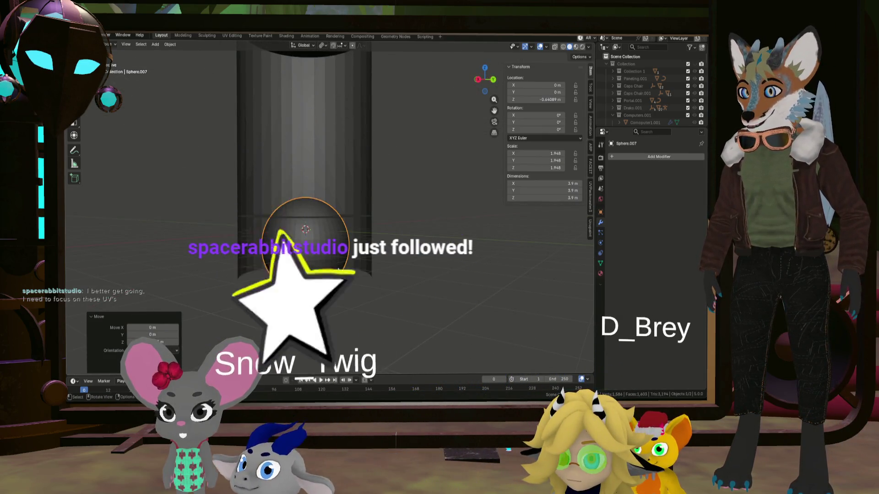
mouse_move(338, 265)
middle_mouse_down()
mouse_move(322, 247)
mouse_move(343, 233)
mouse_move(392, 280)
middle_mouse_up()
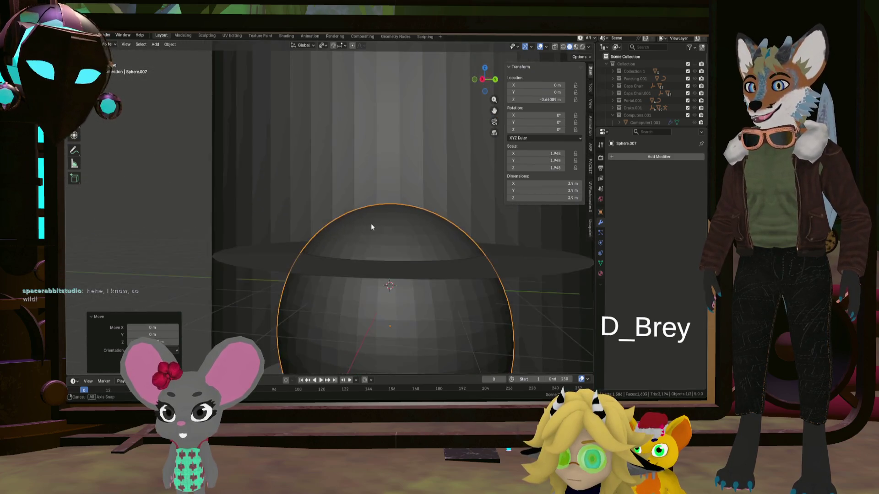
scroll(392, 281, "up", 1)
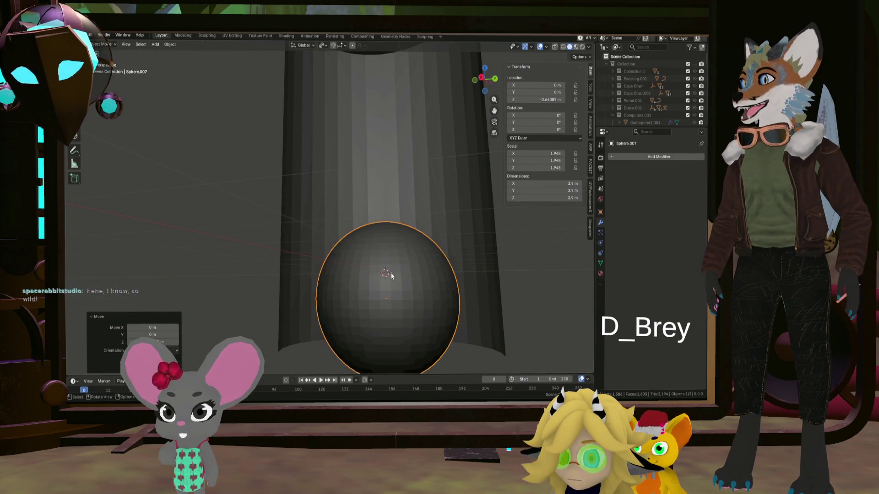
scroll(395, 293, "up", 2)
scroll(372, 293, "up", 1)
scroll(351, 265, "up", 1)
scroll(351, 268, "down", 3)
scroll(406, 282, "down", 3)
middle_click_drag(431, 273, 436, 323)
scroll(398, 299, "up", 2)
scroll(408, 290, "up", 2)
mouse_move(407, 291)
middle_mouse_down()
mouse_move(388, 287)
mouse_move(411, 295)
mouse_move(386, 286)
mouse_move(337, 315)
mouse_move(409, 293)
mouse_move(367, 277)
mouse_move(364, 292)
mouse_move(384, 282)
mouse_move(376, 273)
mouse_move(297, 265)
mouse_move(343, 295)
mouse_move(368, 326)
mouse_move(400, 339)
mouse_move(423, 278)
mouse_move(399, 288)
mouse_move(368, 239)
mouse_move(302, 261)
mouse_move(310, 269)
mouse_move(424, 263)
mouse_move(296, 240)
mouse_move(351, 253)
mouse_move(410, 186)
mouse_move(309, 238)
mouse_move(395, 226)
mouse_move(410, 265)
mouse_move(399, 277)
middle_mouse_up()
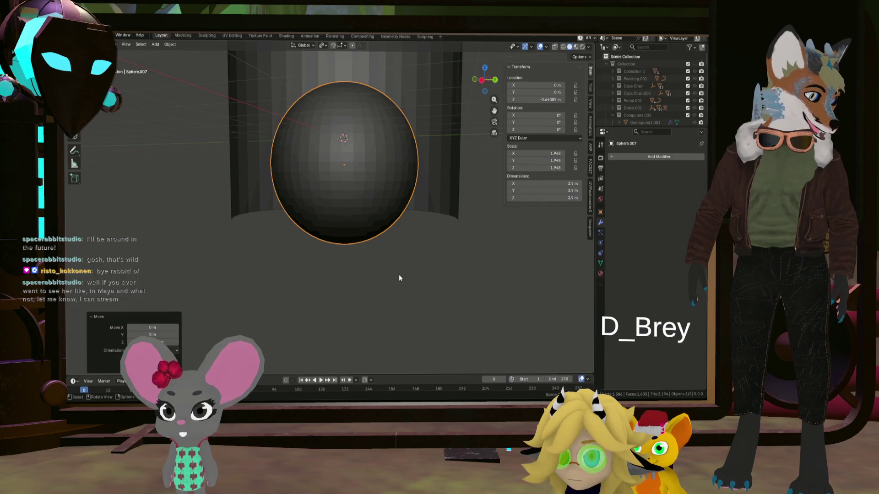
mouse_move(399, 277)
middle_mouse_down()
mouse_move(323, 232)
mouse_move(337, 250)
mouse_move(345, 238)
middle_mouse_up()
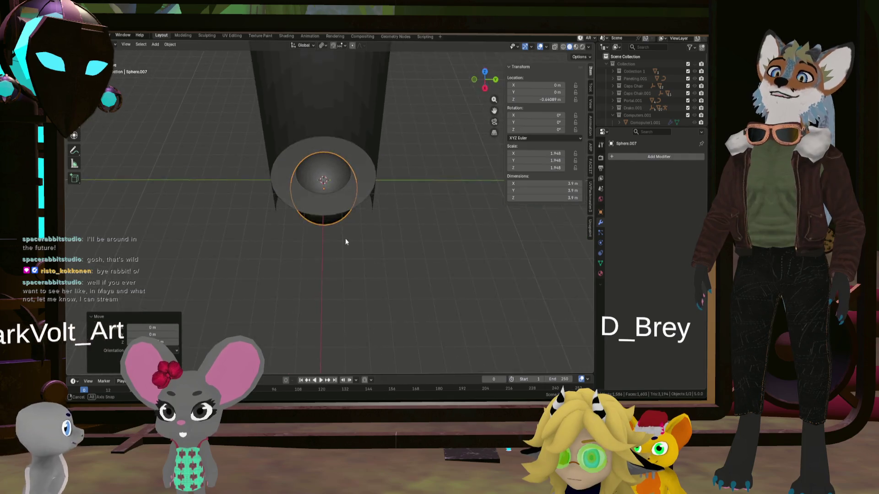
scroll(312, 150, "up", 4)
Apply Shade Smooth to the reactor sphere from the Object menu
middle_click_drag(313, 150, 328, 171)
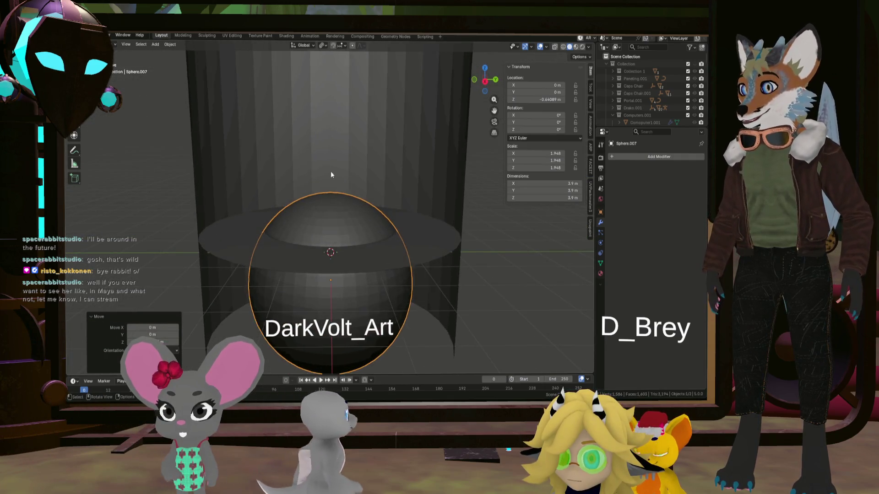
scroll(329, 169, "down", 3)
scroll(337, 193, "down", 1)
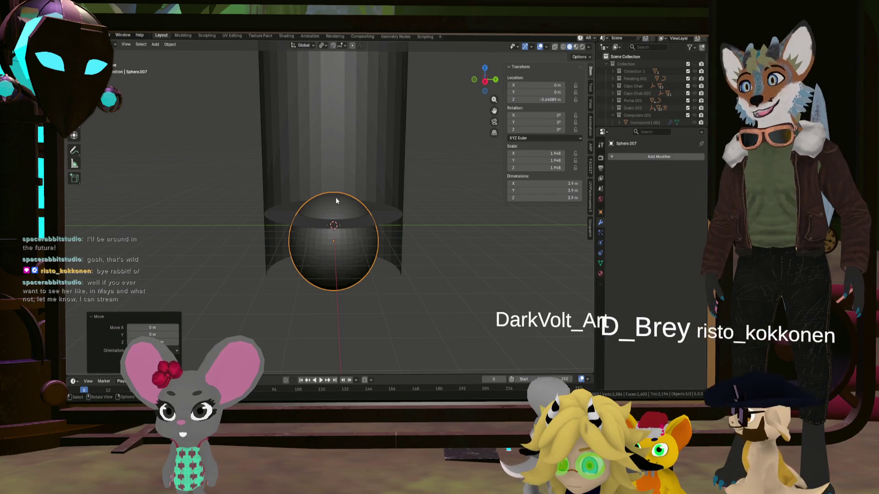
middle_click_drag(336, 198, 330, 218)
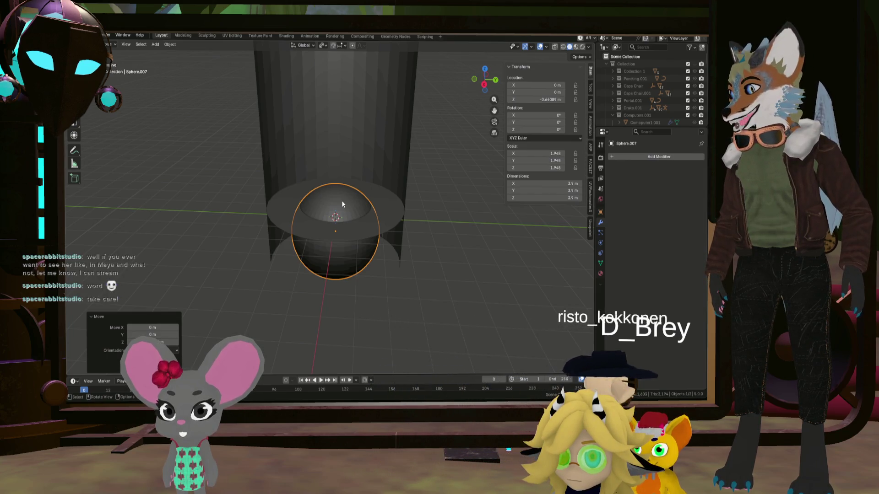
scroll(341, 202, "up", 3)
mouse_move(342, 203)
middle_mouse_down()
mouse_move(336, 211)
mouse_move(334, 196)
middle_mouse_up()
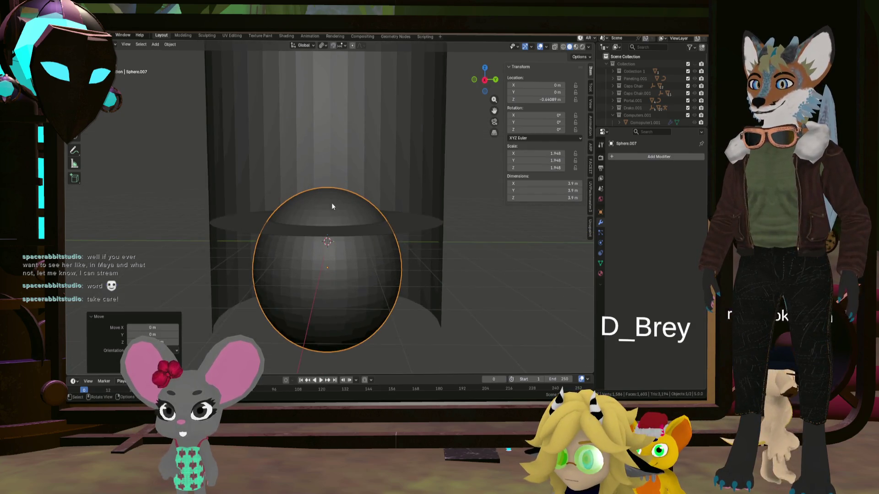
scroll(332, 202, "down", 2)
scroll(333, 208, "up", 1)
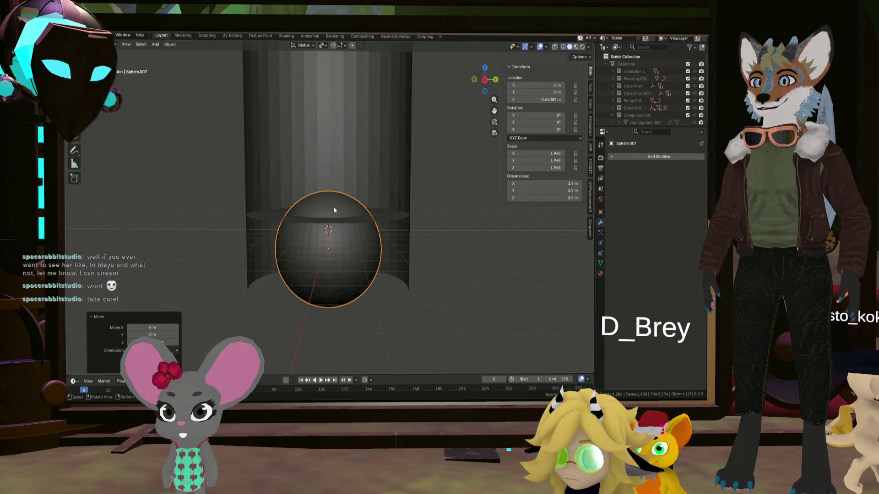
left_click(169, 44)
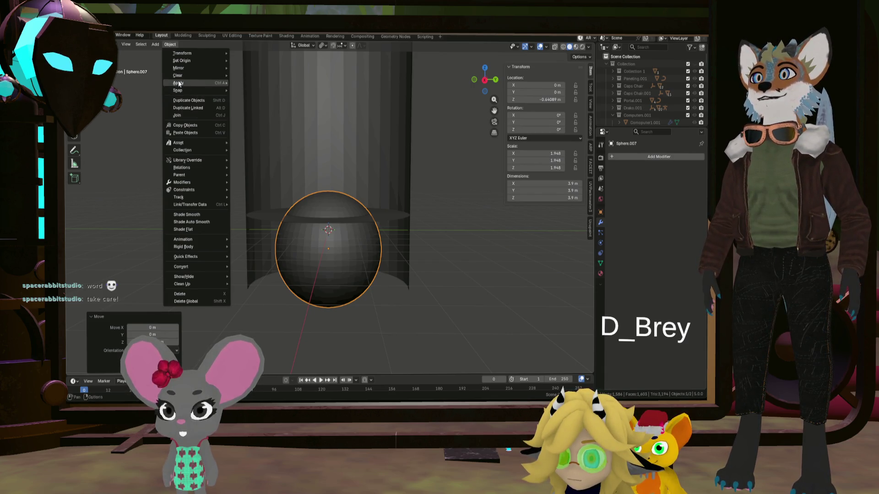
left_click(217, 215)
scroll(231, 217, "up", 3)
Enter Edit Mode on the sphere and pick the top of the dome from above
middle_click_drag(230, 217, 335, 247)
scroll(341, 217, "up", 2)
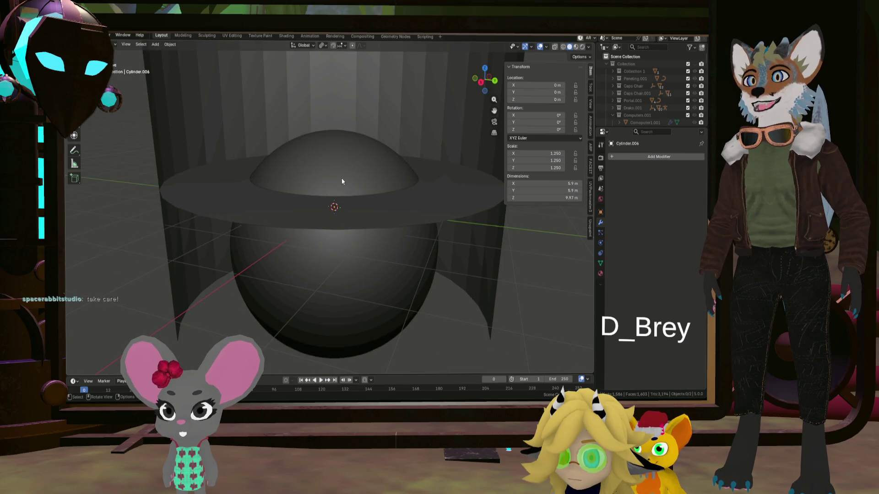
key("Tab")
middle_click_drag(351, 178, 327, 220)
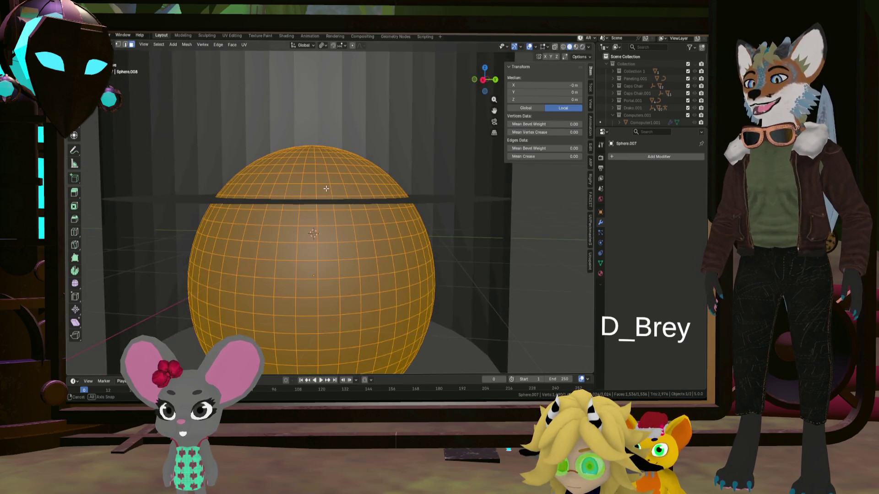
scroll(326, 221, "down", 2)
middle_click_drag(279, 238, 293, 241)
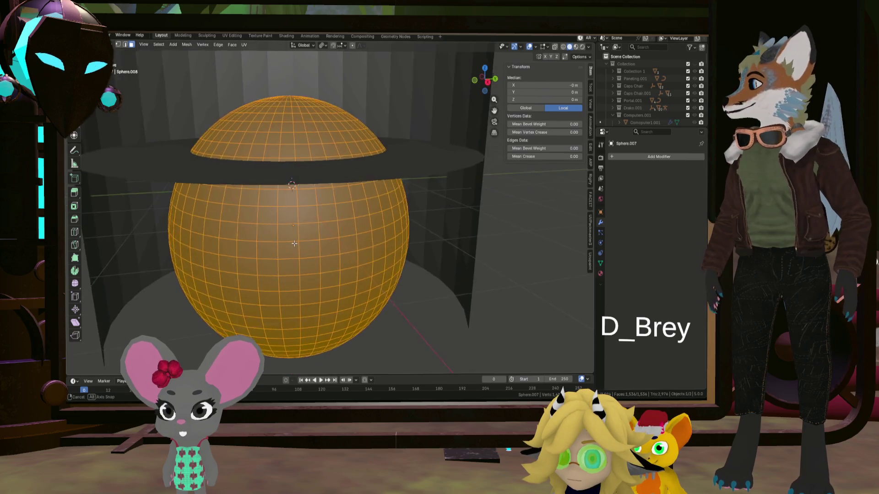
middle_click_drag(276, 135, 327, 219)
left_click(316, 161)
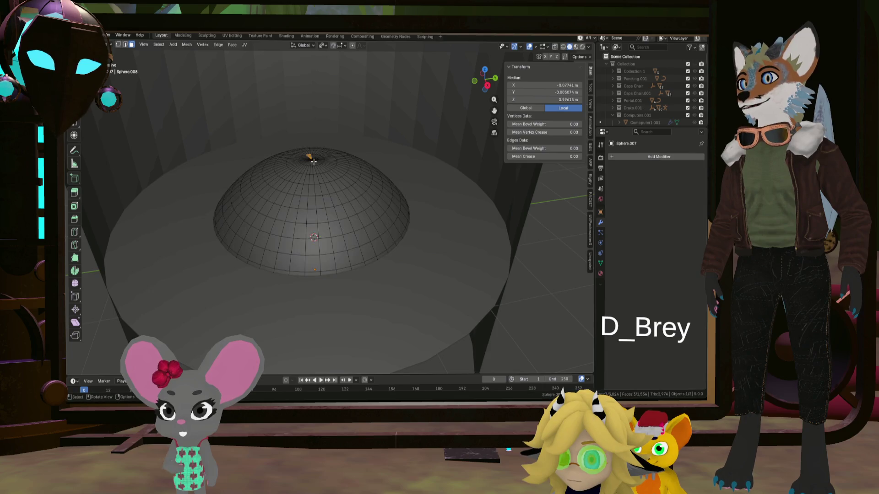
scroll(311, 156, "up", 2)
Narrow the selection to the single top pole vertex and set proportional falloff to Sphere
left_click(119, 45)
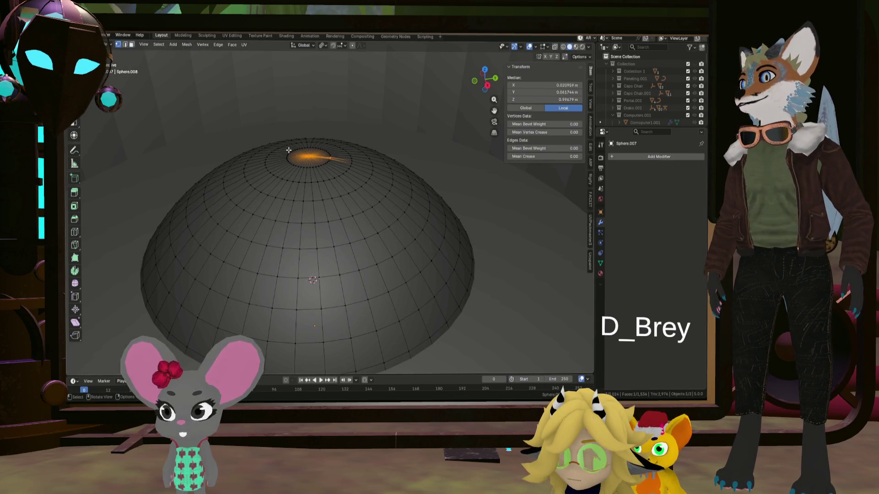
left_click(306, 157)
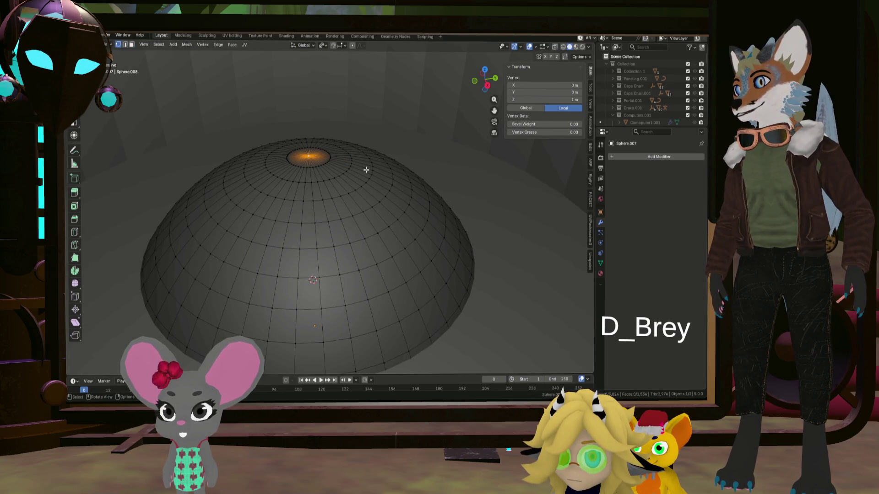
left_click(351, 46)
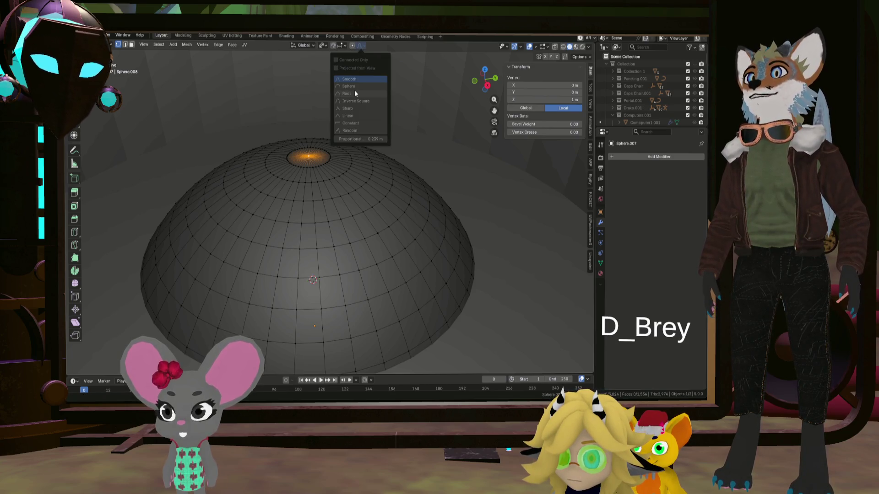
left_click(353, 47)
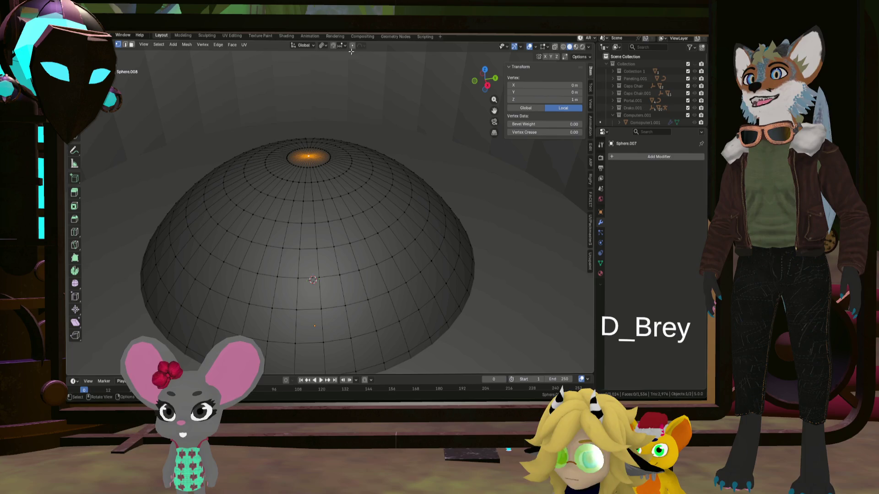
middle_click_drag(347, 83, 343, 118)
Move the pole down along Z with proportional falloff, sinking a dimple about 0.33 m deep
key("g")
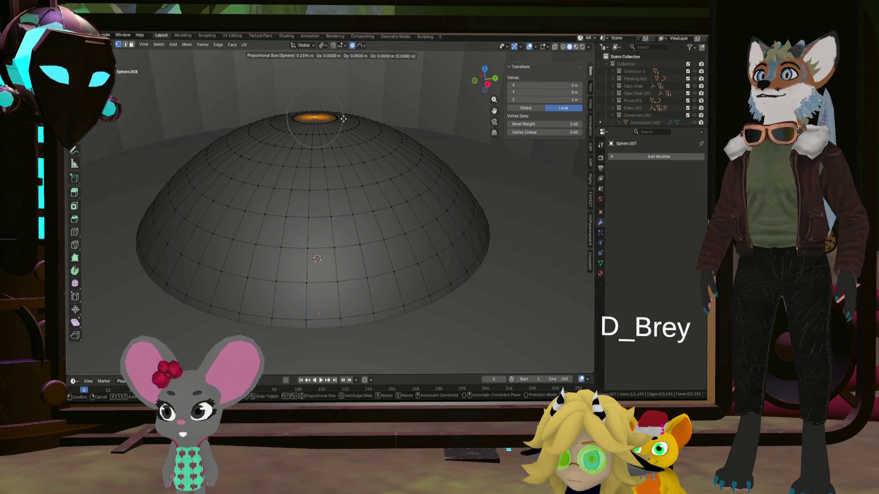
key("z")
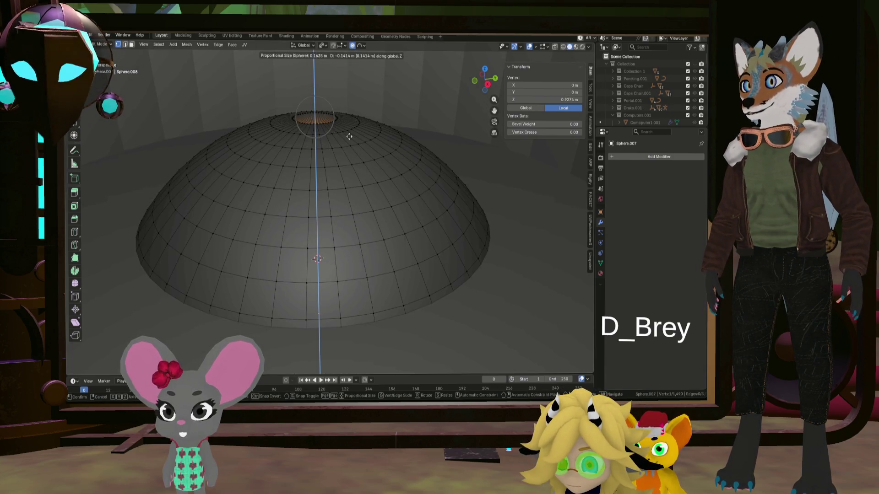
scroll(361, 157, "down", 8)
scroll(363, 152, "down", 1)
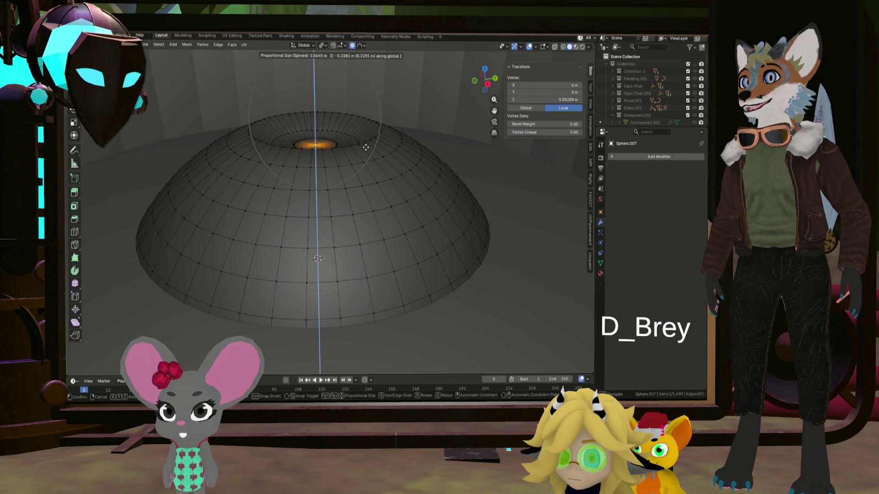
scroll(369, 154, "down", 1)
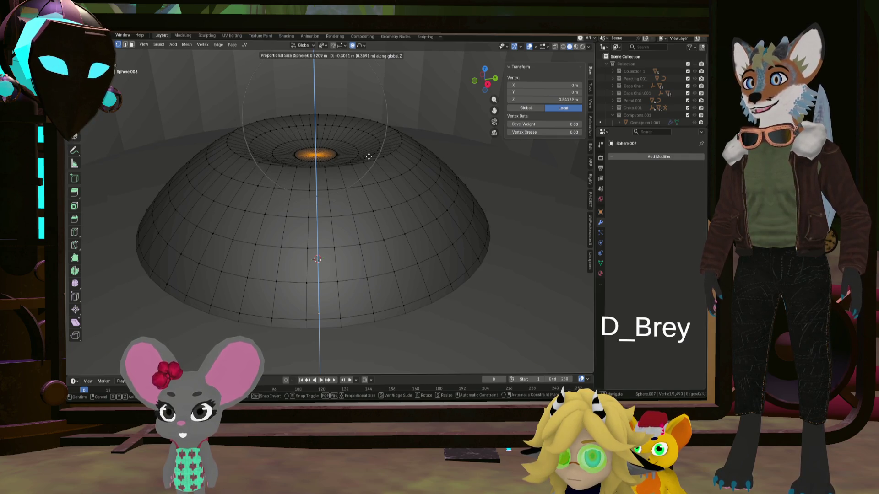
scroll(369, 157, "up", 1)
scroll(368, 157, "down", 1)
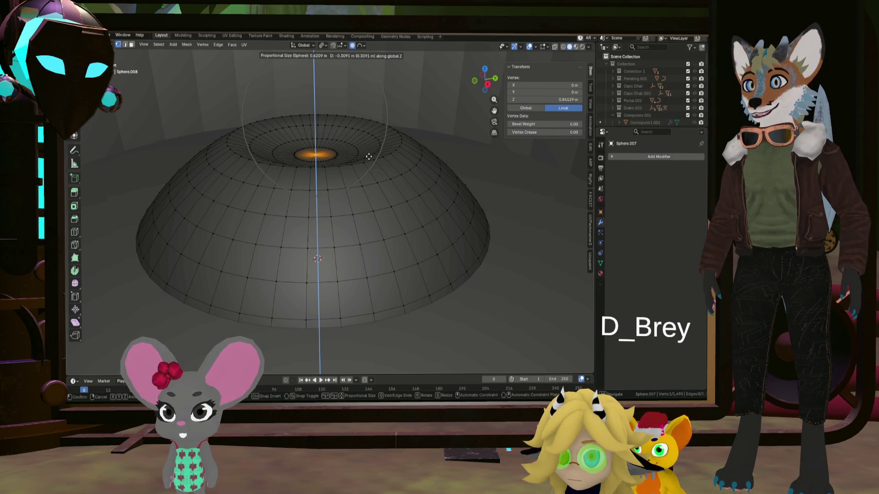
scroll(368, 157, "up", 1)
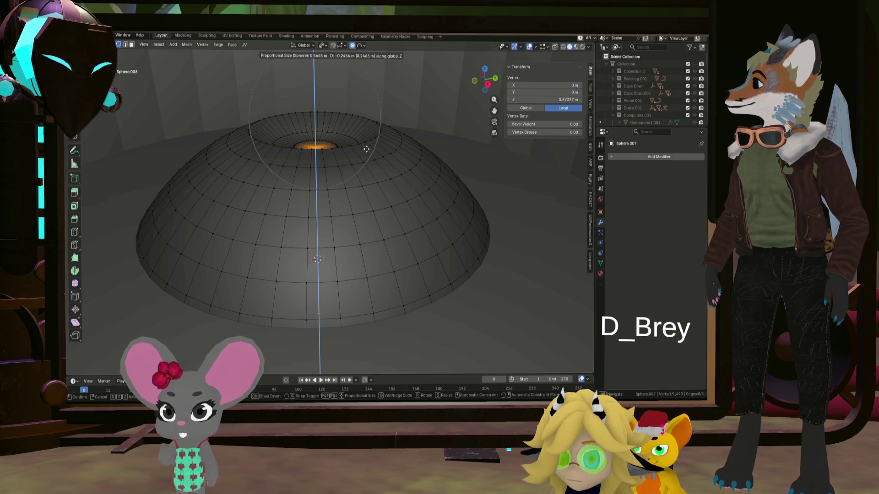
scroll(365, 149, "down", 1)
scroll(366, 149, "down", 1)
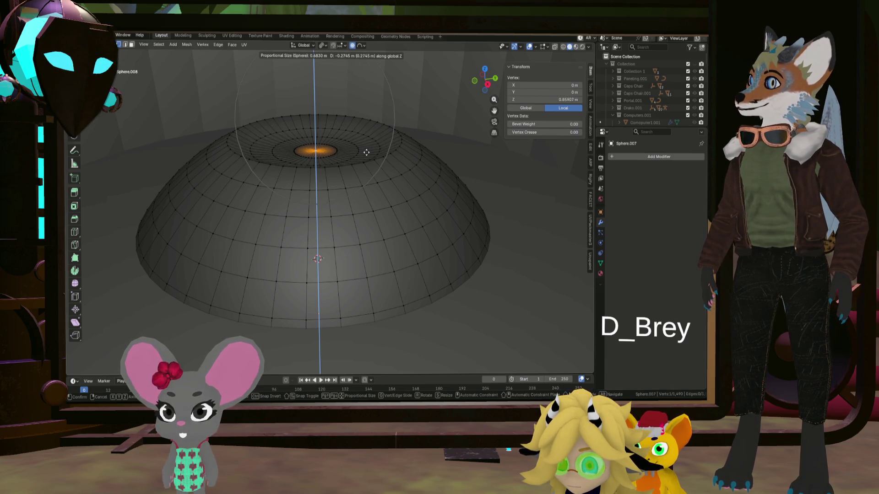
left_click(366, 155)
scroll(369, 159, "down", 4)
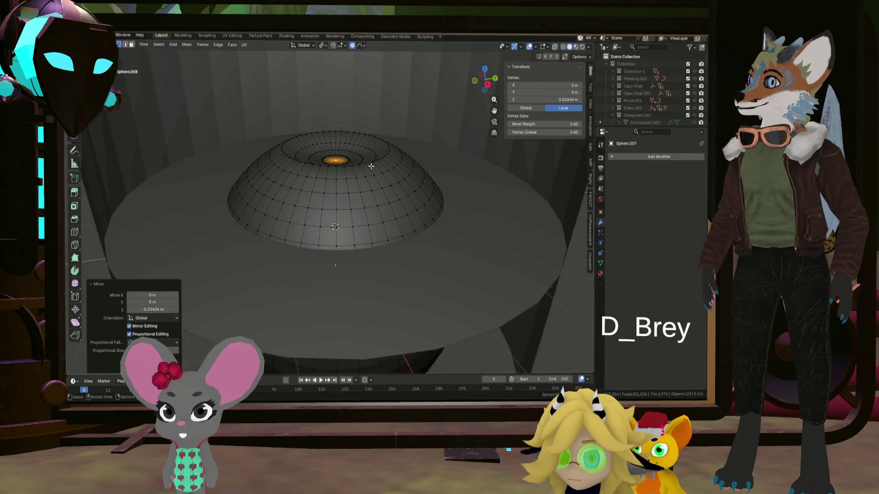
mouse_move(370, 164)
middle_mouse_down()
mouse_move(375, 203)
mouse_move(364, 232)
mouse_move(373, 152)
mouse_move(392, 152)
middle_mouse_up()
scroll(363, 231, "up", 3)
scroll(373, 153, "up", 2)
Crease the edge ring around the top recess to 1 and return to Object Mode
left_click(396, 157, "alt")
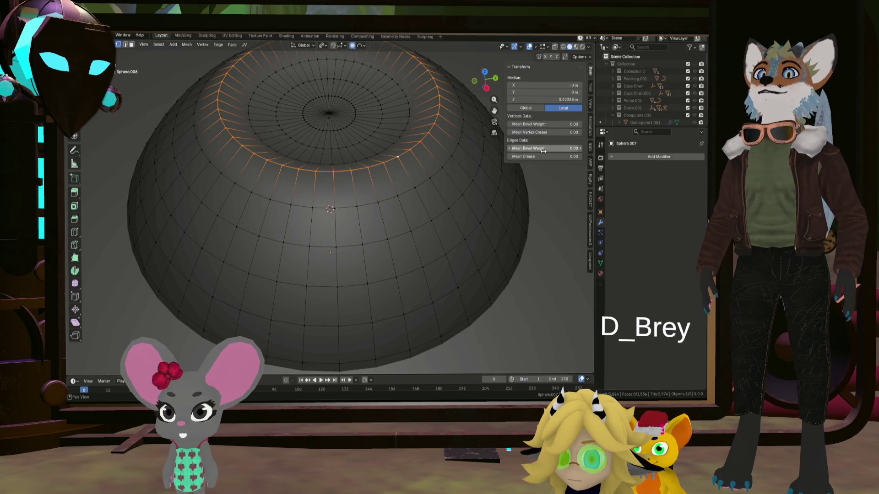
key("alt+a")
key("Tab")
key("Tab")
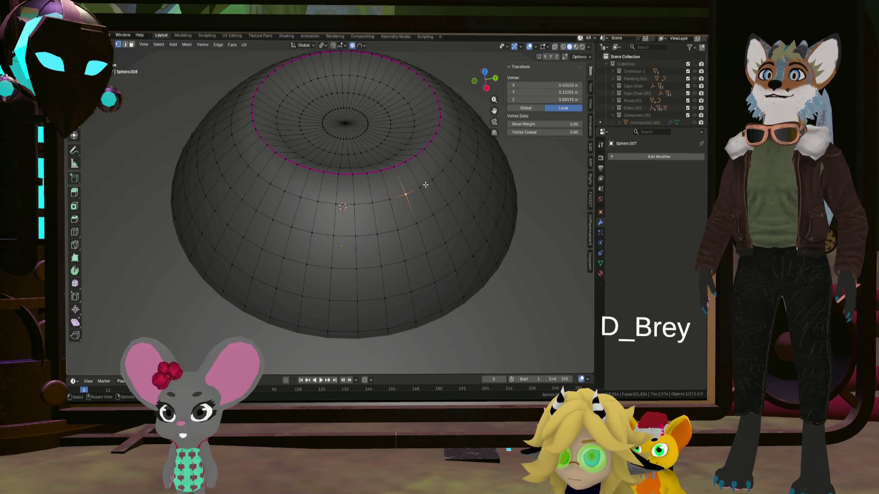
left_click(410, 157, "ctrl+alt")
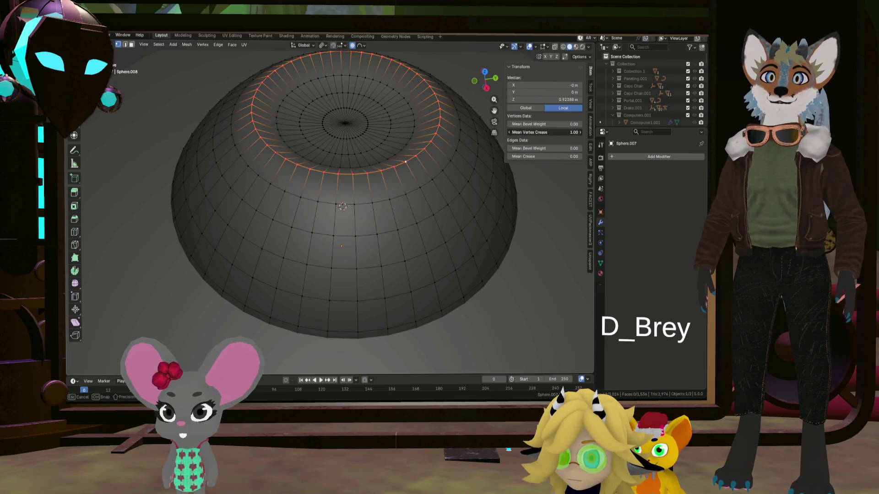
key("alt+a")
key("Tab")
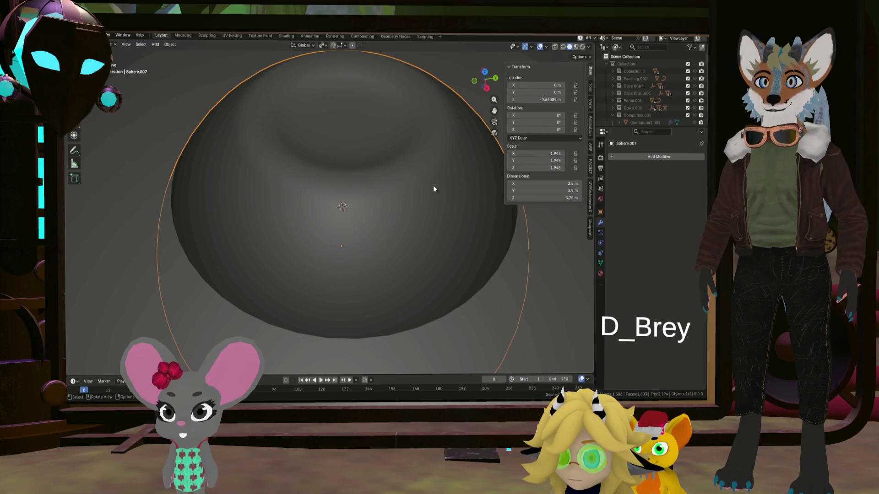
Give the sphere Shade Auto Smooth (30° Smooth by Angle) and re-enter Edit Mode
key("s")
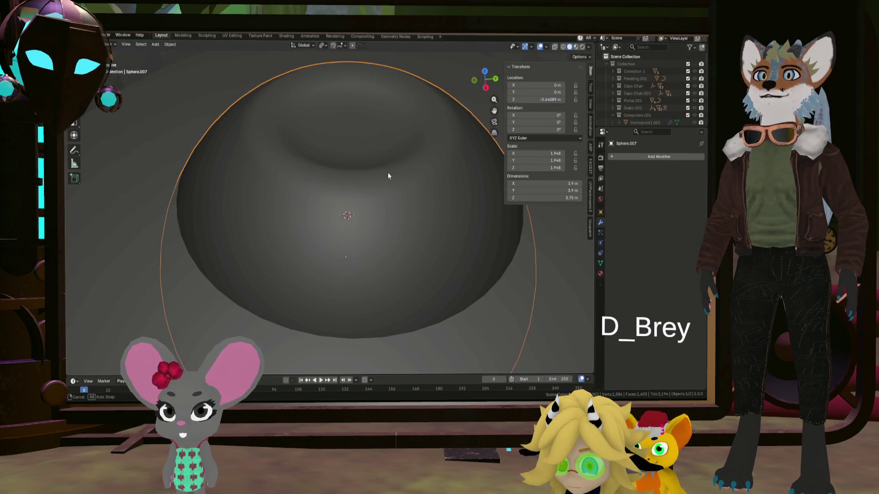
key("Tab")
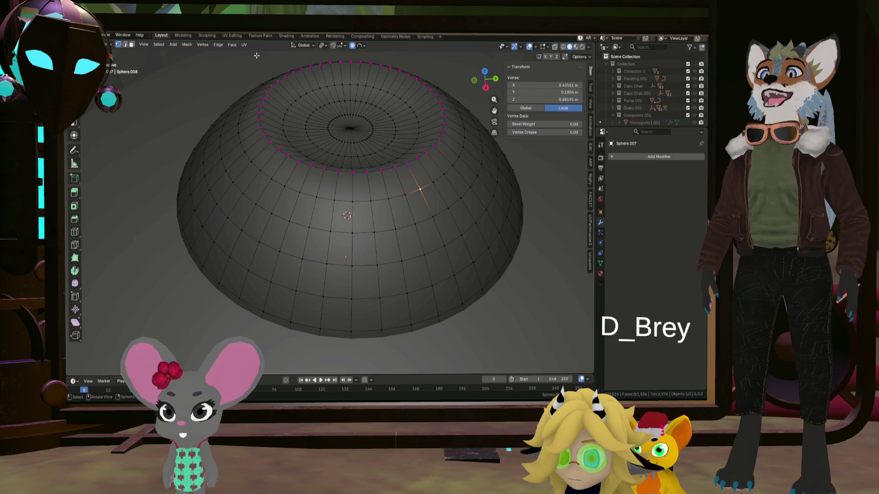
key("Tab")
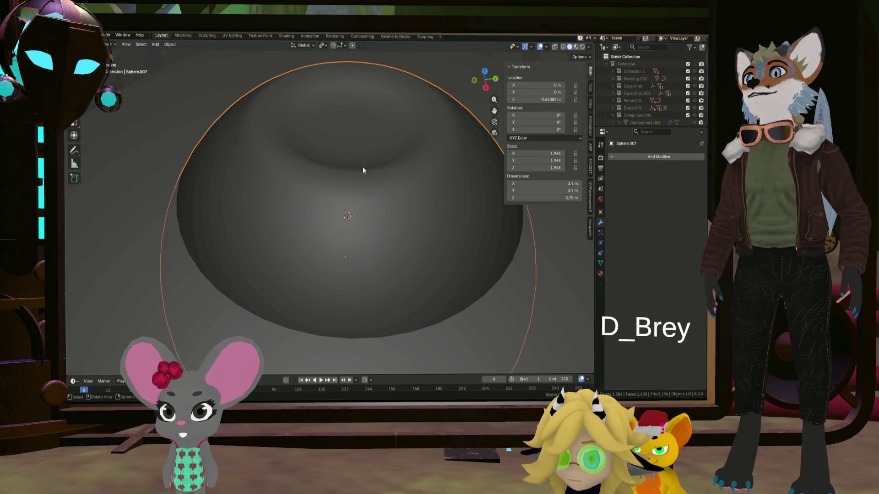
left_click(171, 45)
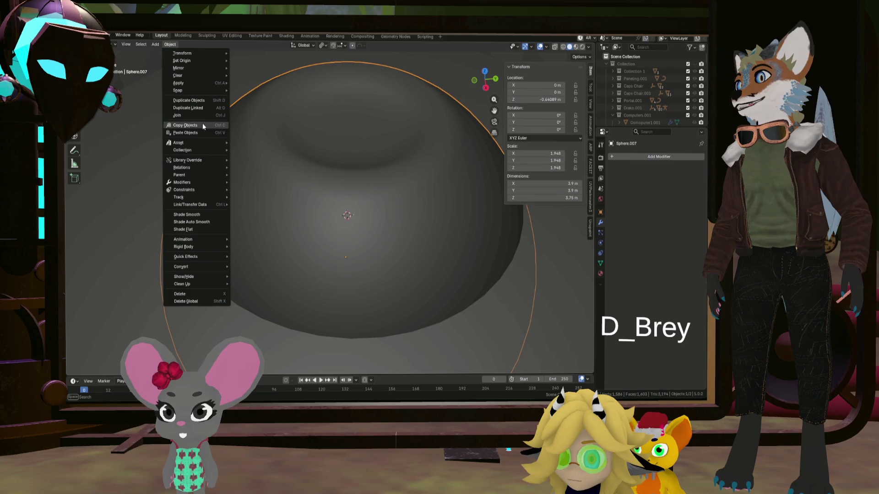
left_click(209, 219)
mouse_move(373, 159)
middle_mouse_down()
mouse_move(313, 214)
mouse_move(340, 132)
mouse_move(362, 184)
mouse_move(362, 162)
middle_mouse_up()
scroll(354, 115, "up", 4)
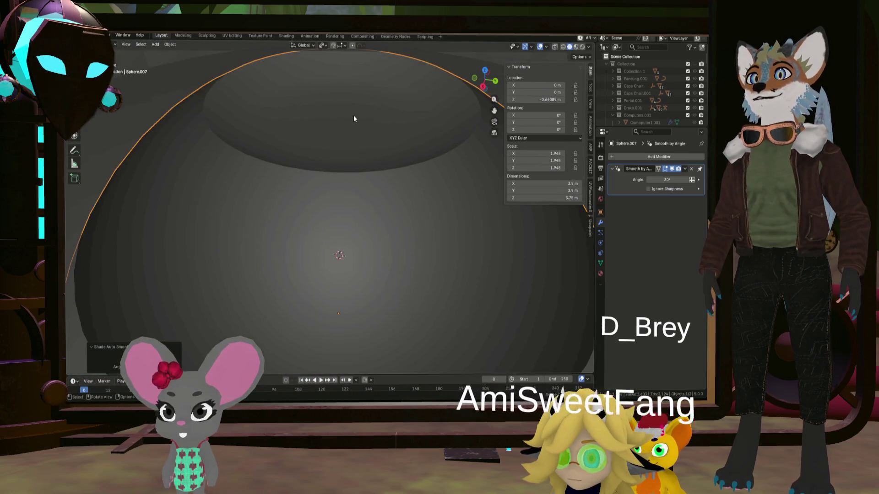
scroll(352, 130, "down", 4)
mouse_move(385, 229)
middle_mouse_down()
mouse_move(385, 216)
mouse_move(390, 253)
mouse_move(398, 224)
mouse_move(384, 252)
mouse_move(385, 299)
mouse_move(379, 246)
middle_mouse_up()
key("Tab")
scroll(376, 255, "up", 4)
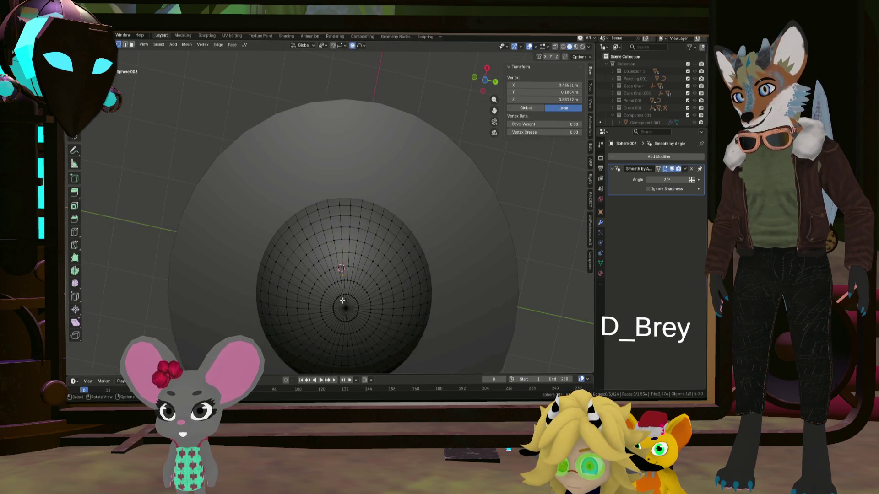
Push the bottom pole vertex up along Z with soft falloff into a matching recess, adjusting it twice
left_click(350, 309)
scroll(351, 344, "down", 2)
middle_click_drag(350, 344, 363, 324)
key("g")
key("z")
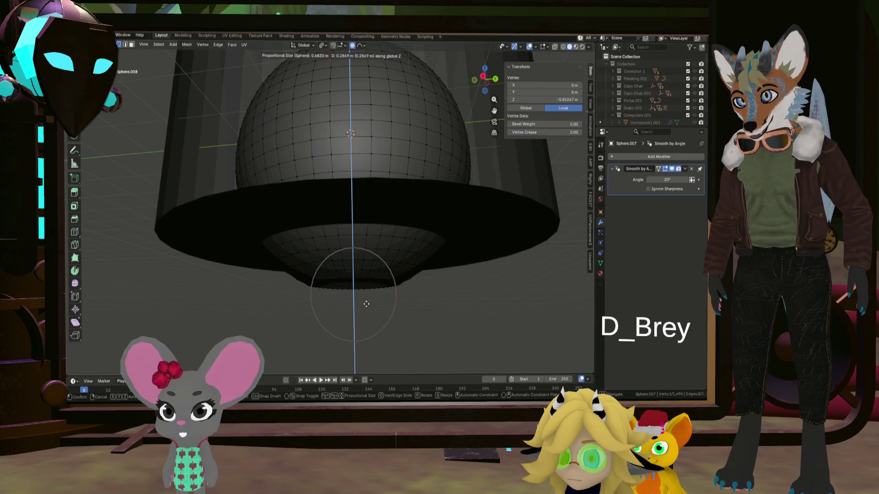
left_click(366, 302)
mouse_move(367, 298)
middle_mouse_down()
mouse_move(351, 298)
mouse_move(440, 250)
mouse_move(454, 276)
mouse_move(374, 230)
mouse_move(385, 222)
mouse_move(343, 255)
mouse_move(369, 153)
mouse_move(314, 218)
mouse_move(316, 246)
middle_mouse_up()
scroll(336, 264, "up", 3)
key("g")
key("z")
left_click(324, 210)
Crease the edge ring around the bottom recess, leave Edit Mode and select the shaft cylinder
left_click(386, 257, "alt")
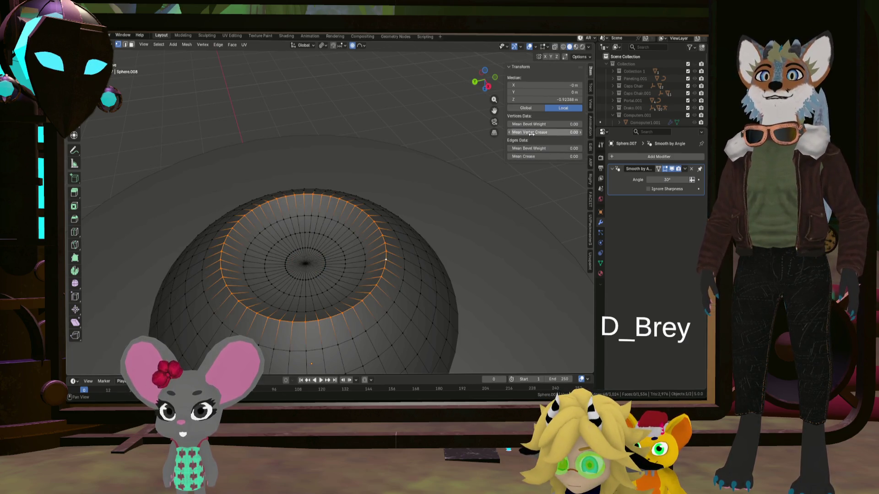
key("Tab")
mouse_move(234, 146)
middle_mouse_down()
mouse_move(211, 200)
mouse_move(196, 165)
mouse_move(254, 81)
mouse_move(229, 197)
mouse_move(256, 213)
mouse_move(221, 260)
mouse_move(320, 295)
mouse_move(283, 260)
mouse_move(294, 205)
mouse_move(265, 233)
mouse_move(272, 251)
middle_mouse_up()
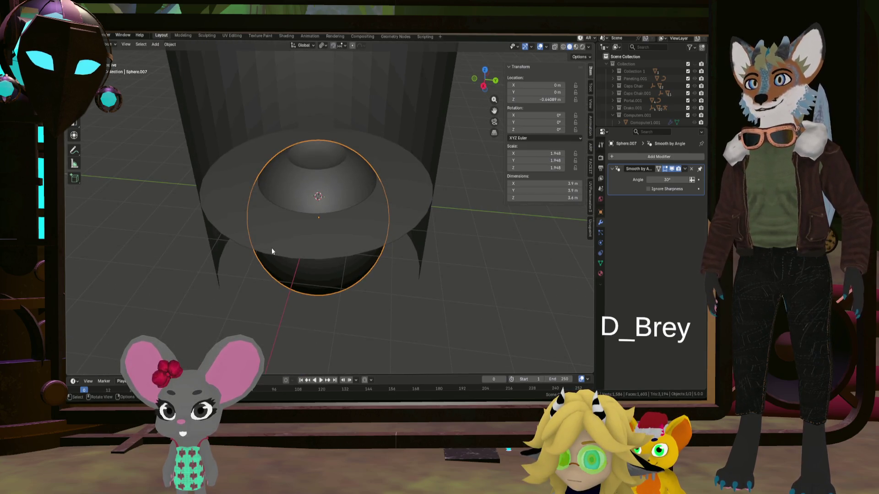
scroll(388, 235, "up", 3)
mouse_move(387, 235)
middle_mouse_down()
mouse_move(369, 203)
mouse_move(404, 248)
mouse_move(405, 208)
middle_mouse_up()
left_click(454, 205)
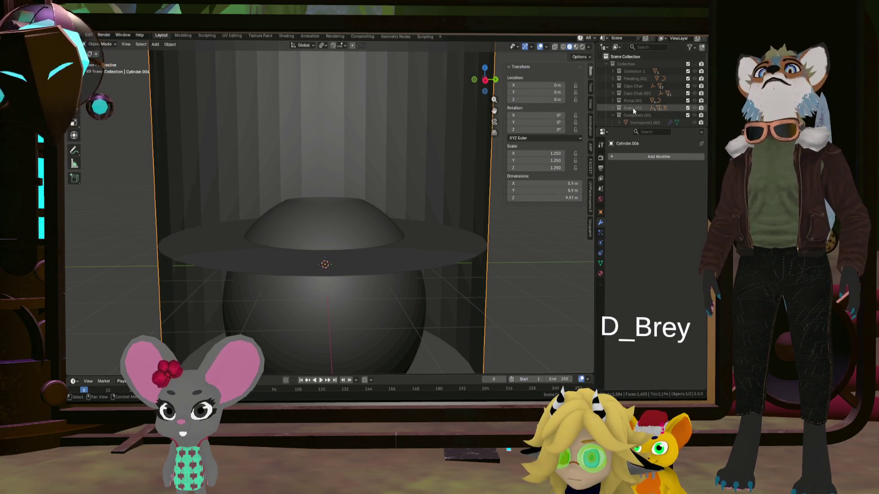
scroll(632, 108, "down", 5)
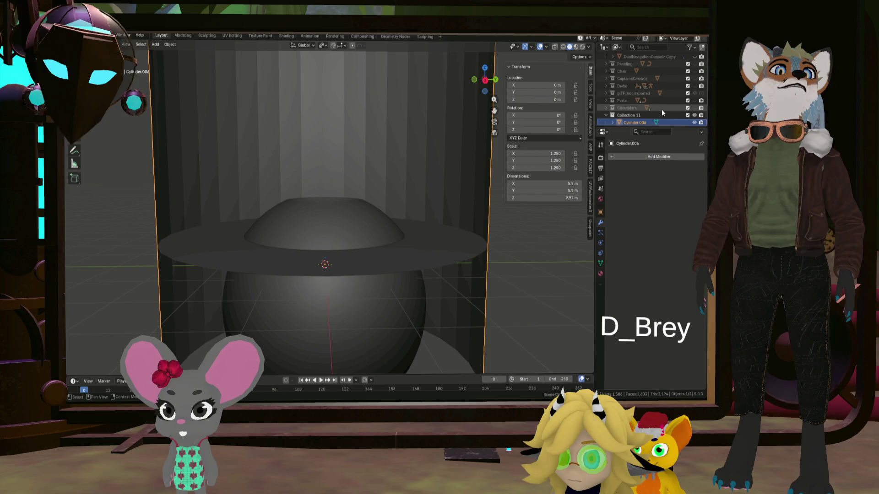
scroll(664, 113, "down", 1)
Move Sphere.007 into Collection 11 with Cylinder.006 and rename the collection Reactor
left_click_drag(650, 119, 637, 107)
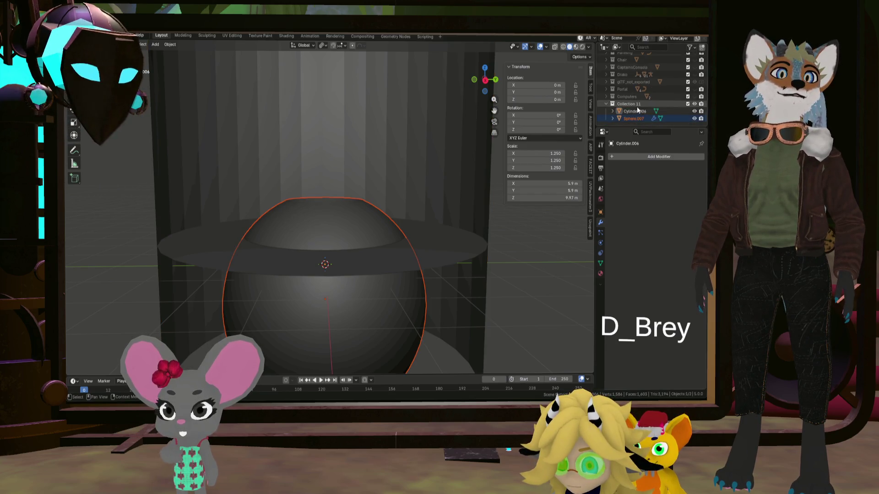
double_click(629, 103)
type("cl")
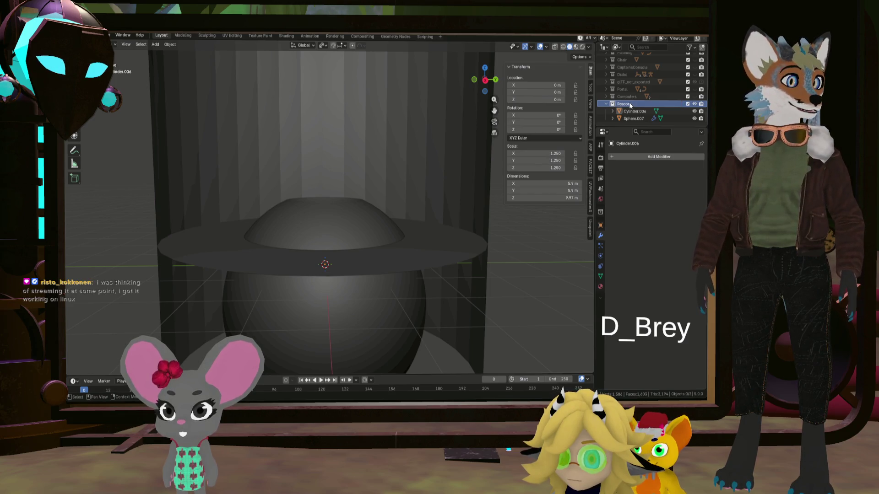
left_click(367, 218)
scroll(376, 220, "up", 3)
scroll(370, 226, "down", 4)
mouse_move(371, 225)
middle_mouse_down()
mouse_move(322, 235)
mouse_move(366, 232)
middle_mouse_up()
scroll(352, 232, "up", 3)
Reselect Sphere.007 and enter Edit Mode on its mesh
left_click(367, 232)
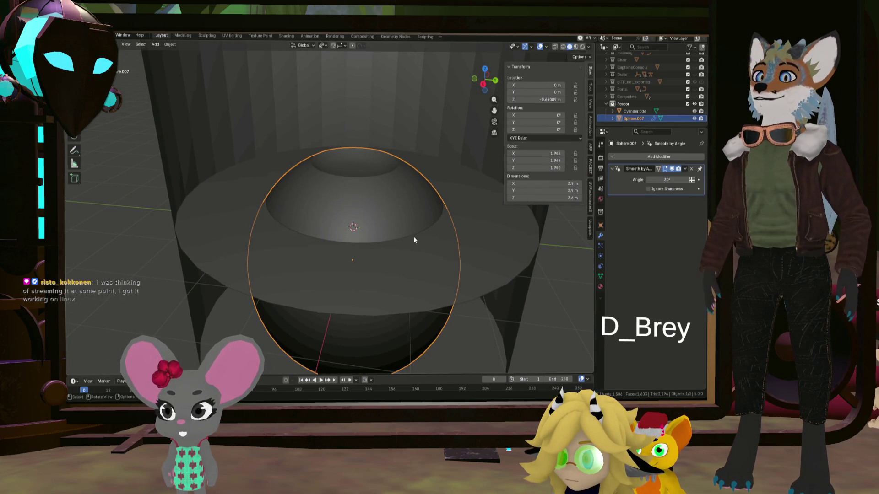
left_click(399, 223)
key("Tab")
Try loop selections near the top, switch to top orthographic view and revert to the centre vertex
mouse_move(398, 223)
middle_mouse_down()
mouse_move(332, 214)
mouse_move(260, 230)
mouse_move(281, 209)
middle_mouse_up()
scroll(259, 229, "up", 3)
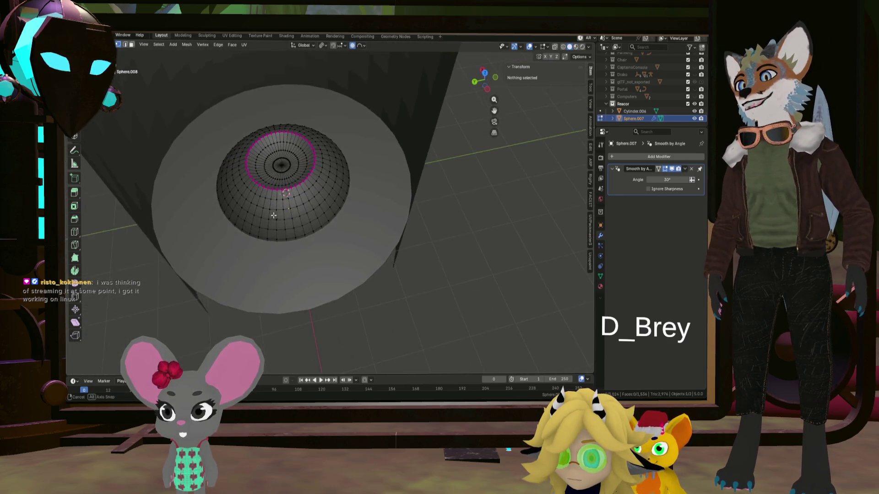
left_click(249, 203, "alt")
left_click(245, 200, "alt")
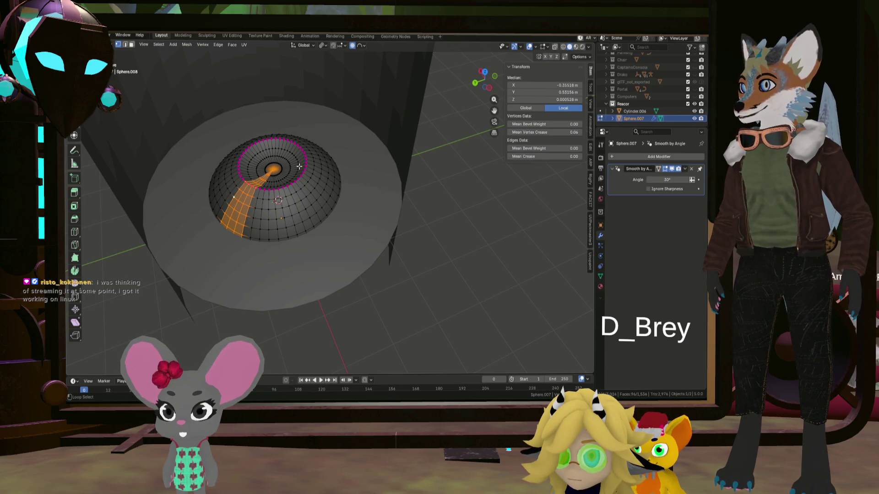
middle_click_drag(298, 166, 312, 143)
mouse_move(316, 187)
middle_mouse_down()
mouse_move(327, 202)
mouse_move(373, 198)
middle_mouse_up()
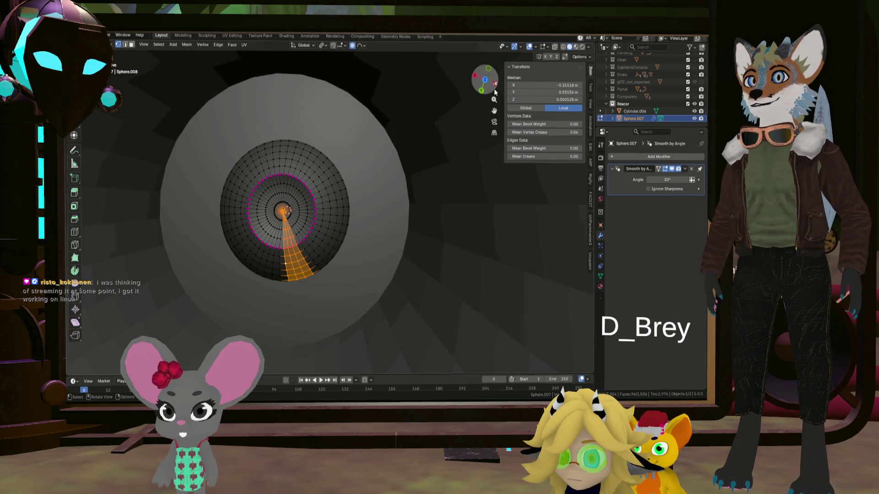
left_click(483, 80)
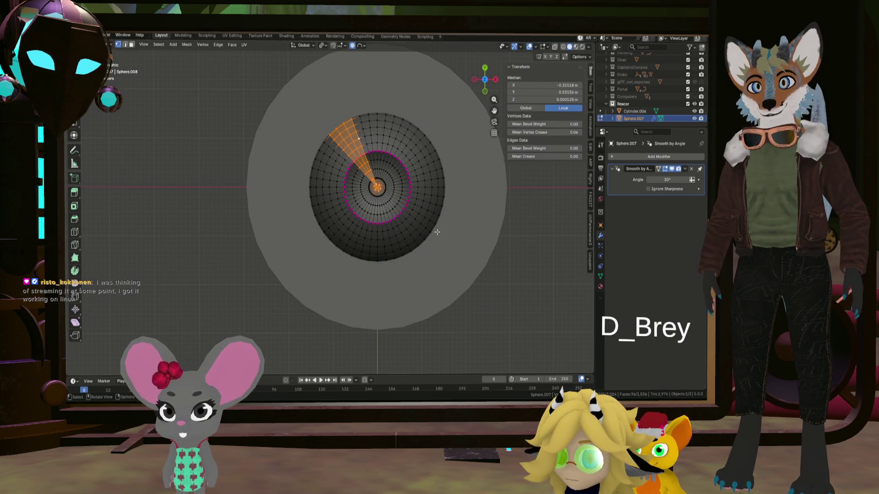
key("ctrl+z")
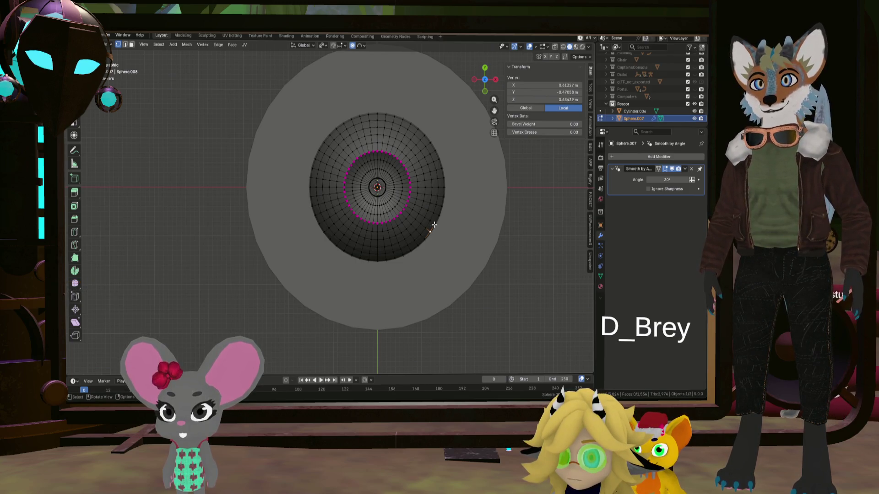
Build four radial face wedges around the pole, then invert the selection to the diagonal wedges
left_click(440, 196, "ctrl")
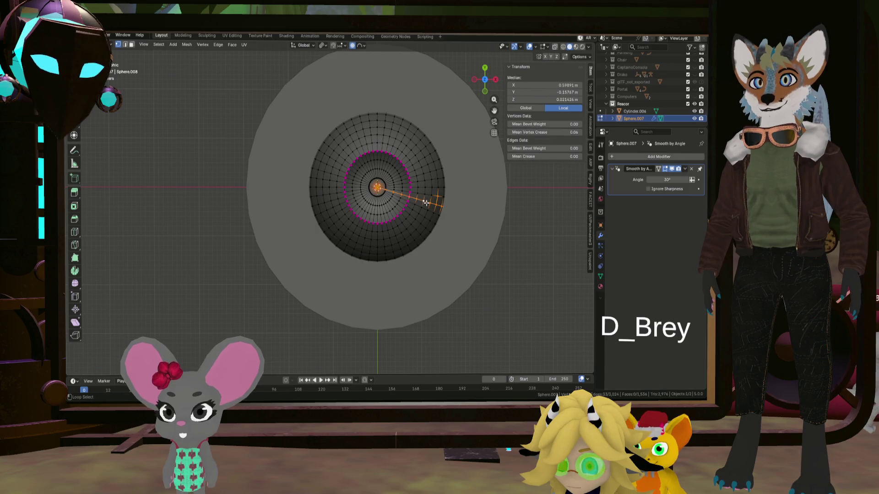
left_click(425, 178, "ctrl")
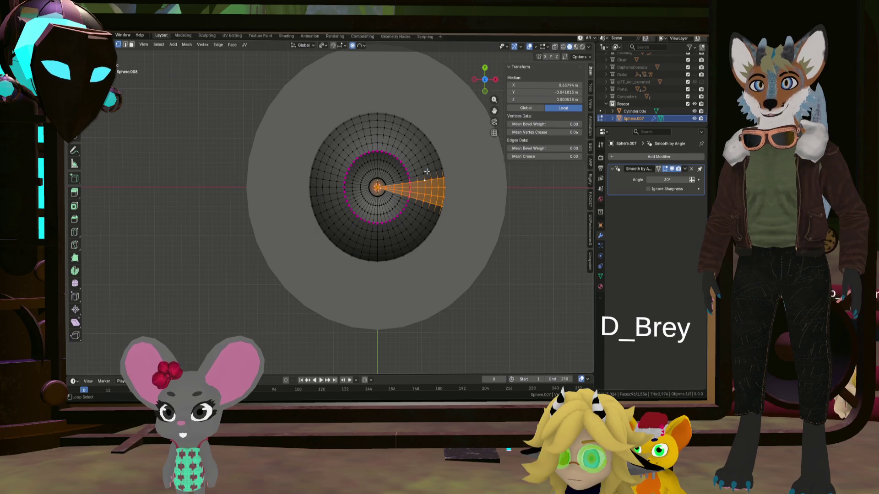
left_click(427, 171, "ctrl")
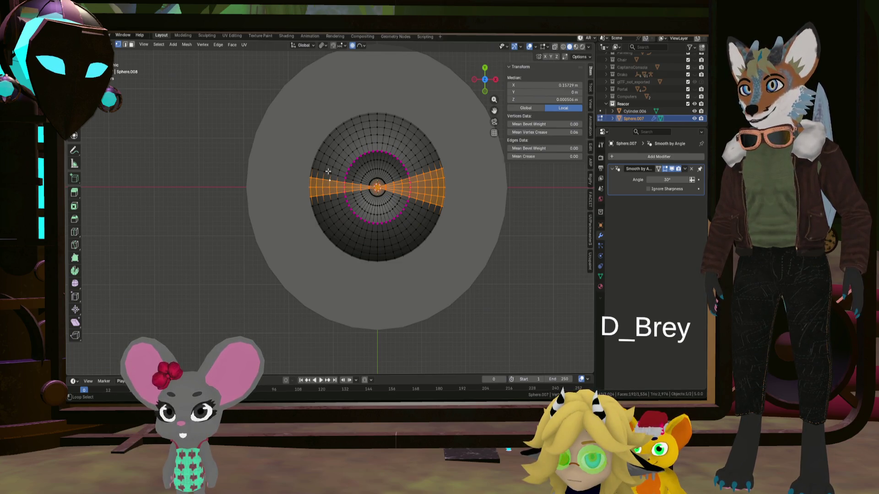
left_click(330, 201, "alt+shift")
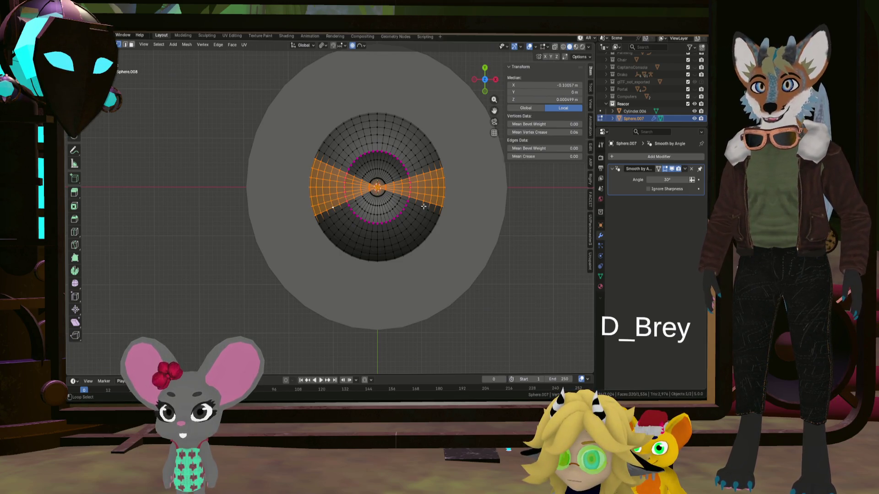
left_click(375, 141, "alt+shift")
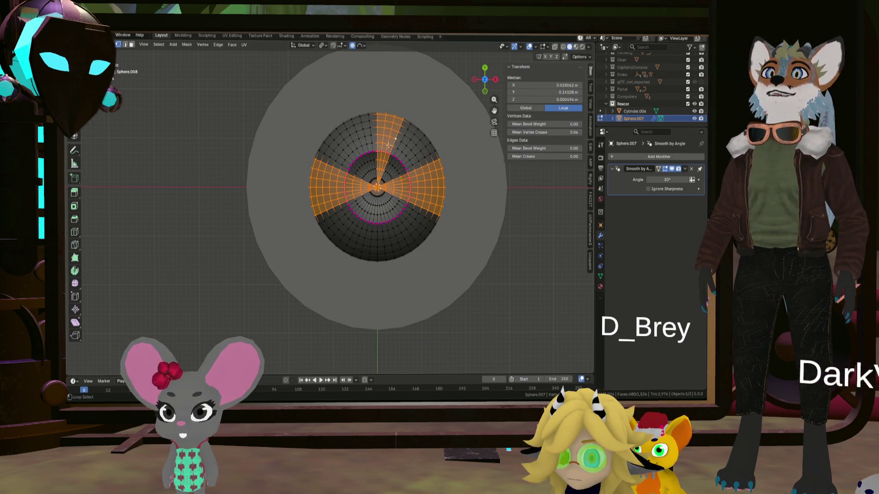
left_click(366, 146, "alt+shift")
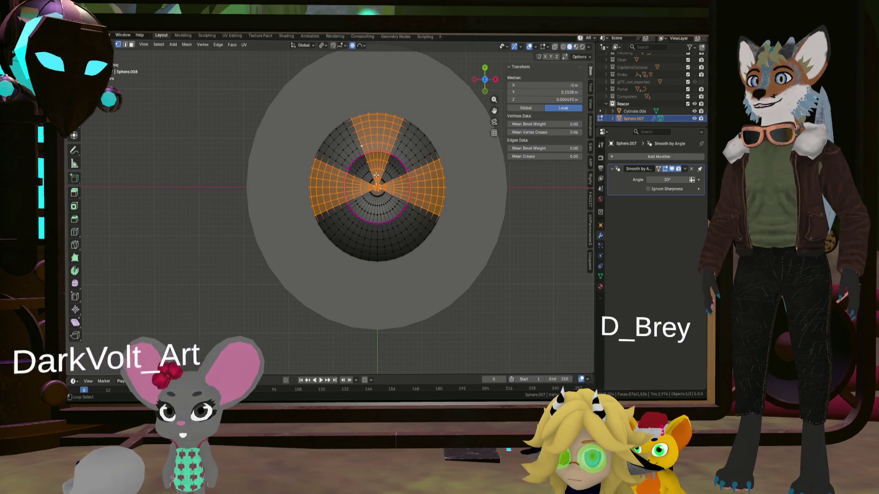
left_click(369, 241, "alt+shift")
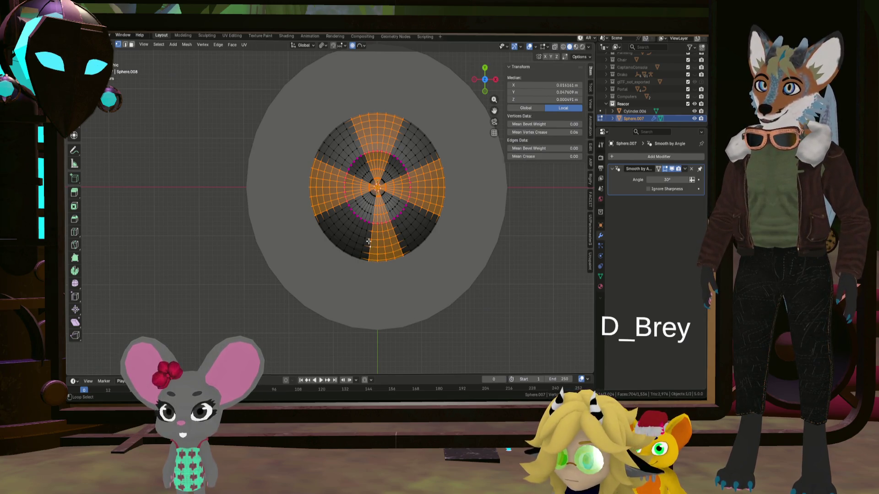
left_click(359, 239, "alt+shift")
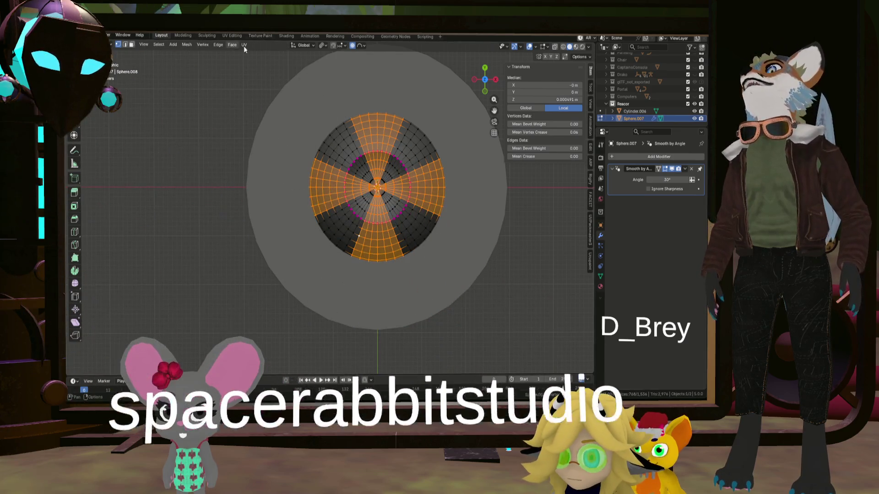
left_click(159, 45)
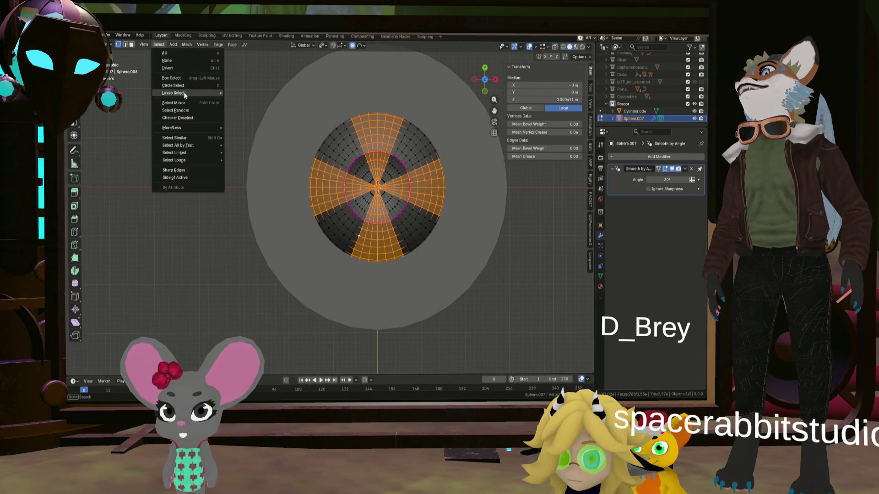
left_click(176, 68)
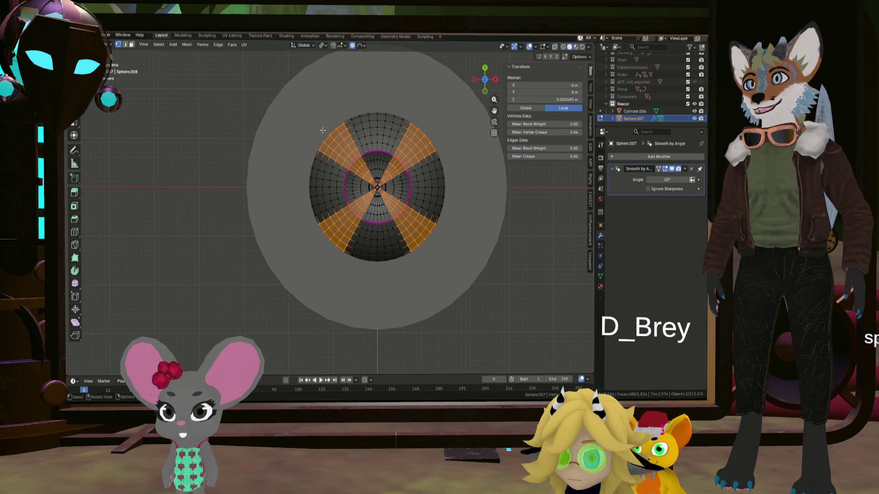
With X-ray on, drop the wedge faces nearest the pole from the selection, then show the sphere solid
left_click(556, 47)
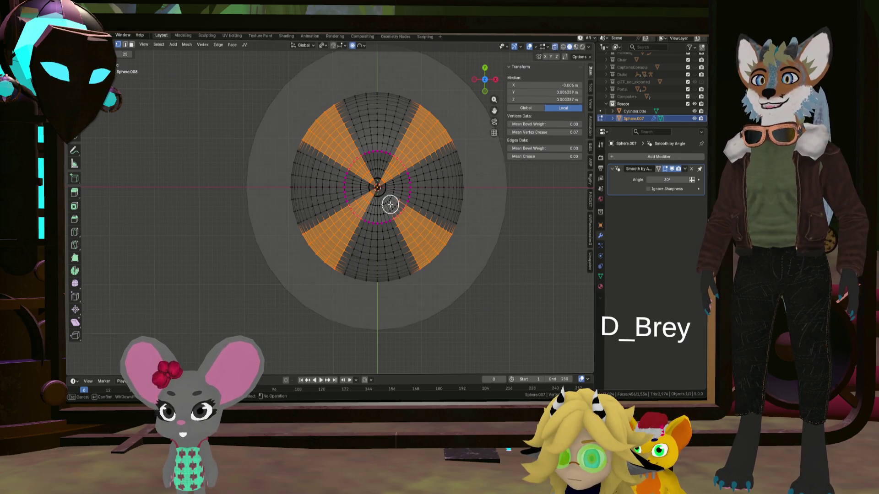
left_click_drag(396, 194, 393, 172)
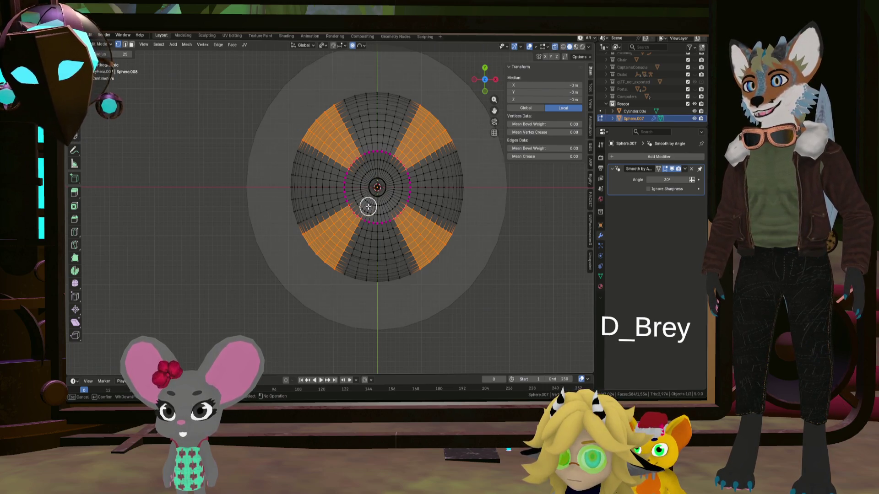
middle_click_drag(408, 179, 419, 107)
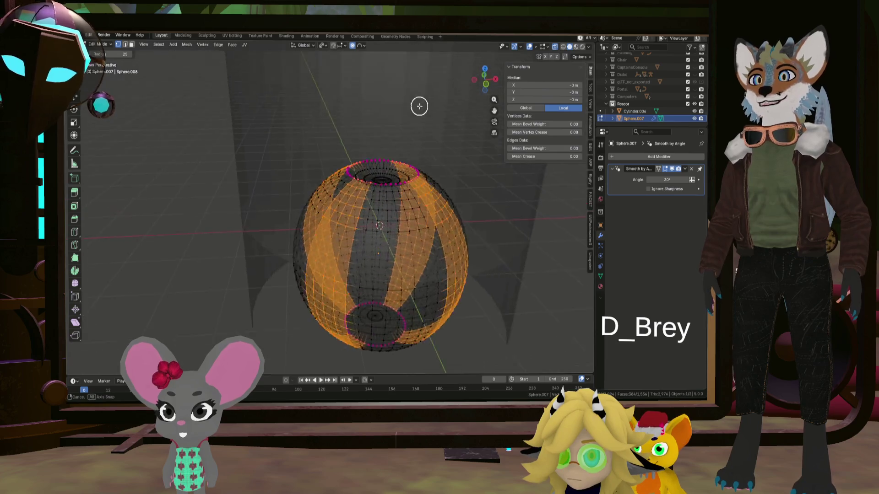
left_click(555, 47)
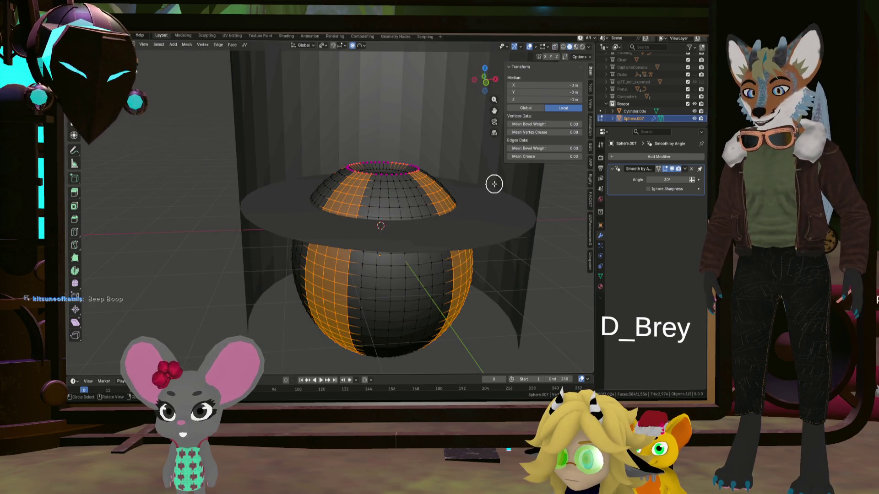
Extrude the diagonal wedge faces individually outward into raised panel strips and clear the selection
key("alt+e")
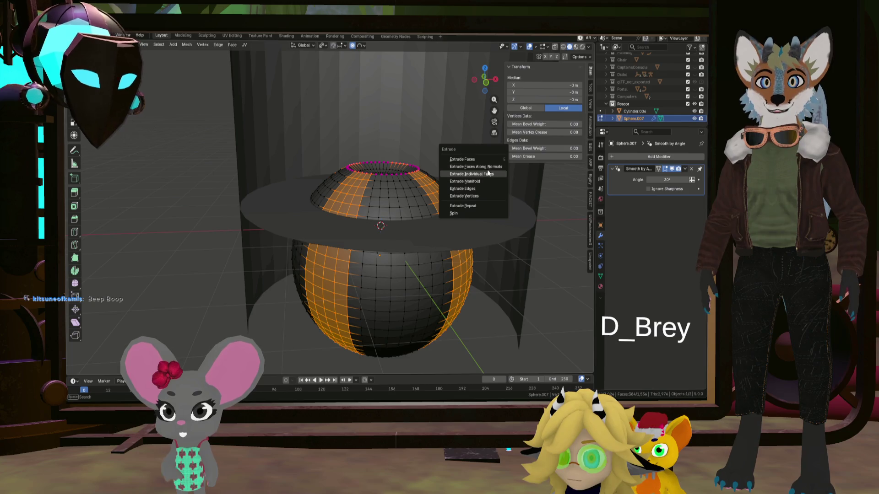
left_click(488, 174)
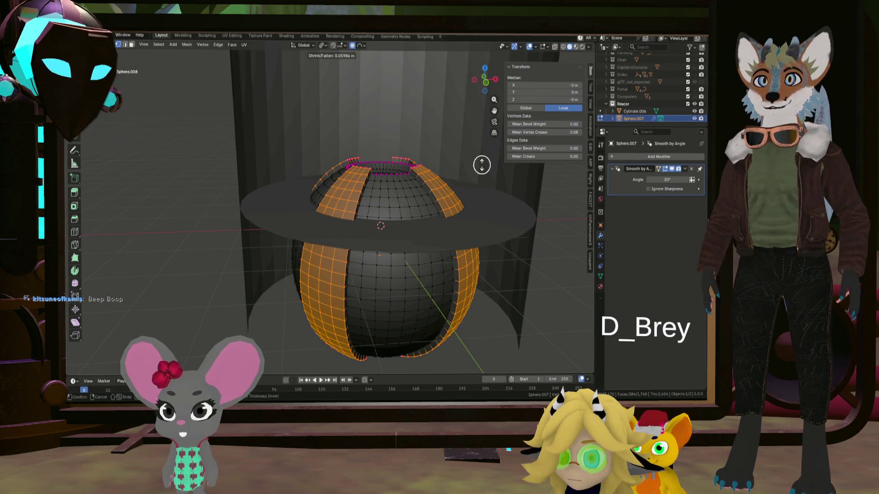
left_click(482, 165)
mouse_move(477, 165)
middle_mouse_down()
mouse_move(408, 190)
mouse_move(420, 177)
mouse_move(406, 161)
mouse_move(367, 156)
mouse_move(365, 173)
middle_mouse_up()
scroll(364, 161, "up", 3)
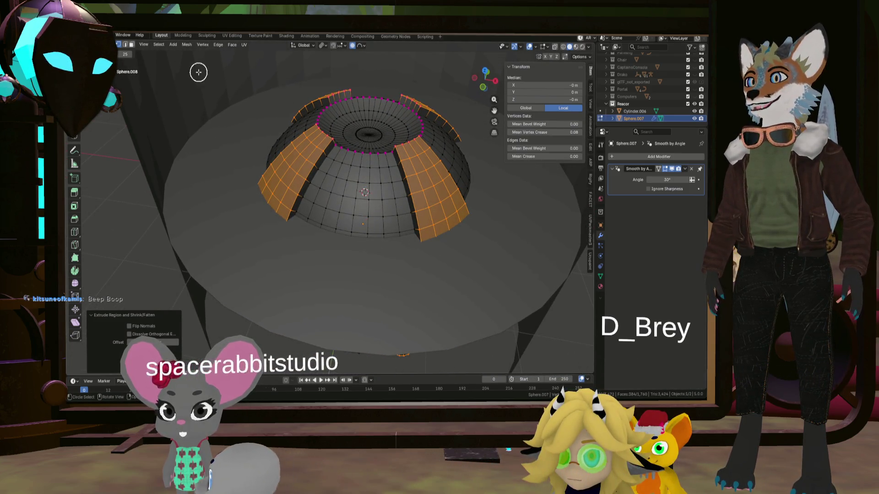
left_click(334, 93)
middle_click_drag(172, 72, 260, 126)
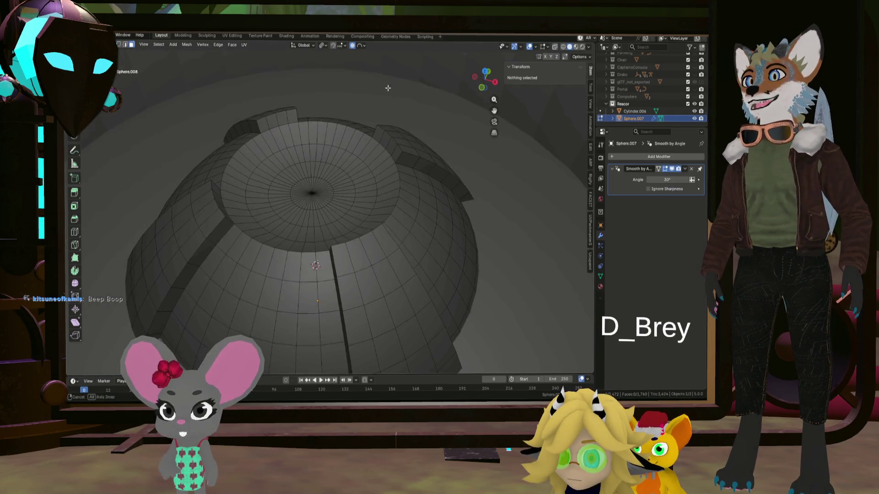
Select the faces at the panel strips' upper ends and extrude them
left_click(261, 126)
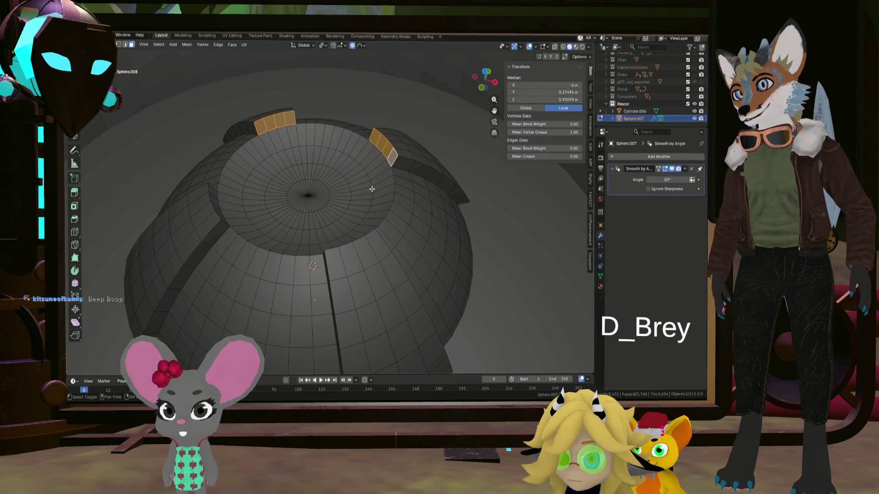
mouse_move(374, 184)
middle_mouse_down()
mouse_move(237, 258)
mouse_move(260, 295)
middle_mouse_up()
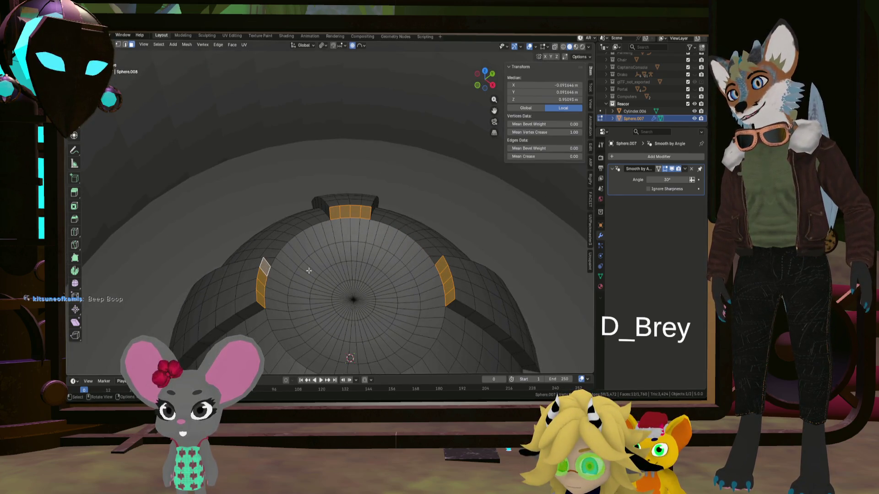
middle_click_drag(300, 271, 350, 231)
scroll(350, 231, "up", 3)
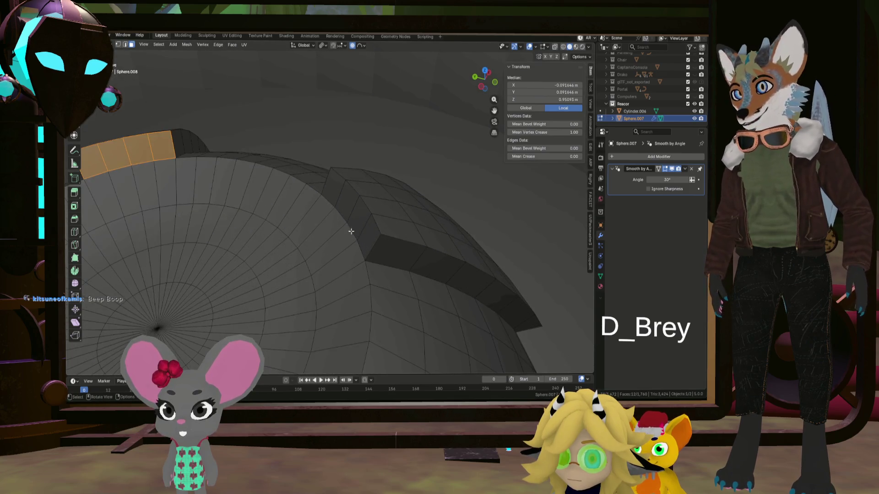
middle_click_drag(335, 204, 302, 206)
right_click(302, 206)
left_click(304, 206)
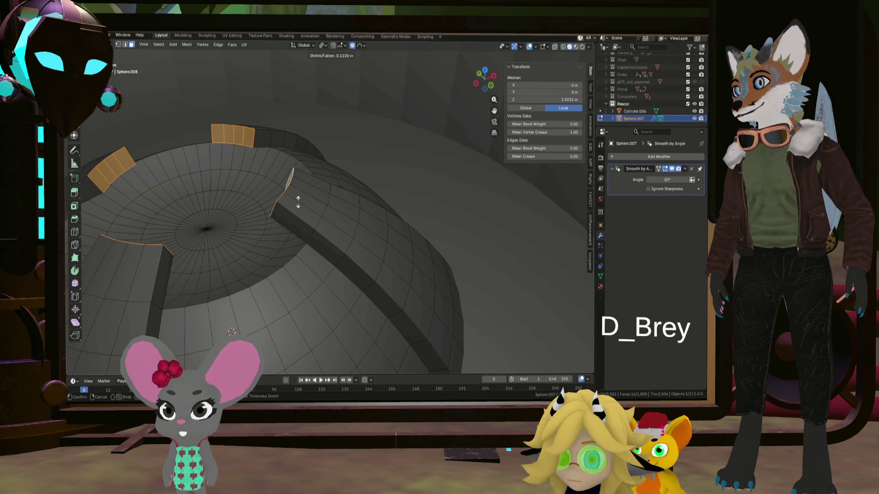
left_click(305, 206)
Scale the extruded end faces down to about 0.44, forming sharp ribs, then clear the selection
key("s")
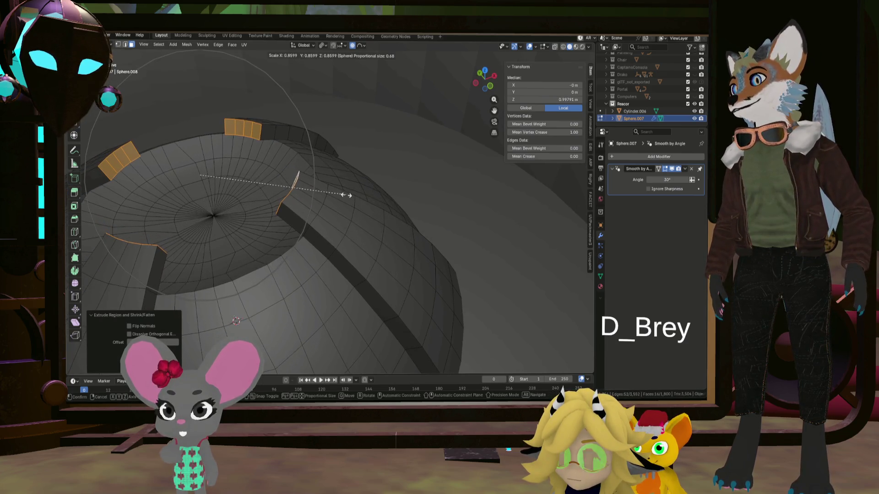
key("Escape")
key("s")
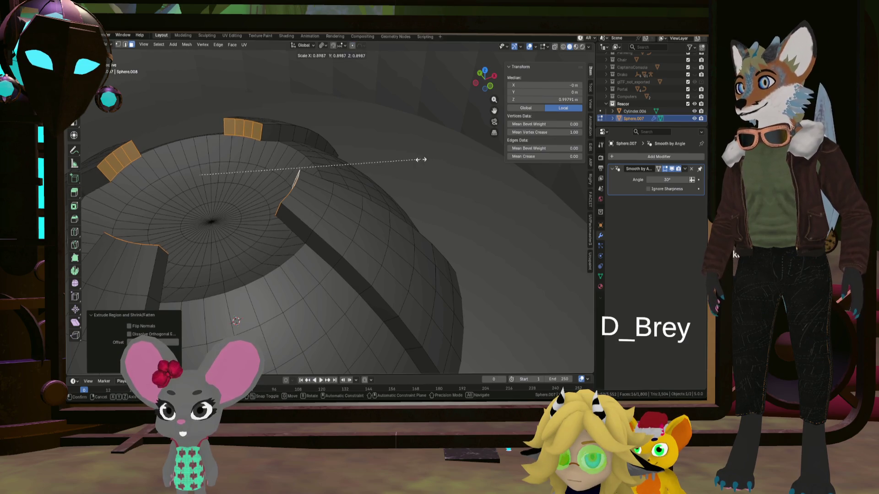
left_click(309, 167)
scroll(308, 167, "down", 4)
mouse_move(310, 167)
middle_mouse_down()
mouse_move(358, 181)
mouse_move(365, 153)
mouse_move(379, 153)
middle_mouse_up()
left_click(357, 181)
scroll(357, 180, "up", 3)
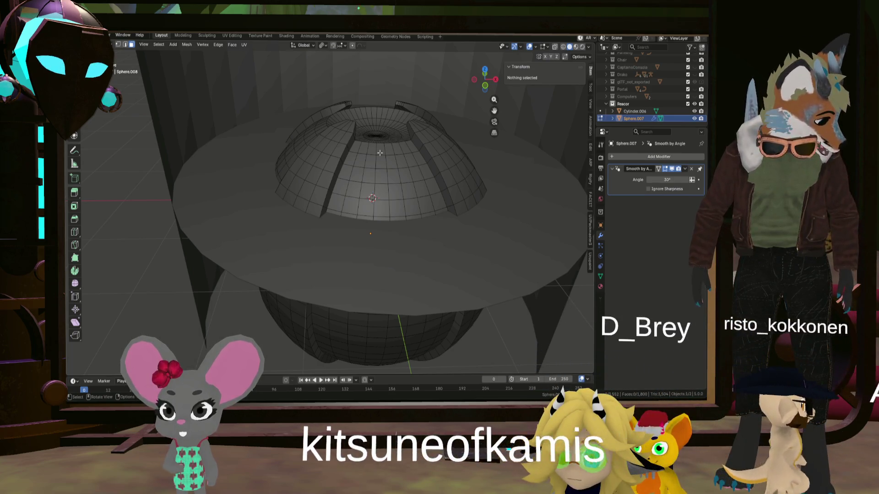
mouse_move(380, 153)
middle_mouse_down()
mouse_move(310, 120)
mouse_move(411, 156)
mouse_move(405, 204)
middle_mouse_up()
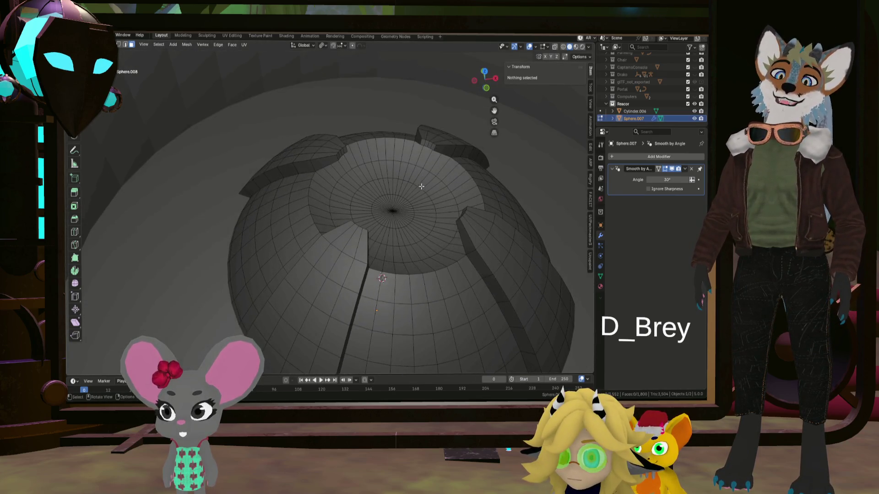
mouse_move(405, 204)
middle_mouse_down()
mouse_move(405, 262)
mouse_move(419, 258)
middle_mouse_up()
scroll(406, 263, "down", 3)
scroll(419, 259, "up", 4)
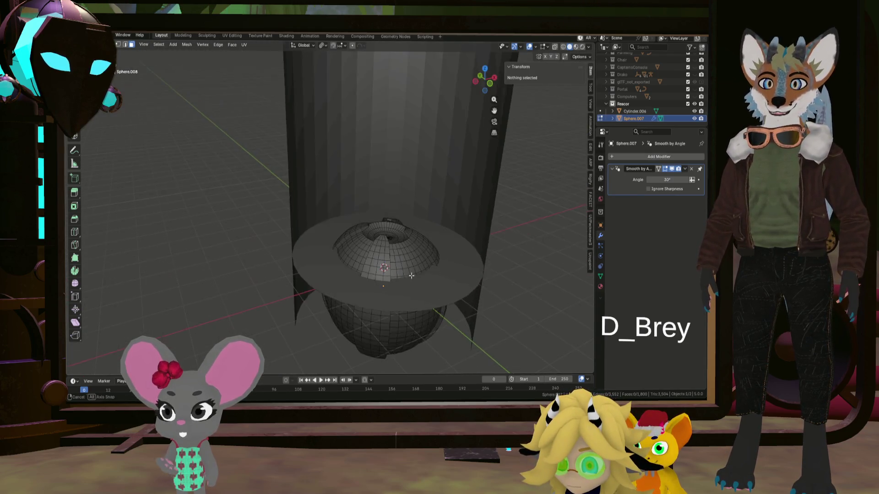
scroll(429, 255, "up", 2)
scroll(420, 254, "up", 2)
scroll(384, 239, "up", 2)
scroll(383, 239, "up", 1)
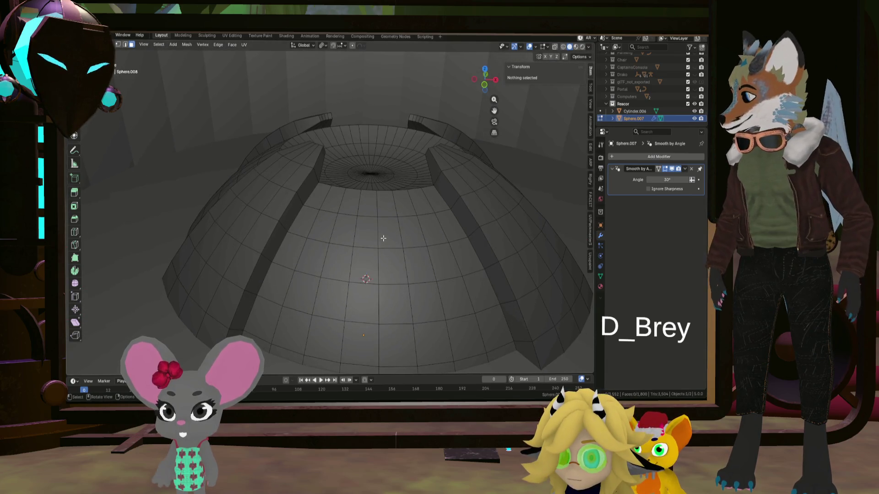
Select faces on the dome's side and extrude them inward along normals into a recessed slot
left_click(366, 277)
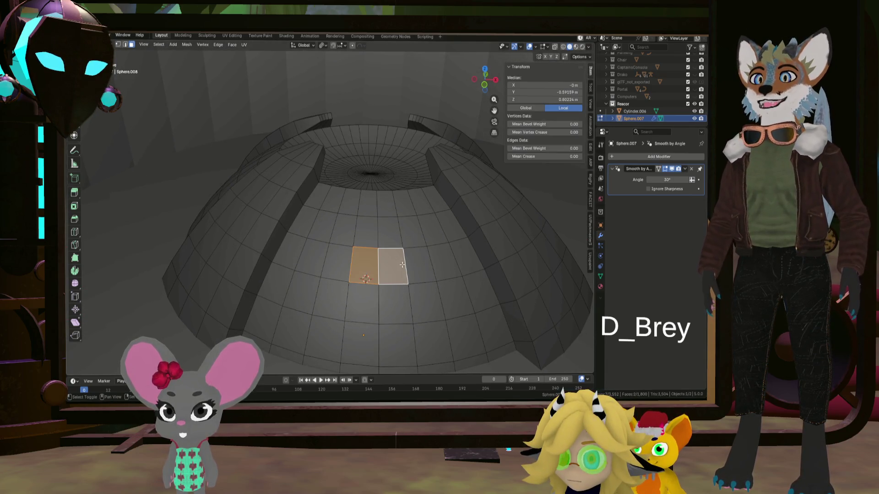
middle_click_drag(391, 291, 400, 266)
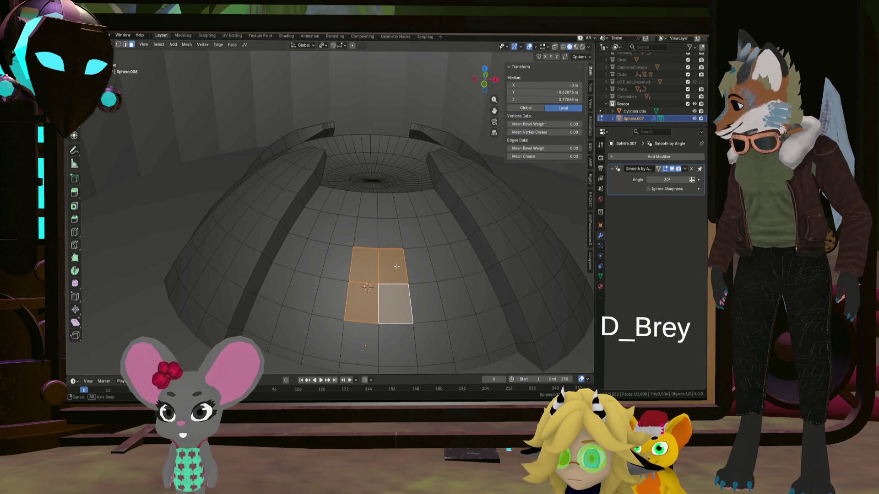
key("alt+e")
left_click(410, 265)
left_click(407, 270)
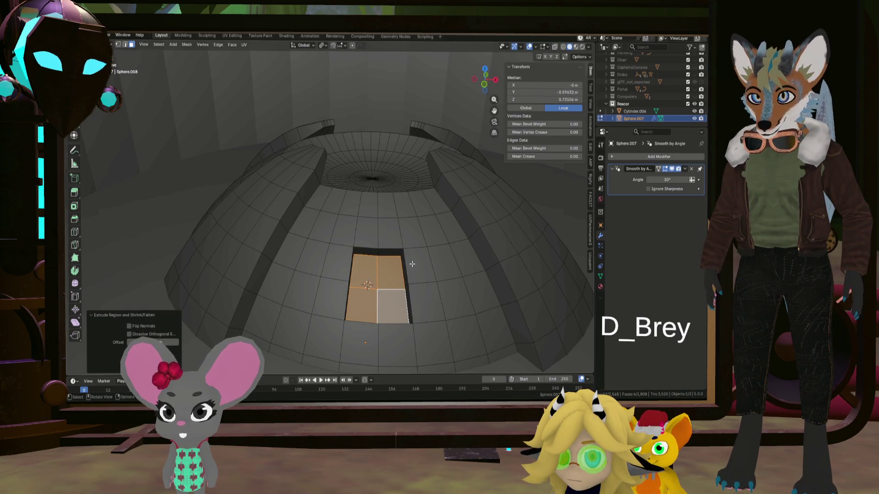
scroll(420, 259, "down", 3)
Check the new recess from Object Mode and return to editing the dome mesh
mouse_move(421, 259)
middle_mouse_down()
mouse_move(424, 275)
mouse_move(421, 240)
middle_mouse_up()
key("Tab")
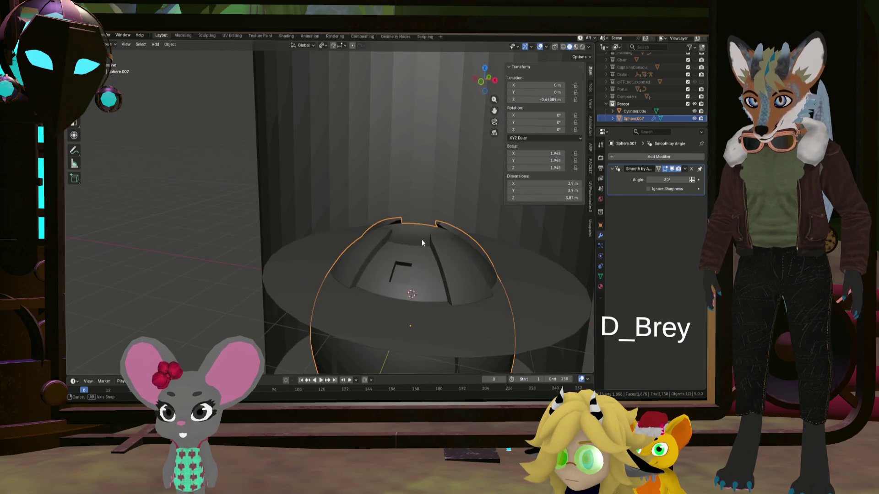
key("Tab")
scroll(442, 250, "down", 3)
Select shortest-path runs of faces along the dome's panel strips
mouse_move(442, 249)
middle_mouse_down()
mouse_move(453, 227)
mouse_move(457, 290)
mouse_move(412, 241)
middle_mouse_up()
scroll(457, 290, "up", 4)
left_click(352, 142, "ctrl")
mouse_move(463, 204)
middle_mouse_down()
mouse_move(413, 168)
mouse_move(416, 199)
mouse_move(398, 184)
mouse_move(402, 244)
middle_mouse_up()
left_click(413, 168, "ctrl")
Extrude the face strips along normals and scale them to 0.648, leaving one side face selected
right_click(402, 244)
left_click(403, 245)
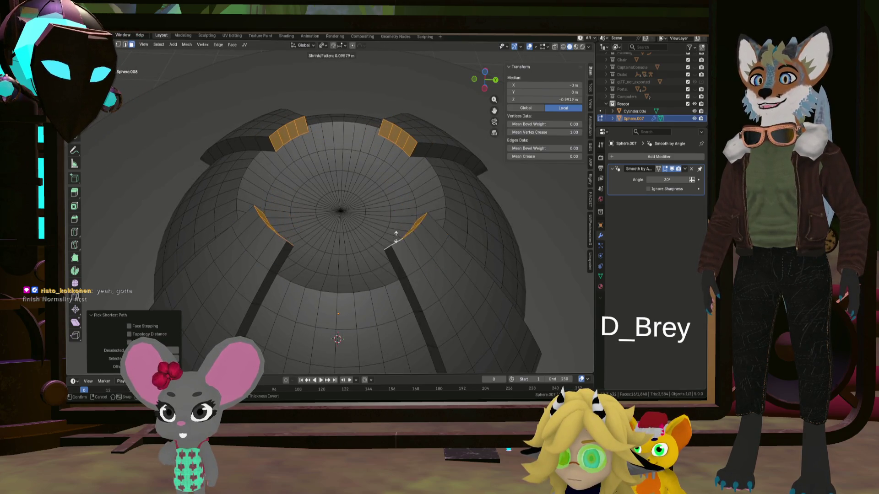
left_click(430, 220)
scroll(429, 220, "down", 2)
scroll(419, 230, "down", 2)
scroll(413, 237, "down", 3)
mouse_move(412, 237)
middle_mouse_down()
mouse_move(413, 227)
mouse_move(392, 255)
mouse_move(399, 295)
mouse_move(381, 257)
middle_mouse_up()
scroll(406, 235, "up", 2)
scroll(392, 255, "up", 2)
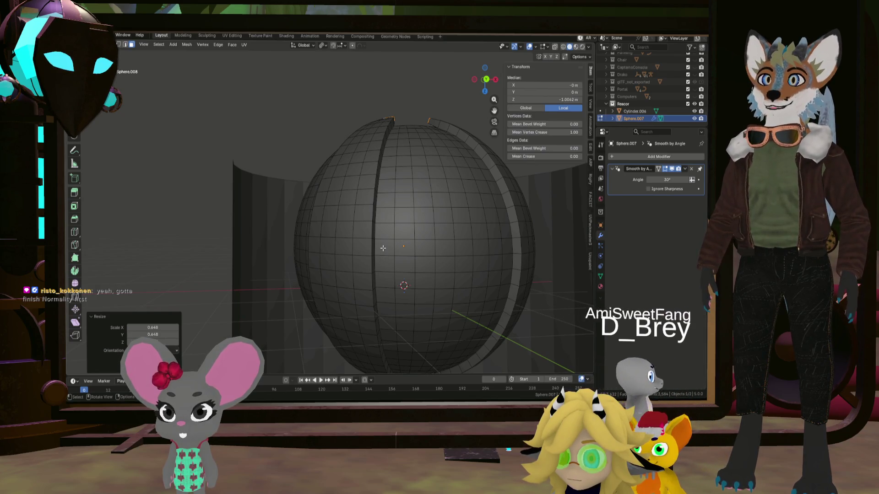
left_click(383, 247)
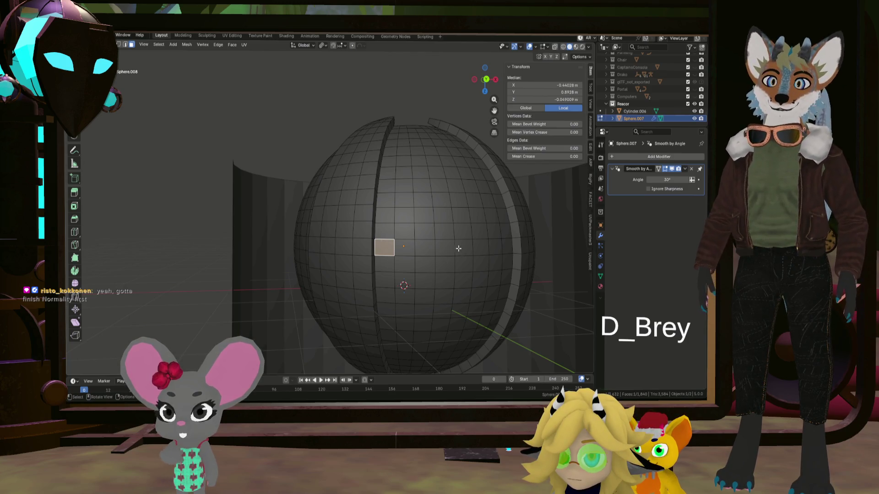
Select a wide band of face loops around the sphere's equator and frame it in front view
left_click(390, 249, "alt")
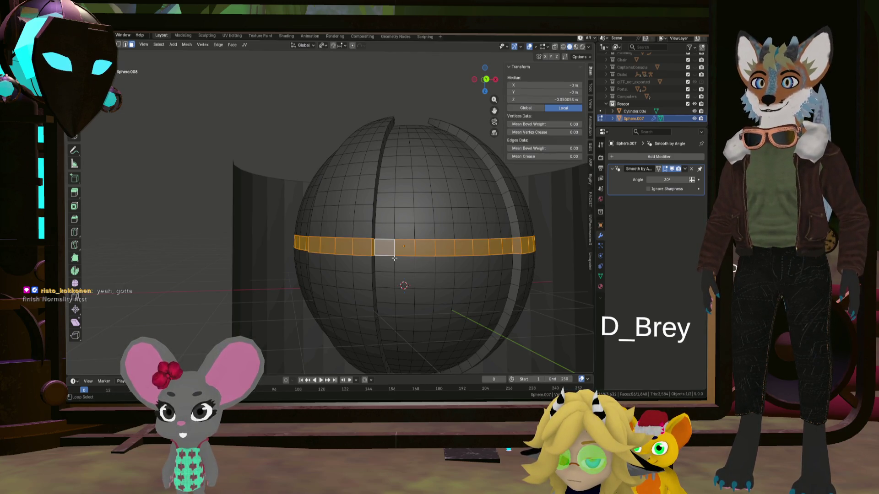
left_click(394, 264, "alt+shift")
key("KP_1")
middle_click_drag(569, 353, 406, 250, "shift")
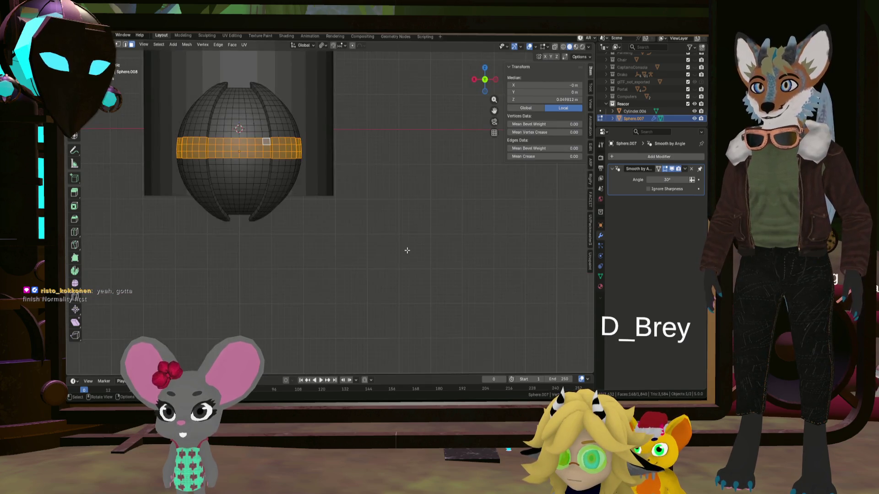
key("KP_Decimal")
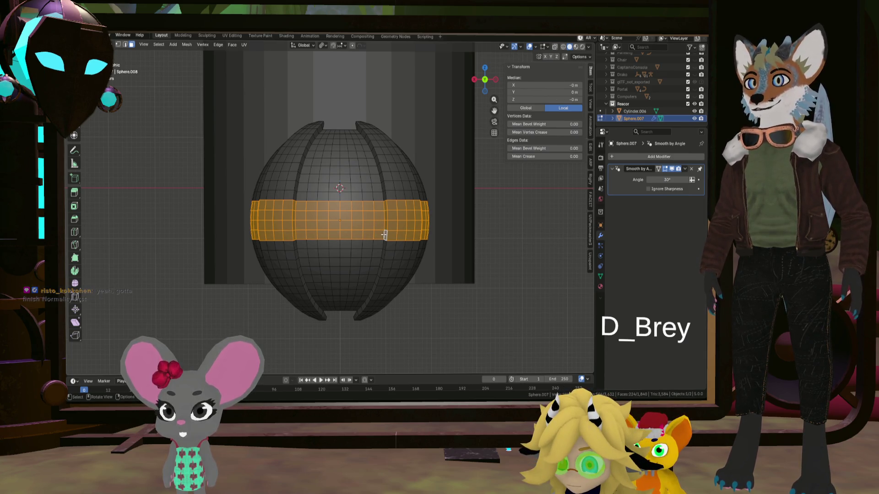
Extrude the equatorial band outward along normals into a raised belt, then deselect it
key("alt+e")
left_click(440, 240)
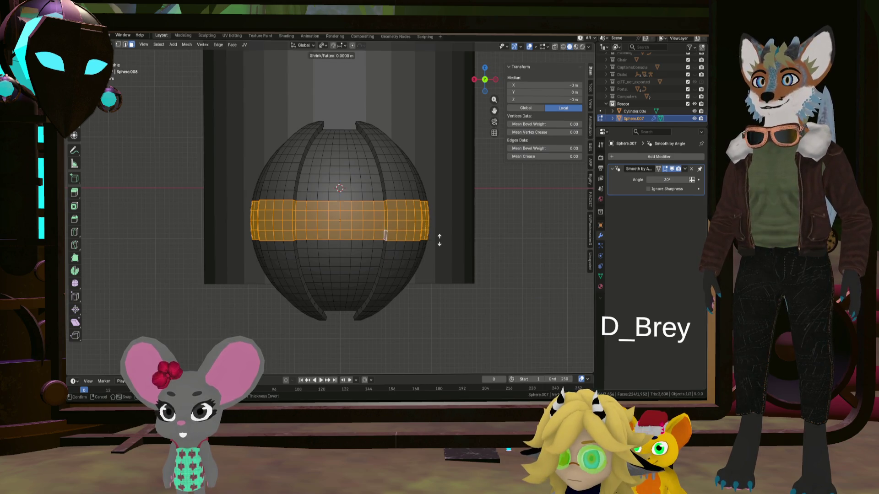
left_click(438, 237)
middle_click_drag(438, 237, 385, 236)
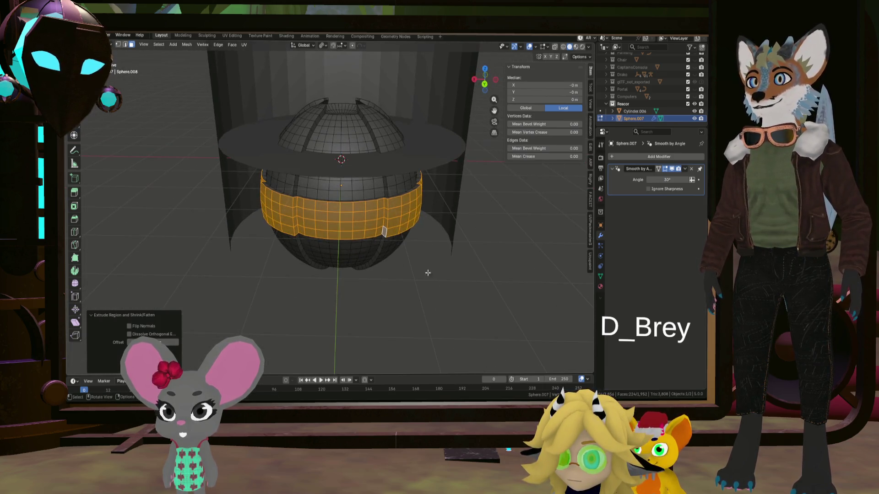
left_click(452, 291)
mouse_move(451, 291)
middle_mouse_down()
mouse_move(424, 265)
mouse_move(404, 289)
mouse_move(415, 249)
mouse_move(361, 227)
mouse_move(356, 211)
middle_mouse_up()
scroll(415, 249, "up", 3)
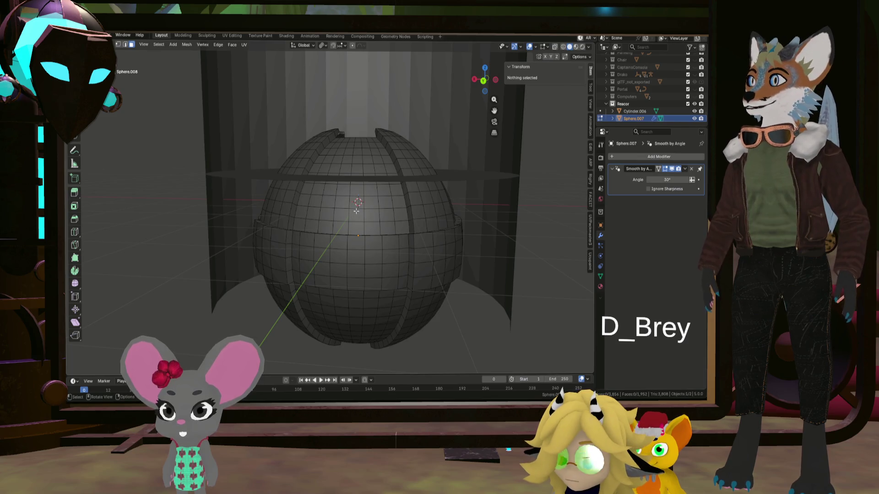
Select four rectangular face patches spaced between the ribs, orbiting under the dome to reach each
middle_click_drag(361, 157, 353, 167)
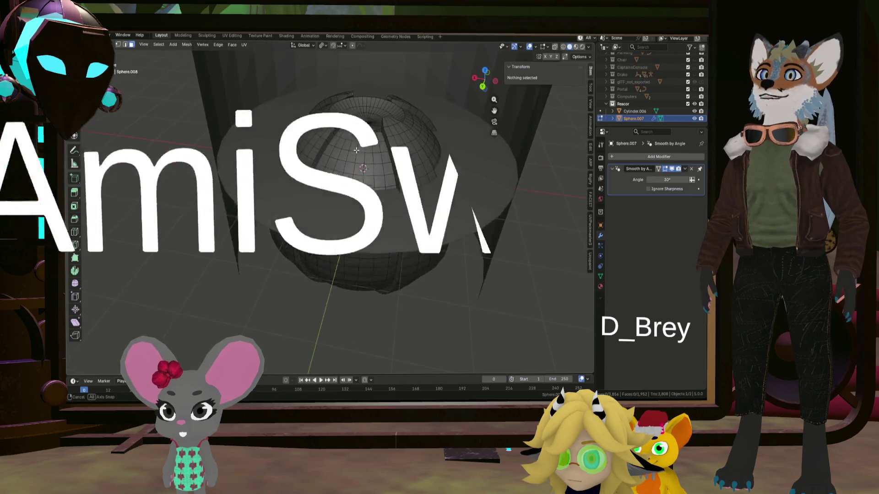
left_click(359, 154)
scroll(368, 177, "up", 3)
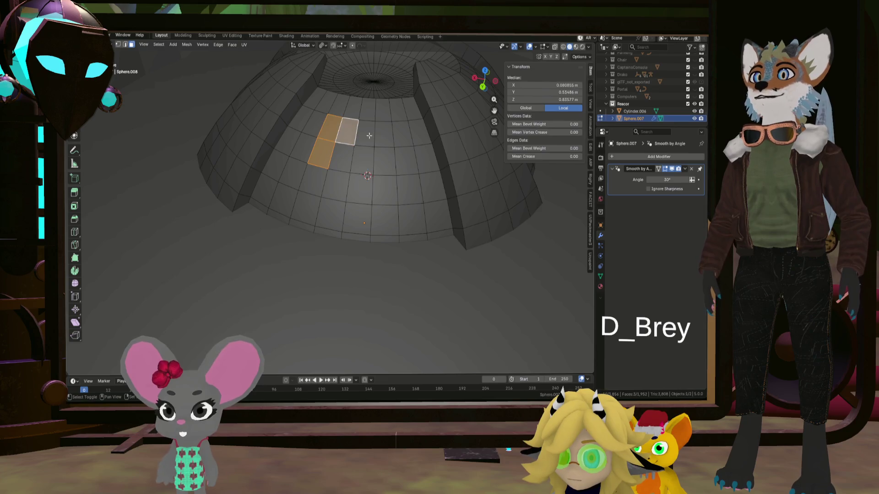
mouse_move(345, 158)
middle_mouse_down()
mouse_move(316, 131)
mouse_move(306, 188)
middle_mouse_up()
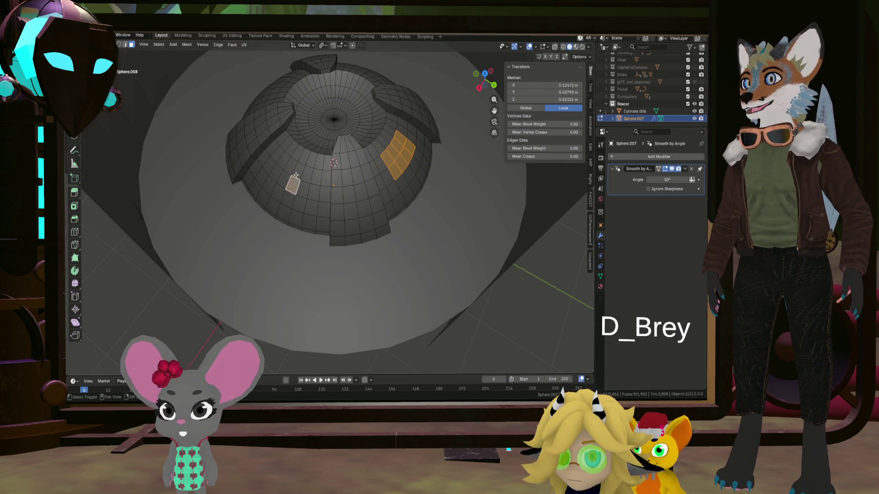
middle_click_drag(283, 180, 381, 204)
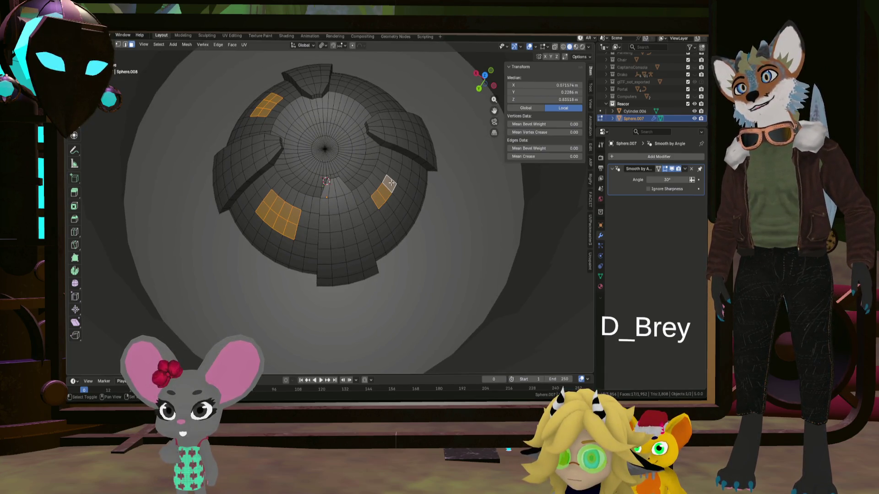
middle_click_drag(389, 182, 378, 189)
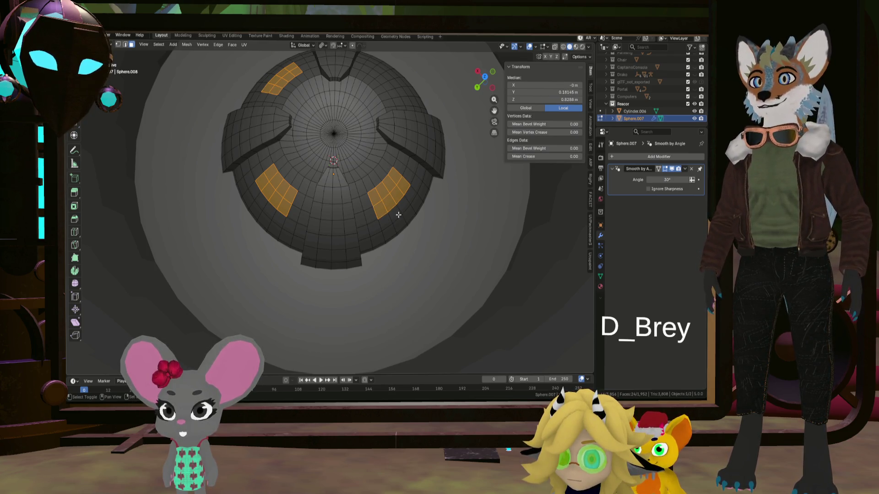
middle_click_drag(398, 215, 383, 152)
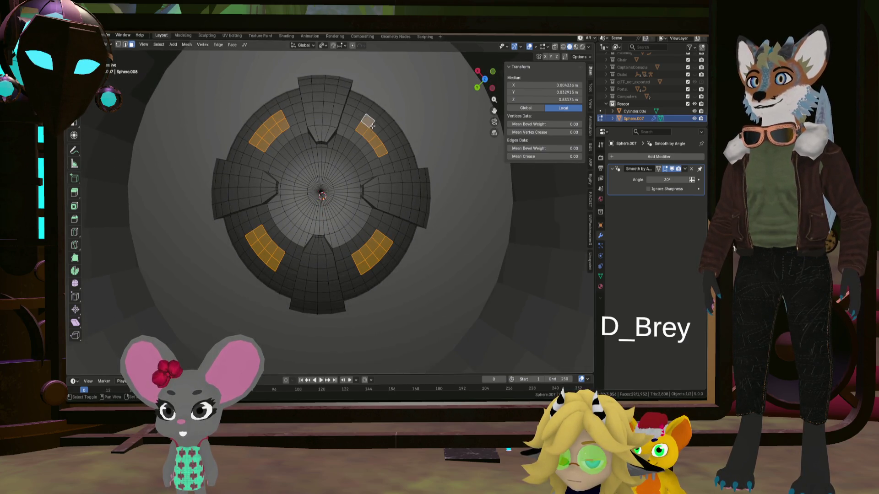
middle_click_drag(384, 137, 399, 140)
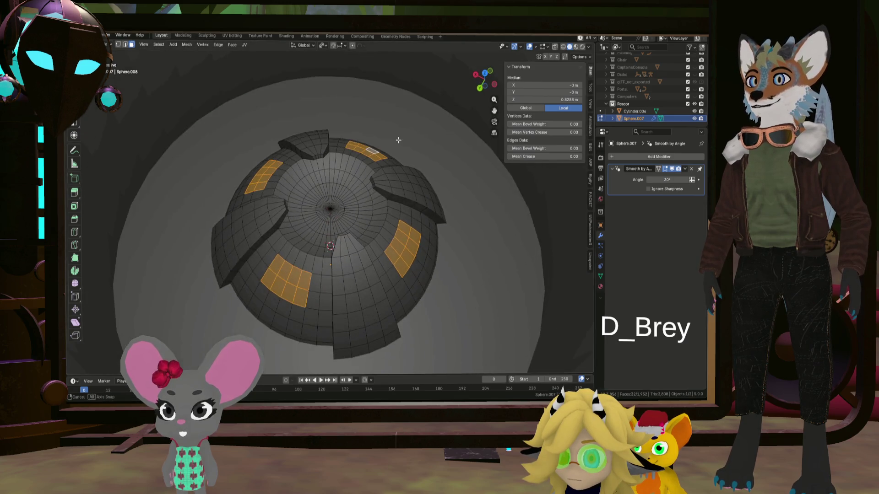
key("alt+e")
Extrude Manifold the patches inward and scale them to 0.620, forming recessed pockets between the ribs
left_click(397, 156)
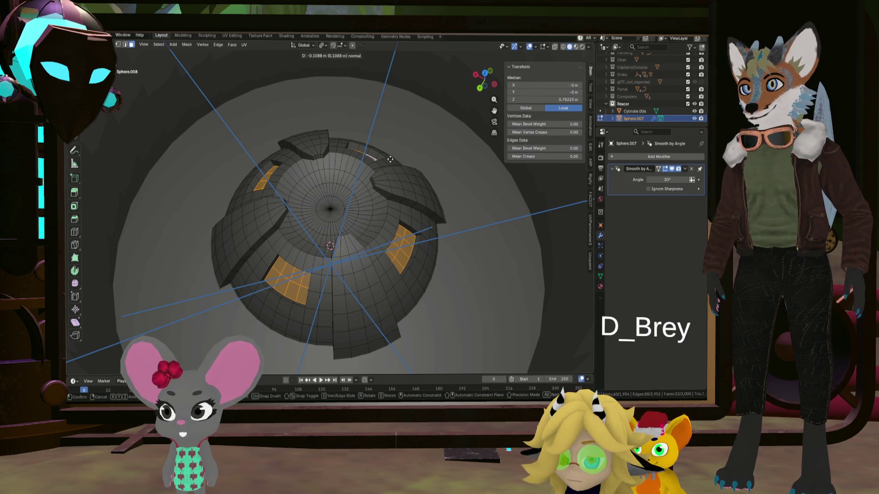
left_click(392, 158)
mouse_move(391, 158)
middle_mouse_down()
mouse_move(439, 185)
mouse_move(398, 204)
mouse_move(461, 238)
mouse_move(461, 259)
middle_mouse_up()
key("s")
left_click(411, 197)
scroll(400, 221, "down", 5)
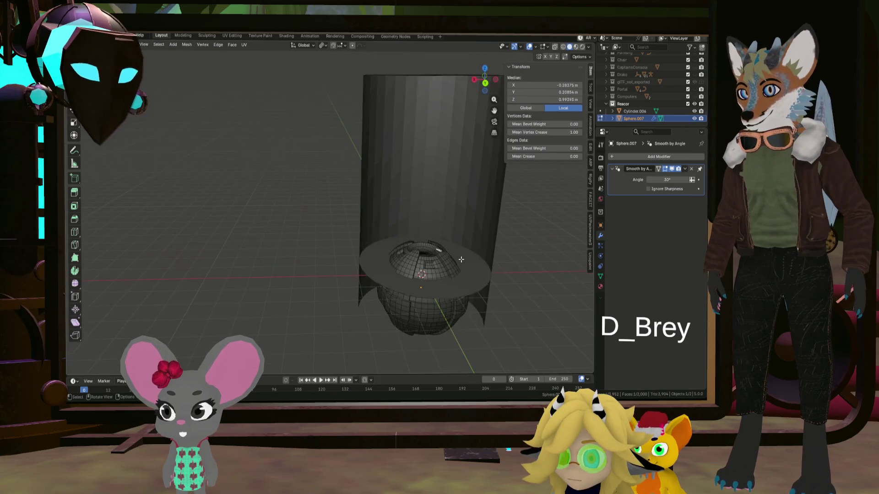
Deselect everything, pick a vertex on the dome and orbit to the sphere's underside
middle_click_drag(508, 273, 450, 243, "shift")
key("alt+a")
scroll(413, 240, "up", 2)
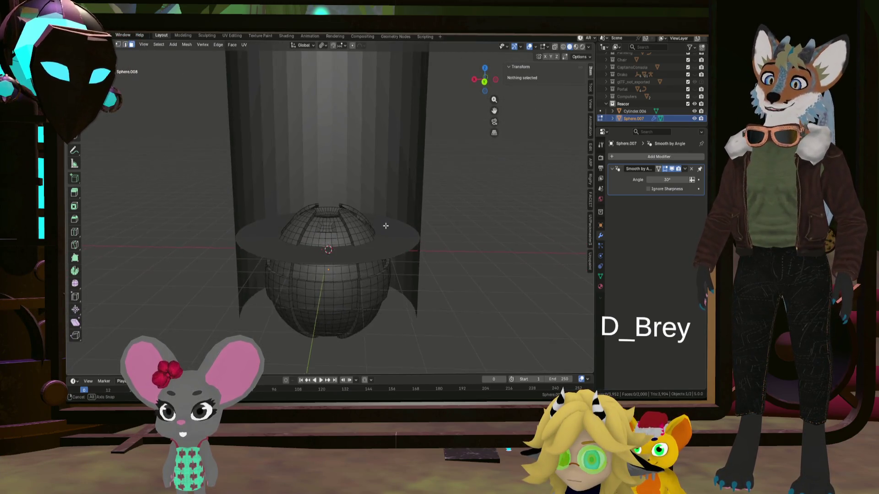
left_click(357, 237)
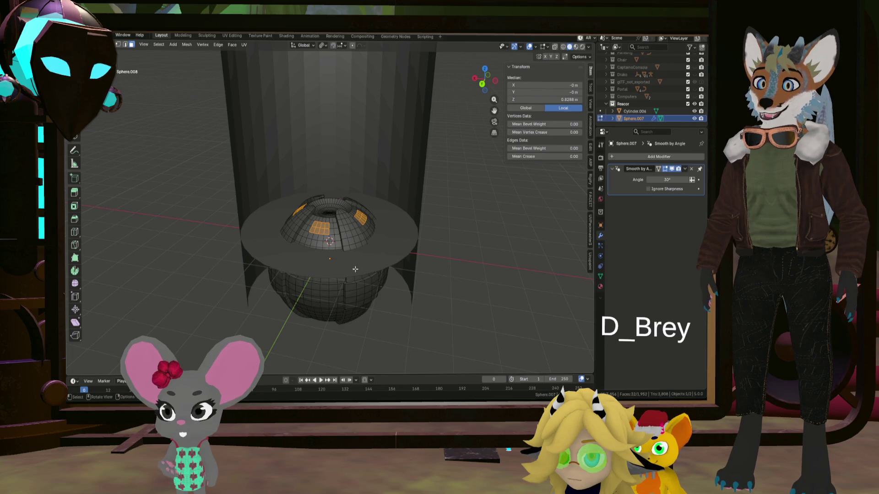
middle_click_drag(354, 269, 358, 232)
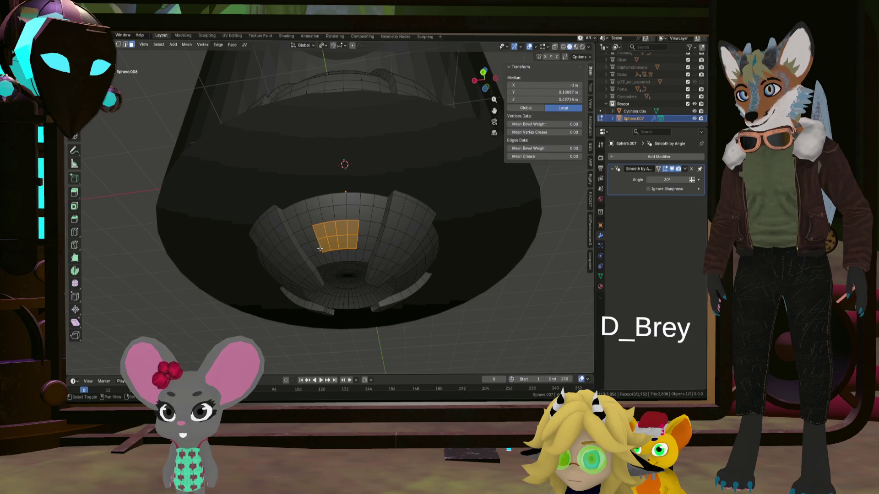
Select the face patches at the sphere's bottom and top poles
middle_click_drag(319, 249, 442, 237)
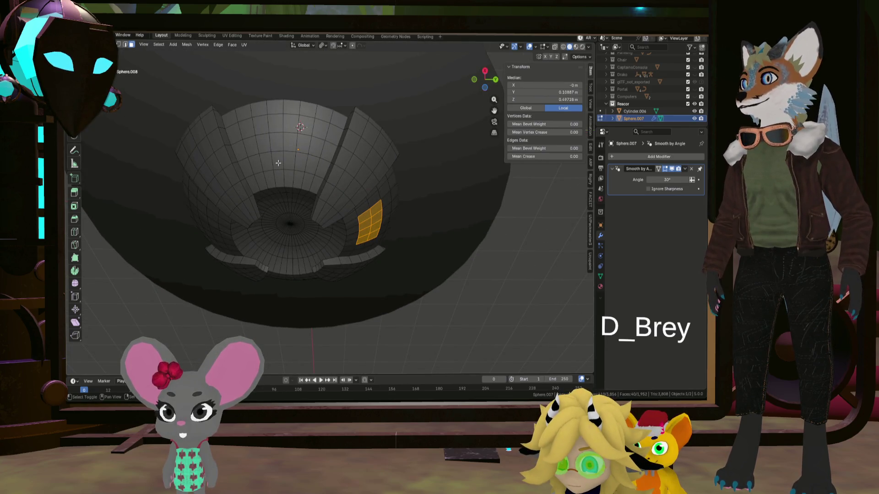
left_click_drag(299, 142, 300, 144)
middle_click_drag(299, 144, 353, 167)
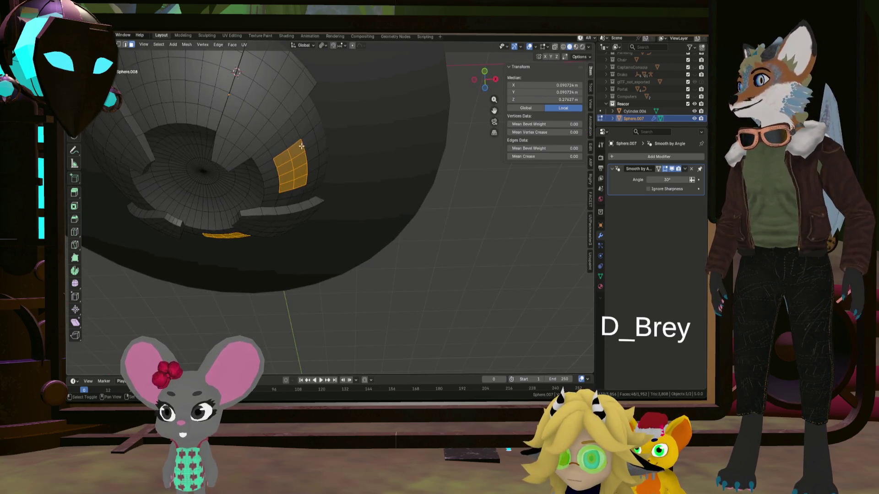
left_click_drag(329, 148, 330, 151)
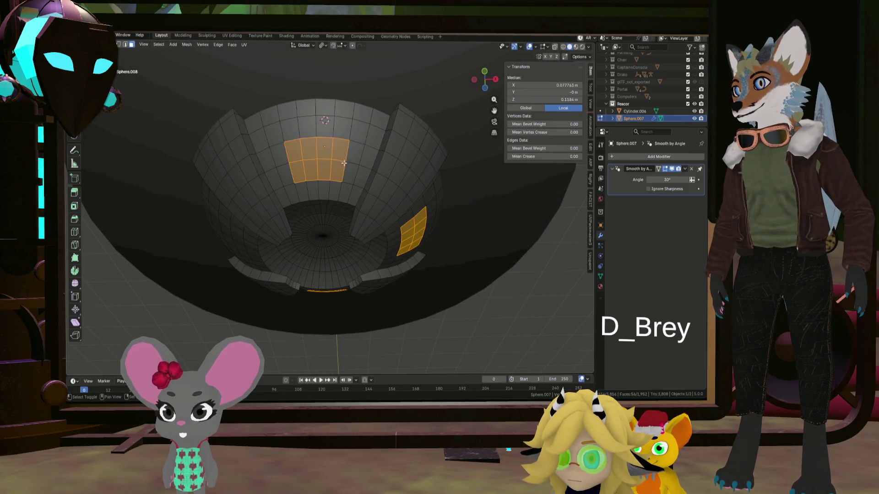
middle_click_drag(330, 151, 340, 155)
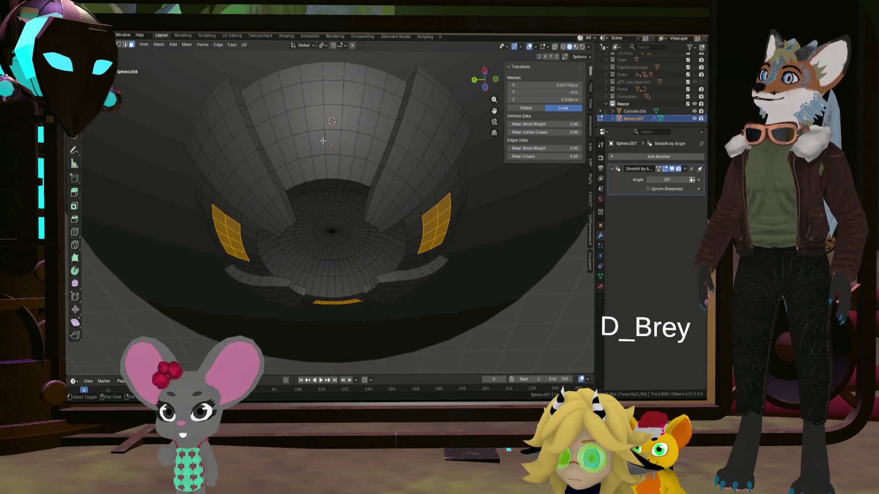
left_click_drag(332, 122, 334, 124)
scroll(354, 158, "down", 4)
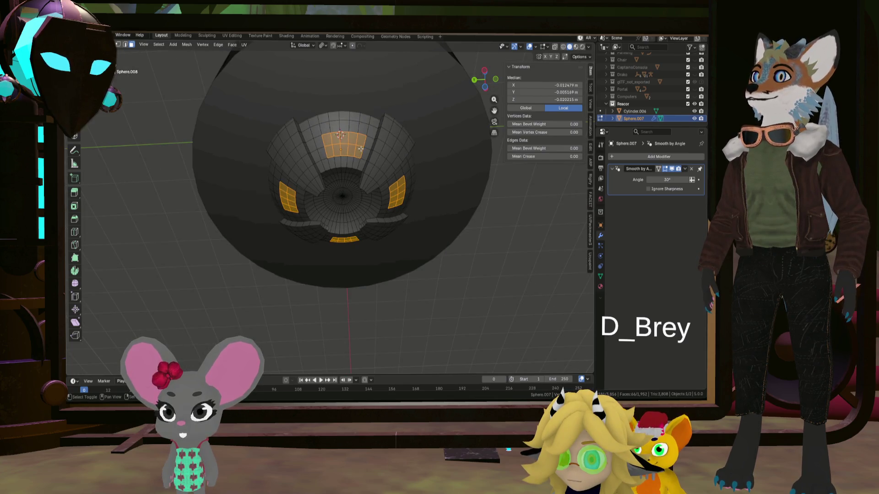
Start extruding the pole faces along their normals
mouse_move(359, 141)
middle_mouse_down()
mouse_move(401, 161)
mouse_move(367, 183)
middle_mouse_up()
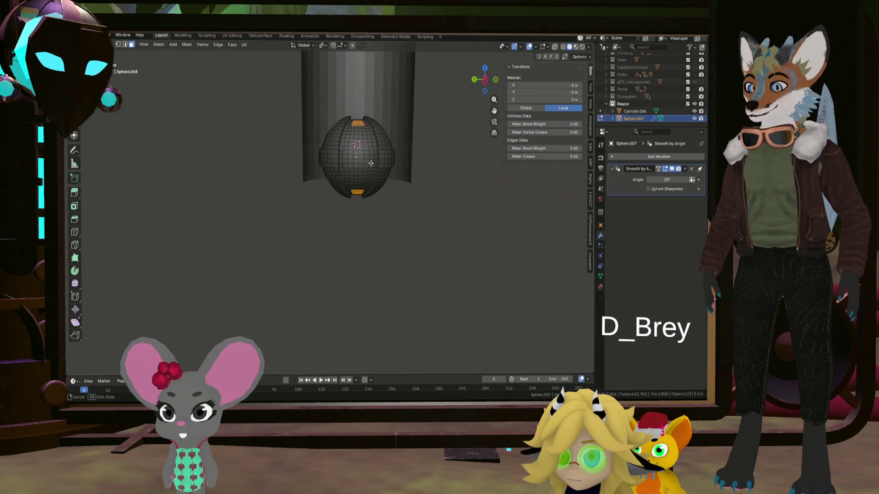
key("alt+e")
left_click(420, 179)
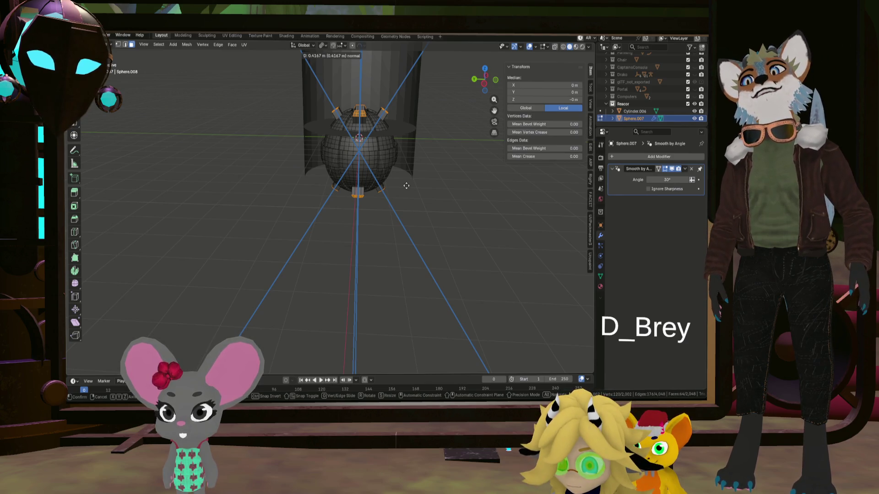
Extrude the pole faces outward and taper them to about 0.52 into prongs, then set pivot to Individual Origins
left_click(405, 186)
mouse_move(405, 186)
middle_mouse_down()
mouse_move(355, 117)
mouse_move(360, 167)
mouse_move(385, 138)
middle_mouse_up()
scroll(354, 117, "up", 3)
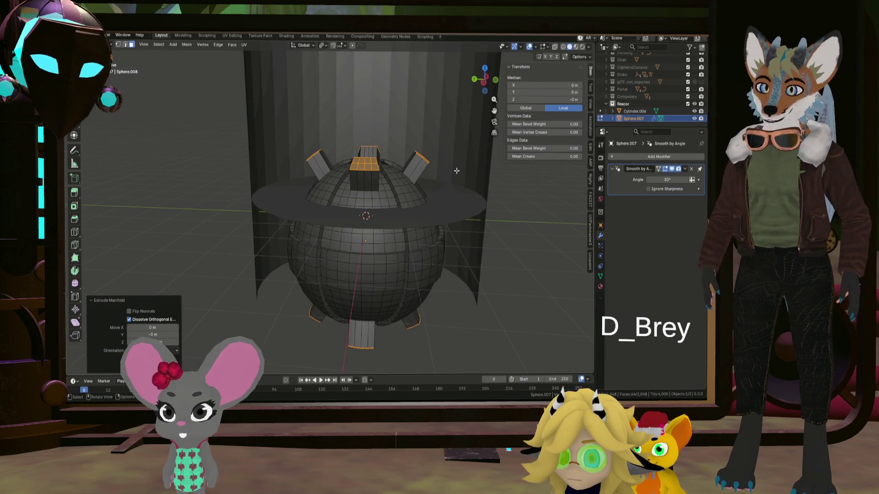
key("s")
left_click(397, 187)
mouse_move(397, 188)
middle_mouse_down()
mouse_move(354, 143)
mouse_move(386, 166)
middle_mouse_up()
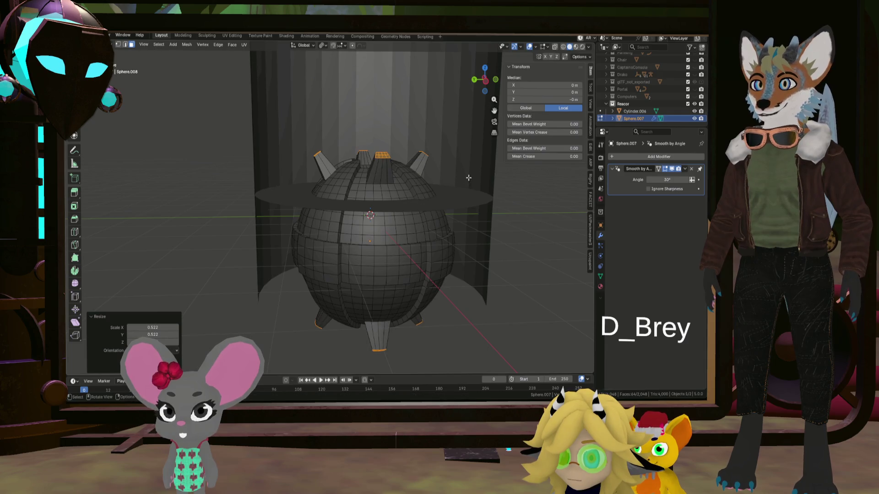
left_click(323, 48)
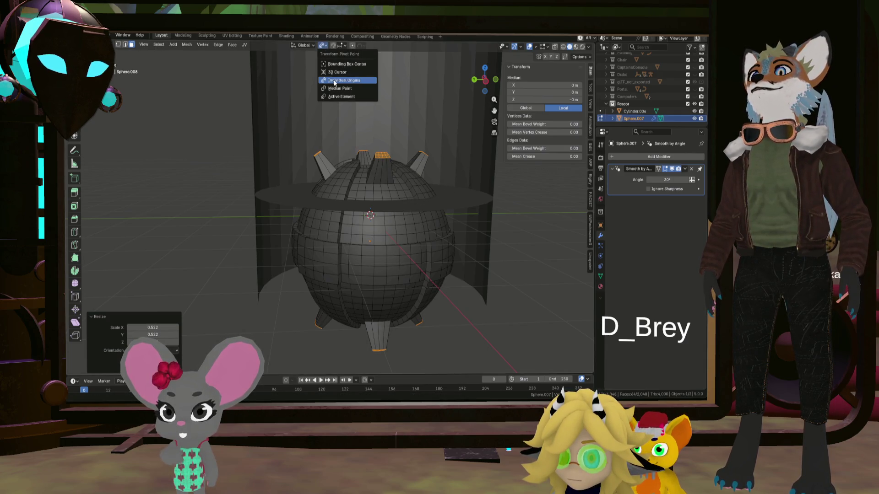
Scale the prong tips to about 0.9, each about its own centre
key("s")
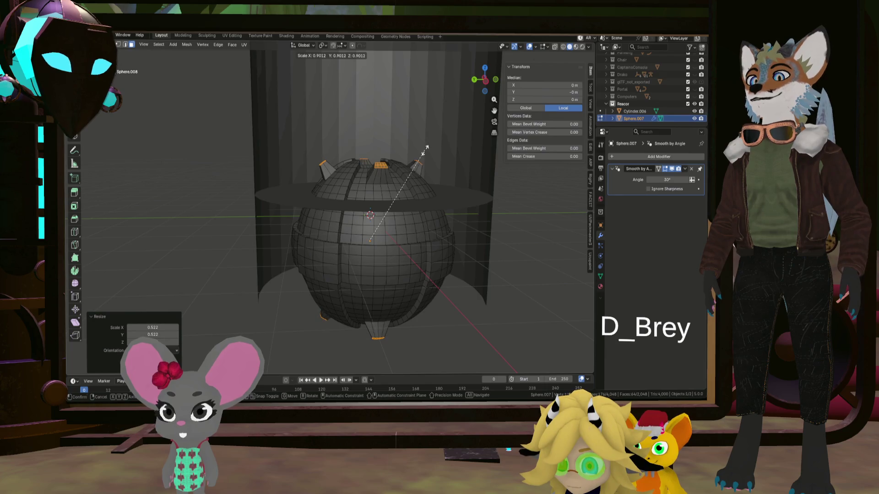
left_click(426, 149)
mouse_move(426, 148)
middle_mouse_down()
mouse_move(376, 199)
mouse_move(373, 182)
mouse_move(407, 180)
mouse_move(378, 238)
mouse_move(397, 238)
middle_mouse_up()
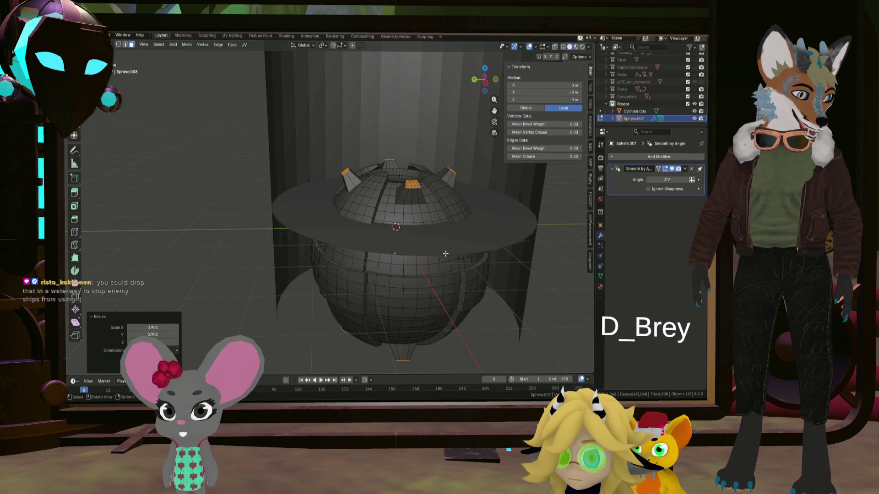
Orbit the core until looking straight down the shaft onto the dome's top pole
mouse_move(445, 253)
middle_mouse_down()
mouse_move(386, 303)
mouse_move(458, 305)
middle_mouse_up()
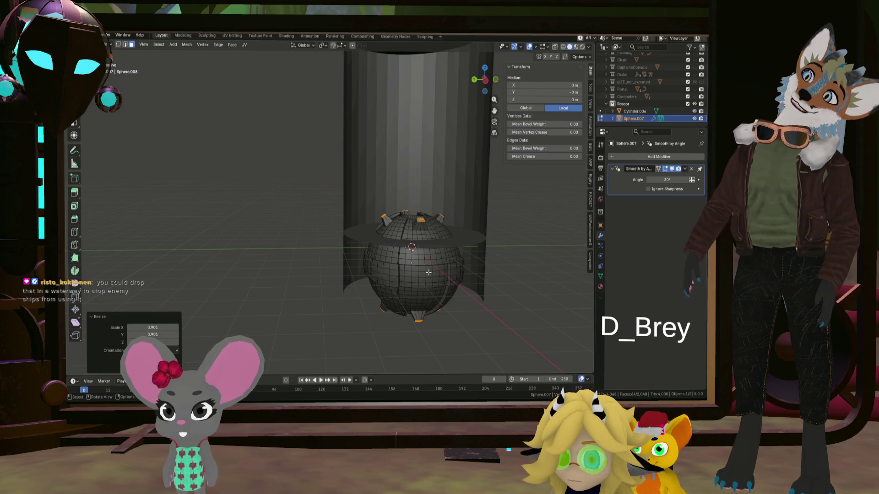
mouse_move(428, 272)
middle_mouse_down()
mouse_move(446, 251)
mouse_move(444, 262)
middle_mouse_up()
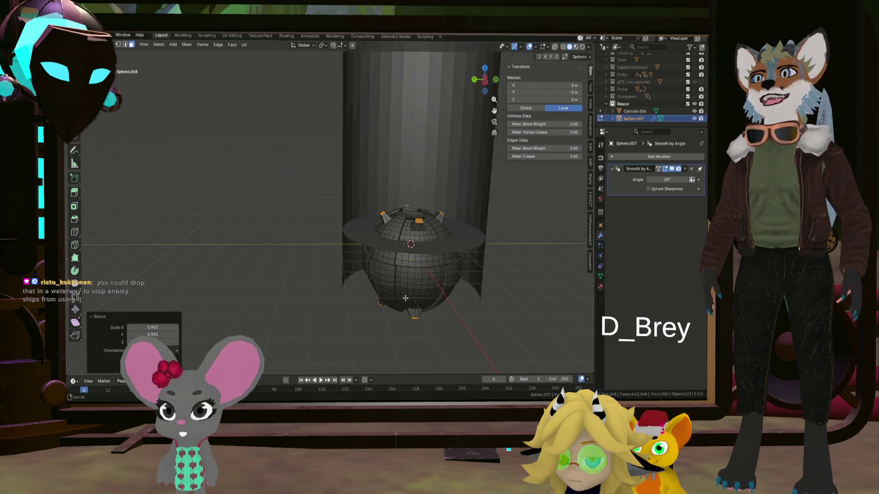
middle_click_drag(427, 296, 381, 234)
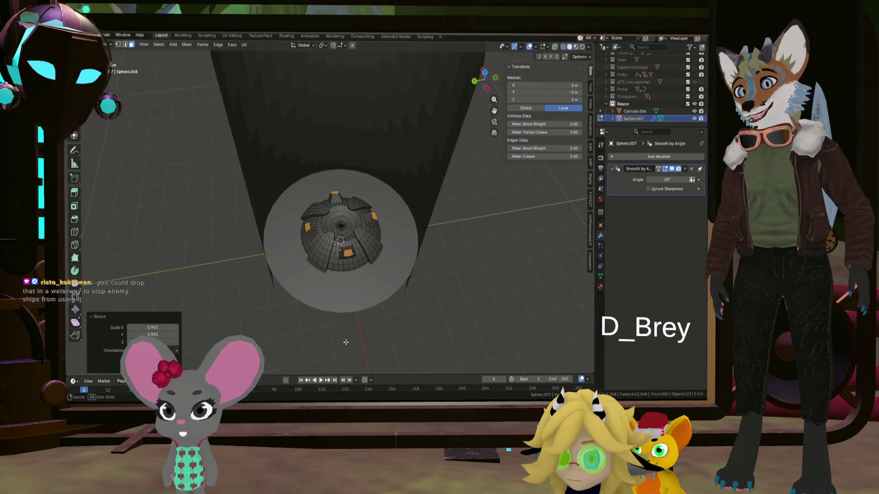
mouse_move(382, 233)
middle_mouse_down()
mouse_move(355, 253)
mouse_move(448, 289)
mouse_move(456, 245)
middle_mouse_up()
scroll(397, 263, "up", 3)
scroll(448, 288, "down", 5)
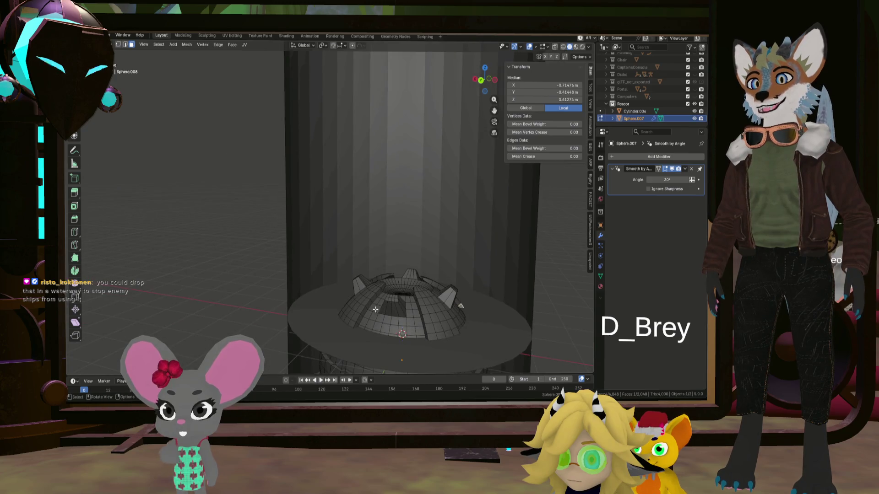
mouse_move(456, 244)
middle_mouse_down()
mouse_move(427, 226)
mouse_move(396, 246)
mouse_move(439, 285)
middle_mouse_up()
scroll(427, 227, "down", 5)
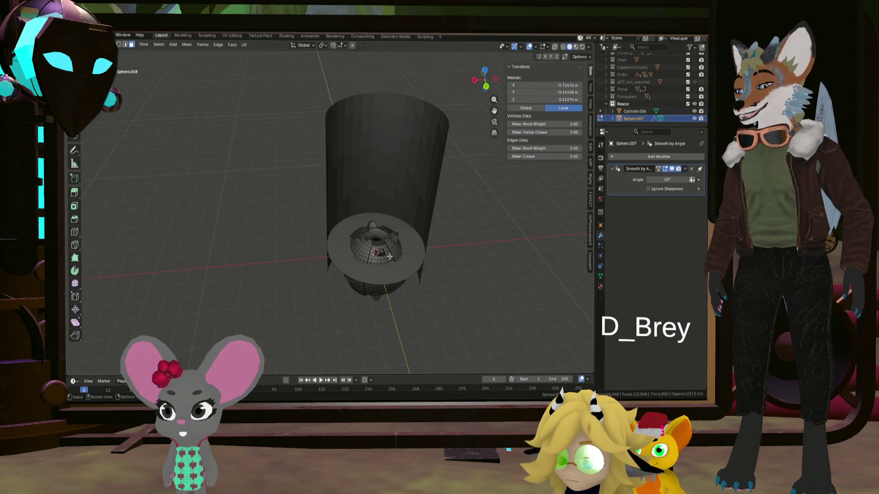
middle_click_drag(387, 257, 380, 246)
scroll(379, 247, "up", 3)
scroll(379, 245, "up", 4)
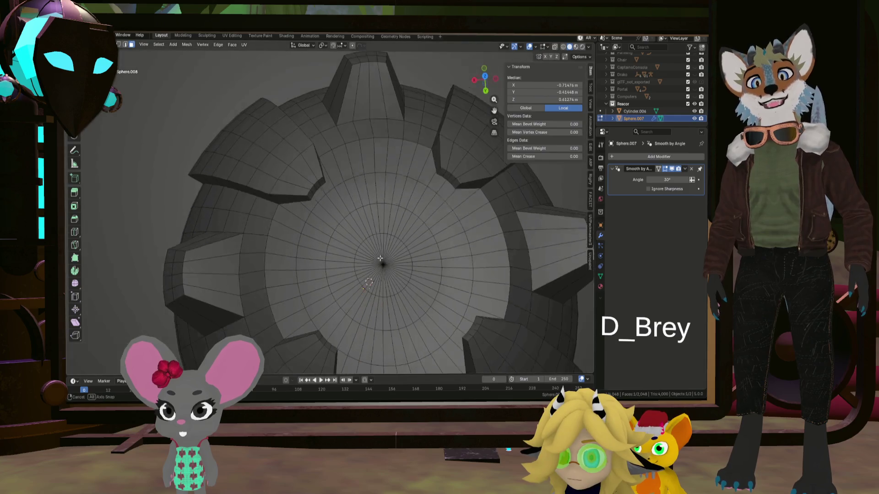
scroll(389, 256, "down", 1)
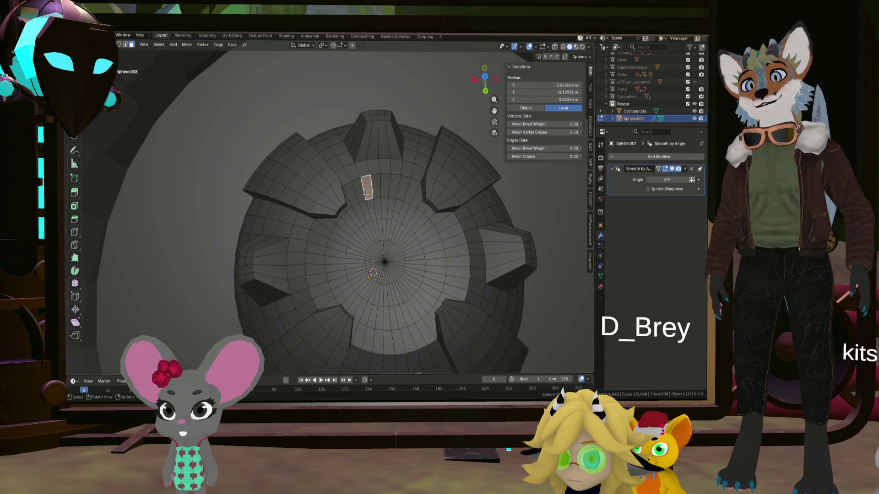
Select the first strip of faces running down to the dome's top pole
left_click(391, 194, "shift")
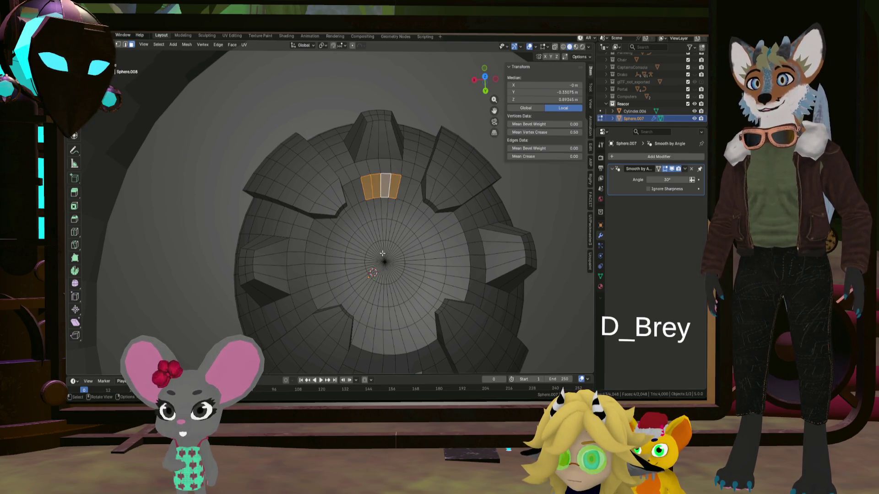
scroll(388, 250, "up", 2)
key("e")
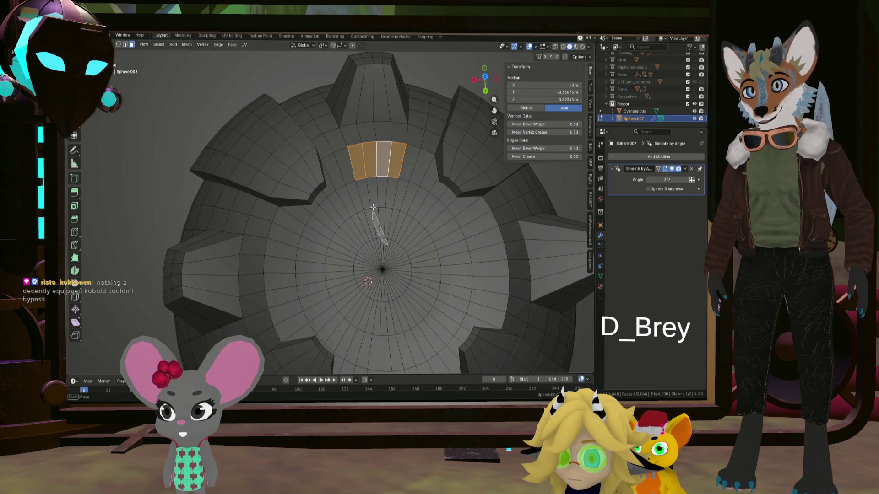
left_click_drag(385, 200, 373, 217, "shift")
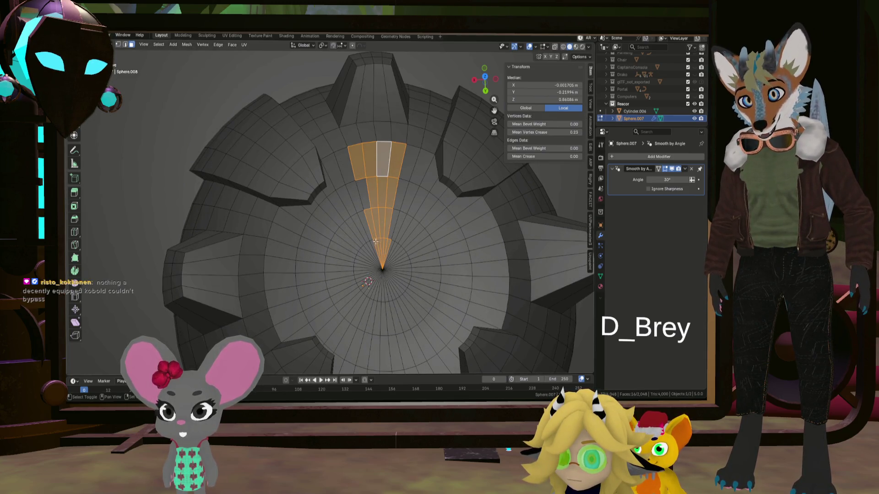
left_click(365, 192, "shift")
mouse_move(365, 193)
middle_mouse_down()
mouse_move(412, 235)
mouse_move(342, 225)
mouse_move(317, 247)
middle_mouse_up()
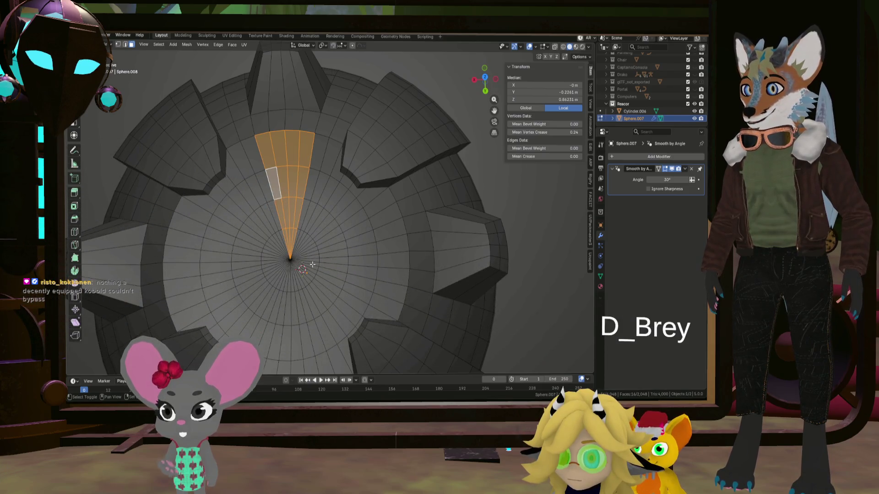
Add a wedge of faces to the right of the pole, removing one stray face
left_click_drag(342, 260, 343, 263, "shift")
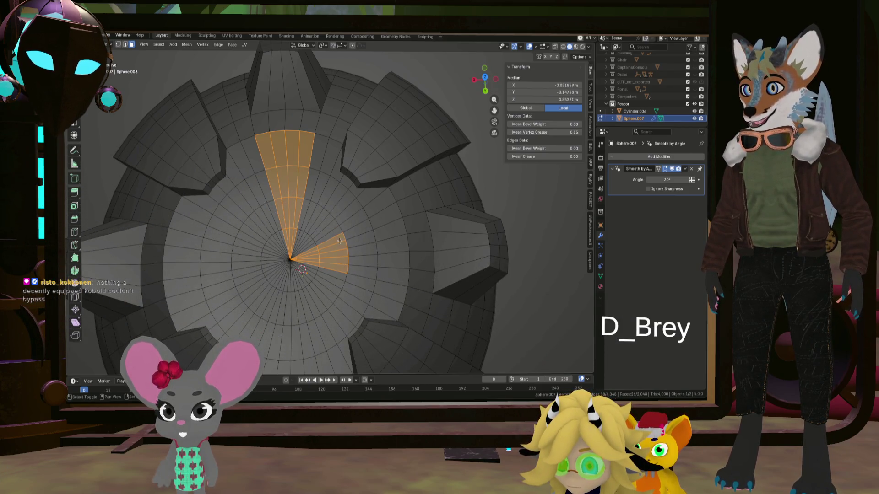
left_click(362, 239, "shift")
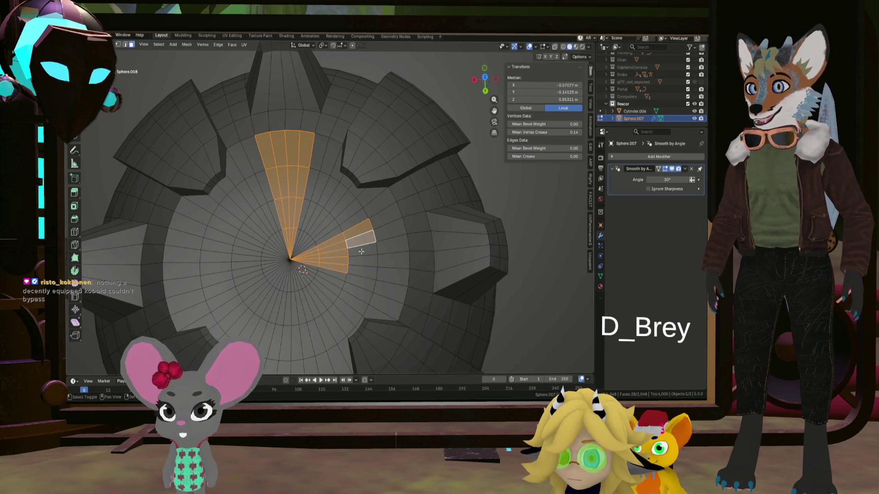
left_click(324, 241, "shift")
left_click(357, 268, "shift")
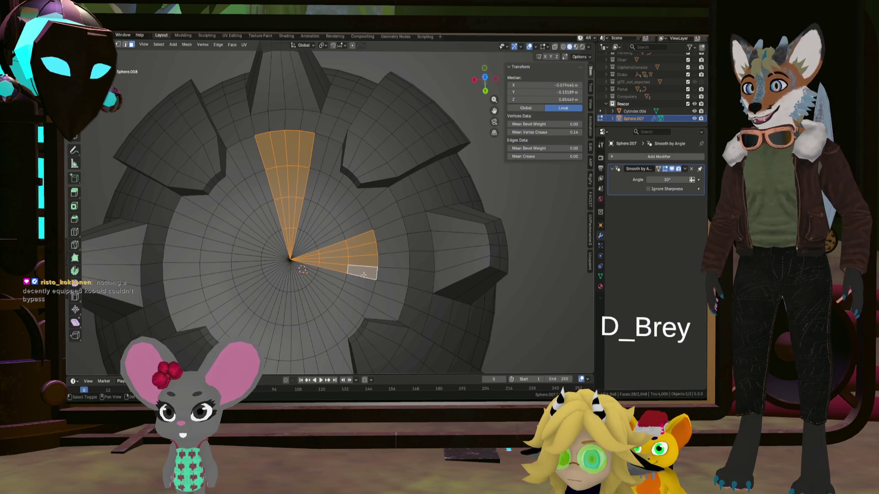
left_click(392, 271, "shift")
left_click(392, 255, "shift")
left_click(387, 233, "shift")
middle_click_drag(386, 236, 330, 247)
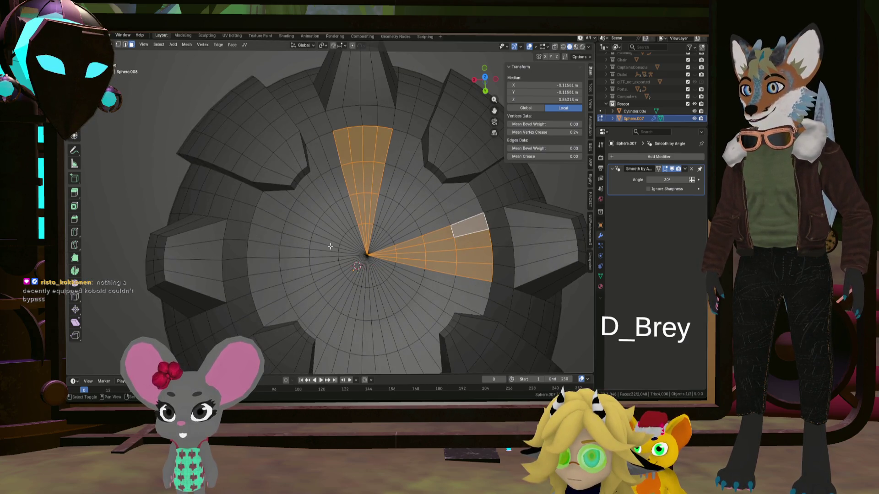
Add a wedge of faces to the left of the pole, reaching the thin face beside it
left_click(265, 285, "shift")
left_click(266, 269, "shift")
left_click(268, 252, "shift")
left_click(272, 234, "shift")
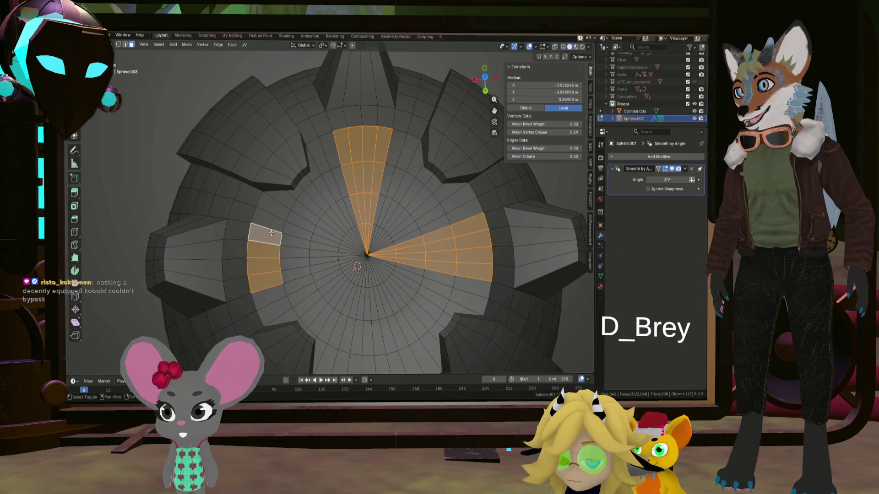
left_click(297, 278, "shift")
left_click(301, 254, "shift")
left_click(307, 245, "shift")
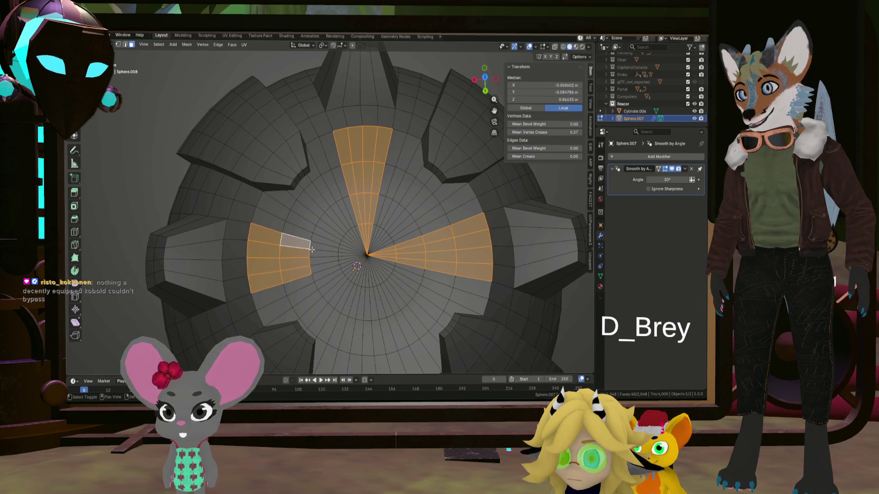
left_click(316, 255, "shift")
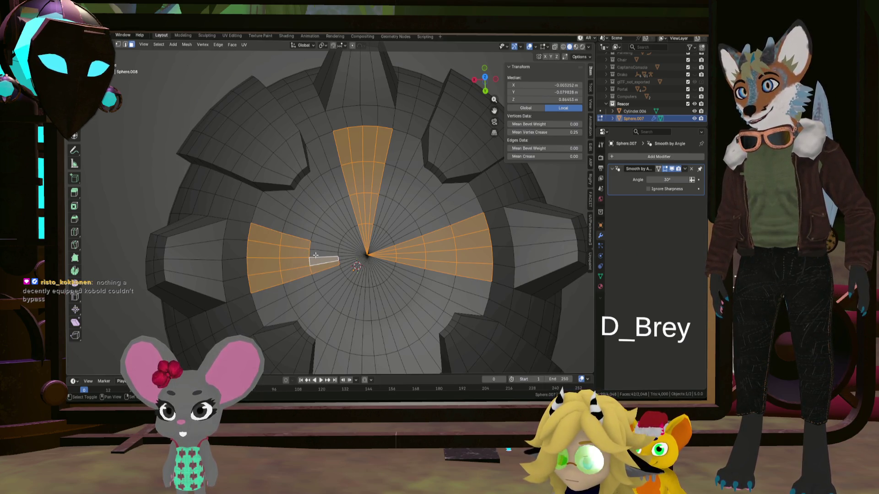
left_click(343, 259, "shift")
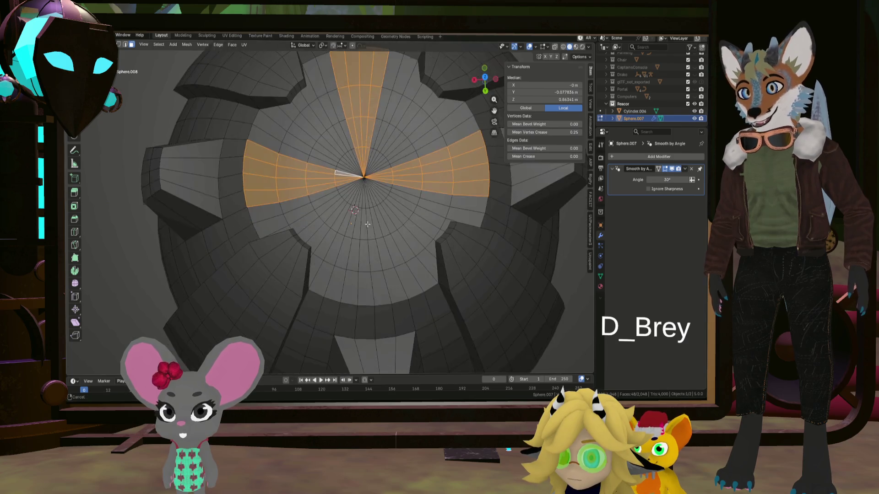
Add a fourth wedge of faces below the pole to complete the cross
middle_click_drag(368, 311, 357, 293, "shift")
left_click(394, 290, "shift")
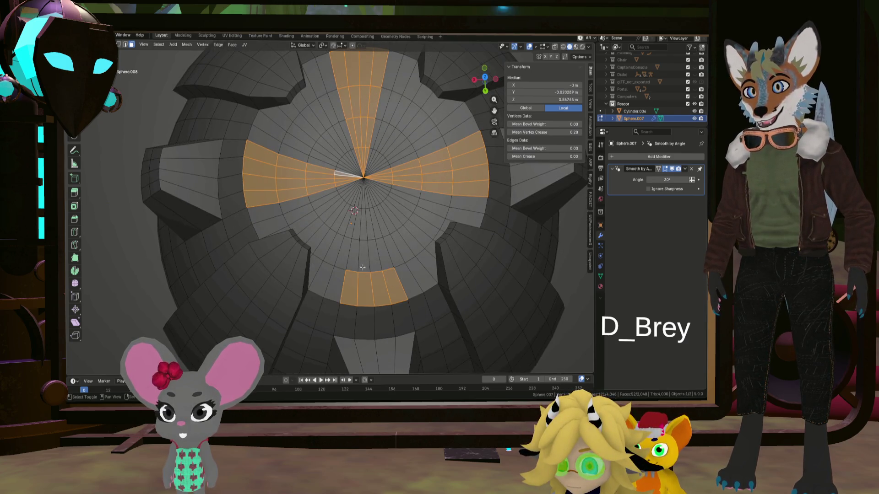
left_click(369, 240, "shift")
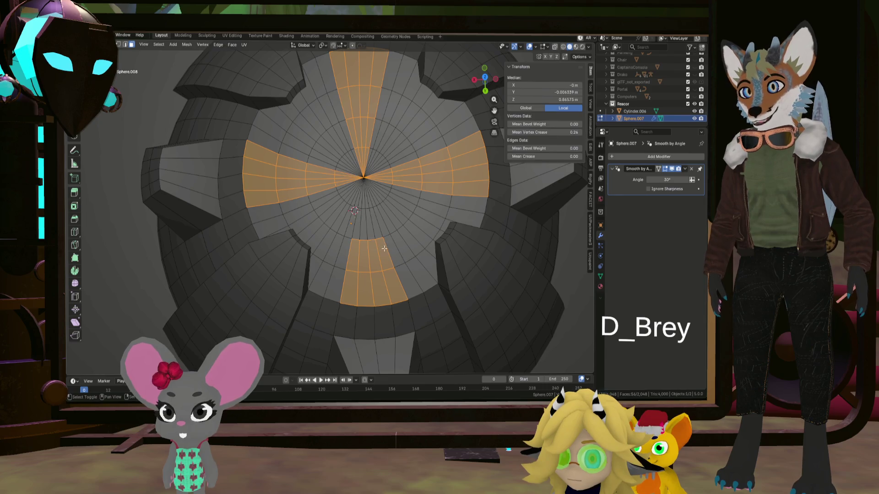
left_click(366, 221, "shift")
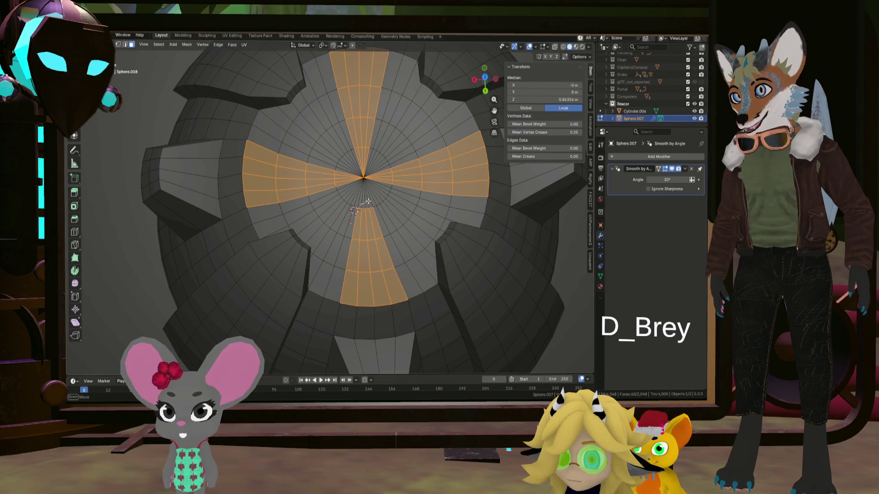
scroll(376, 212, "down", 5)
Select a strip of faces above the pole reaching down to it
mouse_move(376, 212)
middle_mouse_down()
mouse_move(384, 172)
mouse_move(378, 206)
mouse_move(415, 198)
mouse_move(403, 186)
mouse_move(396, 218)
mouse_move(368, 201)
middle_mouse_up()
scroll(415, 198, "up", 5)
scroll(396, 218, "up", 2)
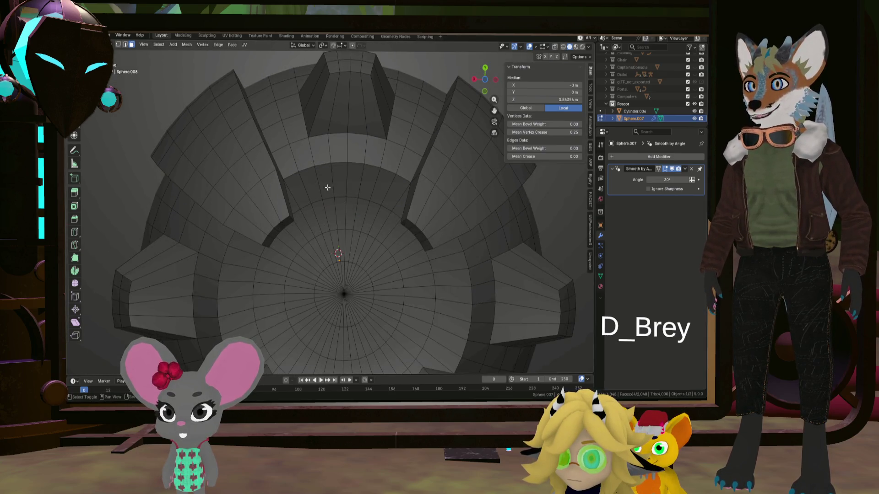
left_click(344, 179, "alt")
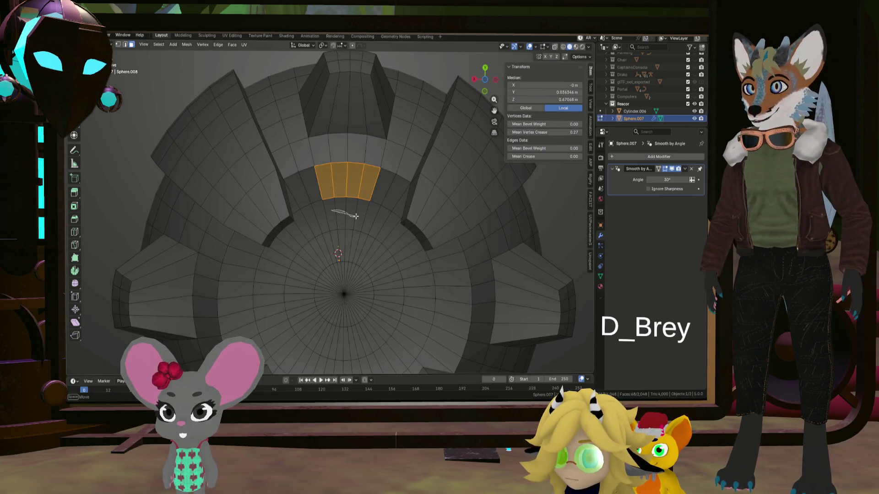
left_click(352, 237, "alt+shift")
left_click(343, 275, "alt+shift")
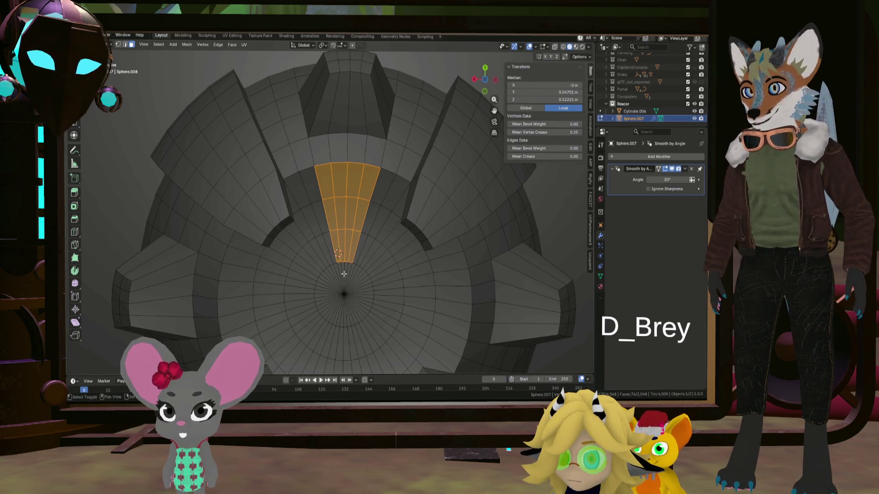
scroll(353, 286, "up", 4)
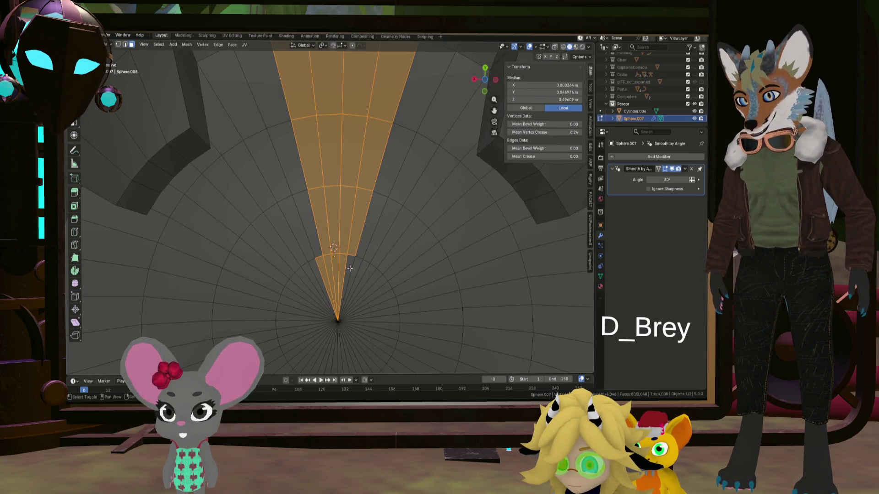
scroll(320, 266, "down", 5)
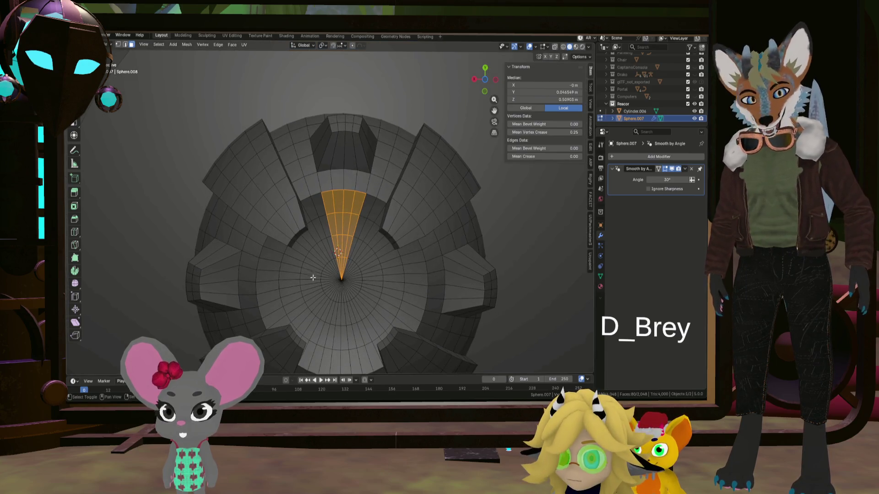
scroll(309, 280, "up", 1)
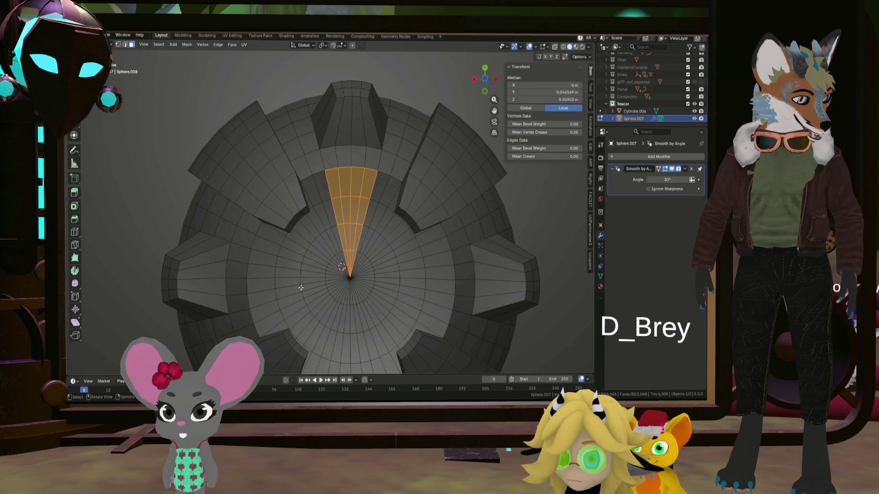
scroll(300, 288, "up", 1)
scroll(274, 274, "up", 2)
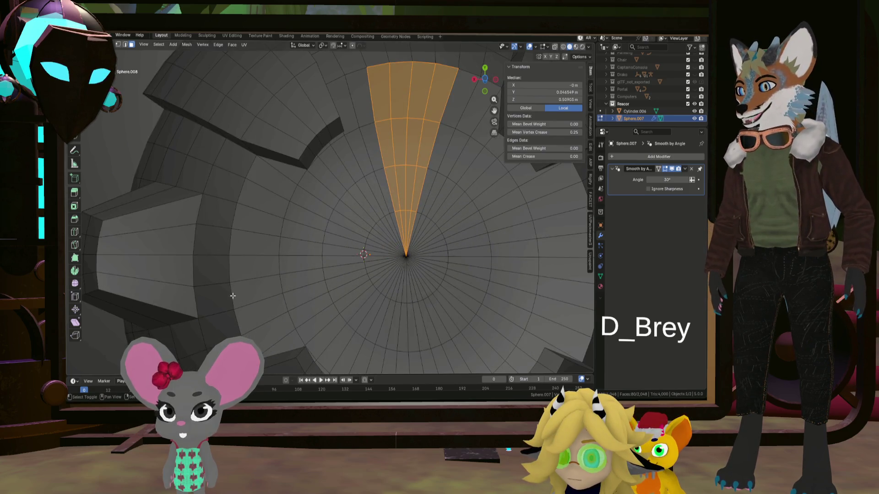
Lasso-add matching face wedges to the left and right of the pole
left_click_drag(263, 226, 295, 288, "shift")
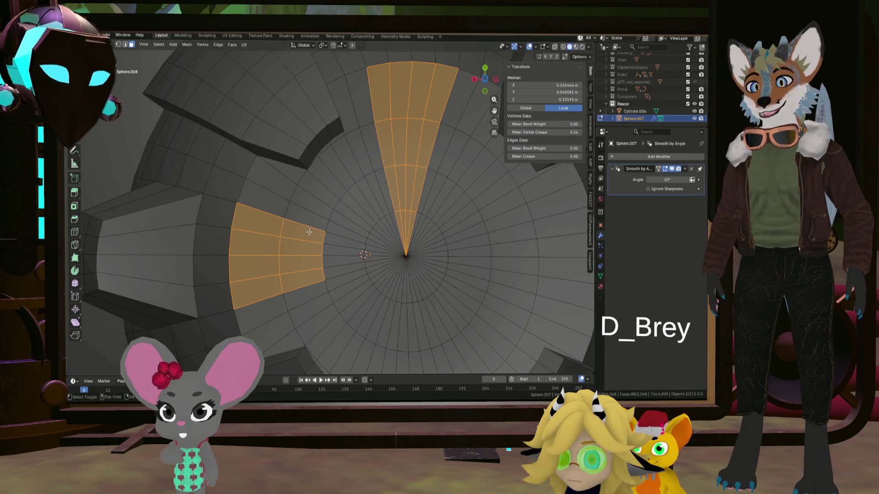
mouse_move(347, 236)
left_mouse_down("shift")
mouse_move(342, 245)
mouse_move(372, 263)
mouse_move(462, 258)
left_mouse_up("shift")
middle_click_drag(463, 260, 384, 260)
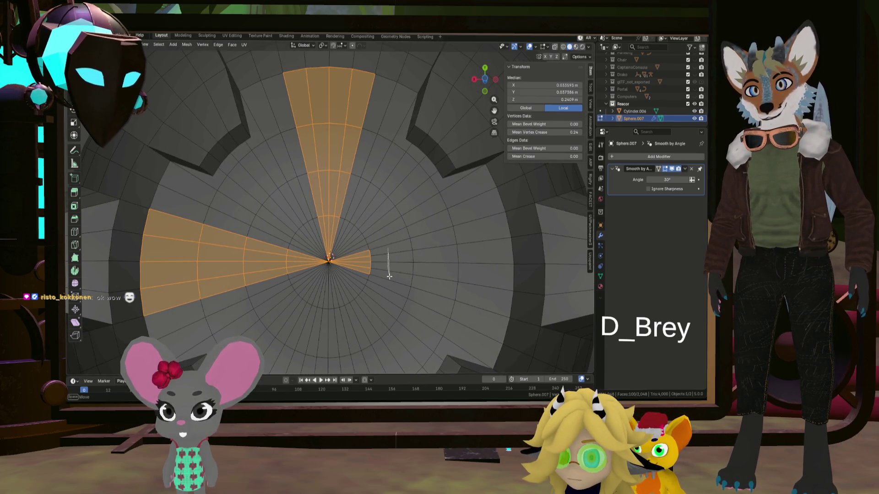
left_click_drag(392, 255, 428, 241, "shift")
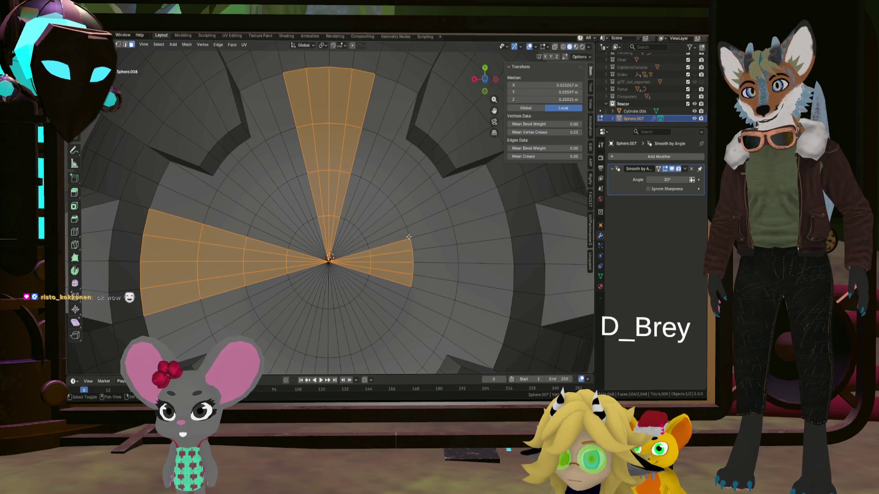
left_click_drag(431, 282, 489, 236, "shift")
scroll(488, 235, "down", 5)
scroll(488, 236, "up", 5)
Add the lower wedge of faces ring by ring to finish the cross
mouse_move(488, 236)
middle_mouse_down()
mouse_move(425, 276)
mouse_move(385, 256)
middle_mouse_up()
left_click(424, 252, "shift")
scroll(384, 257, "up", 2)
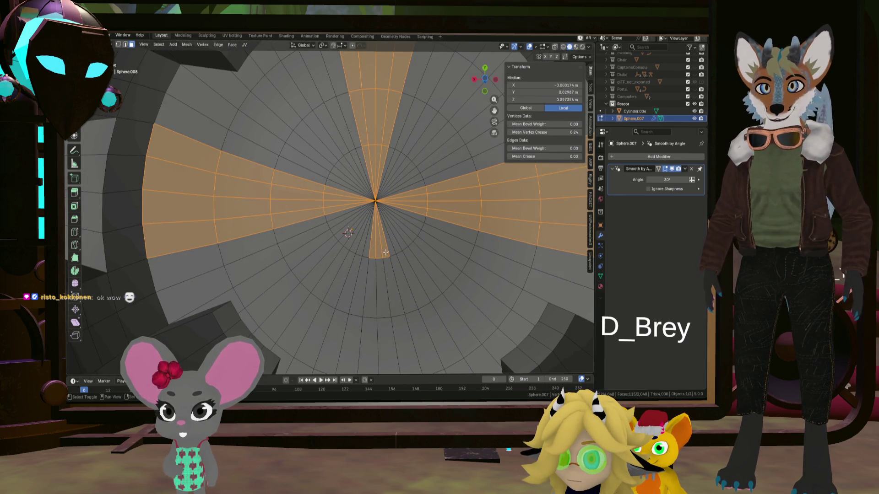
left_click_drag(361, 280, 396, 288, "shift")
mouse_move(397, 289)
middle_mouse_down()
mouse_move(383, 329)
mouse_move(368, 267)
middle_mouse_up()
scroll(383, 329, "down", 2)
left_click(389, 340, "shift")
left_click_drag(337, 288, 396, 295, "shift")
scroll(395, 296, "down", 6)
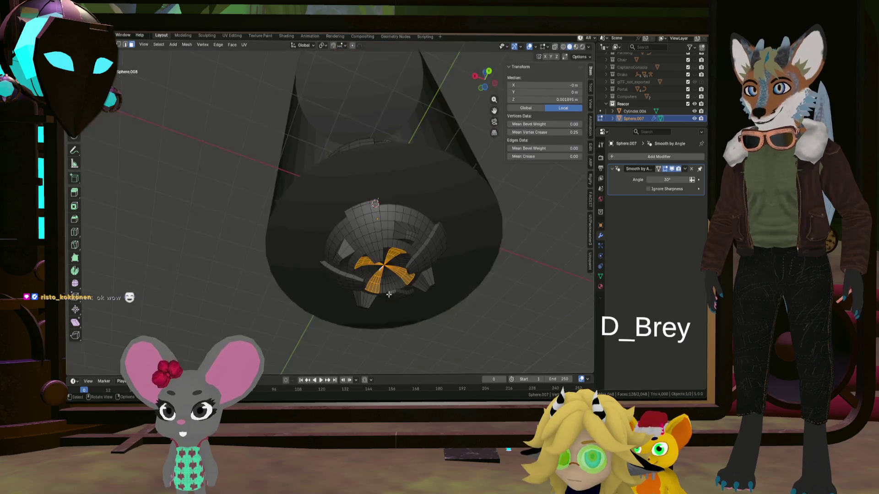
Attempt two plain extrudes of the cross faces and cancel both
mouse_move(395, 295)
middle_mouse_down()
mouse_move(389, 312)
mouse_move(380, 221)
middle_mouse_up()
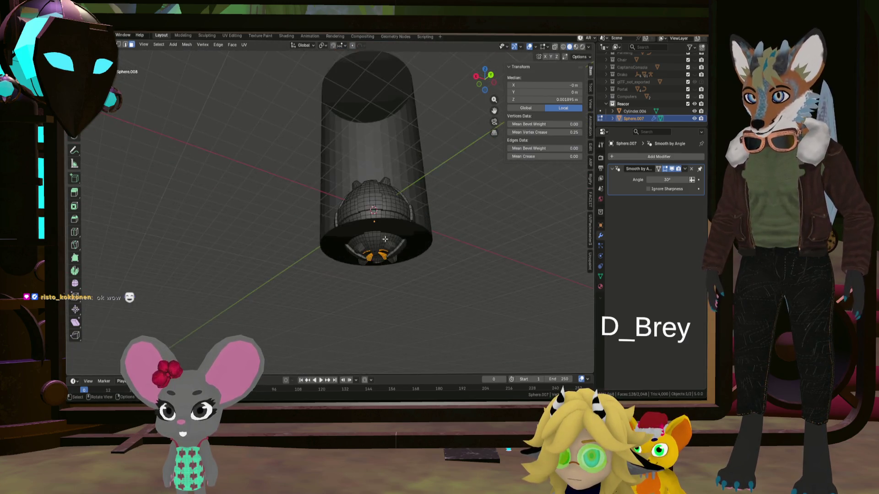
scroll(380, 221, "up", 6)
key("e")
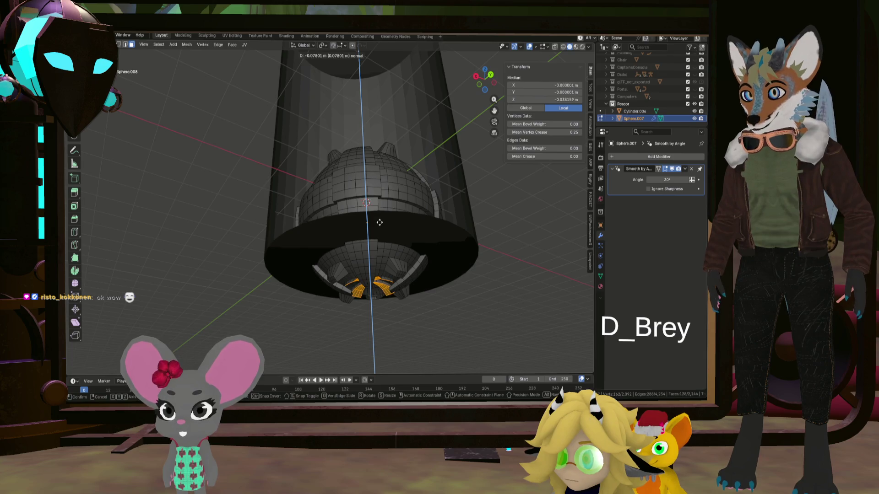
right_click(379, 221)
key("KP_1")
middle_click_drag(401, 185, 395, 272)
key("e")
right_click(401, 205)
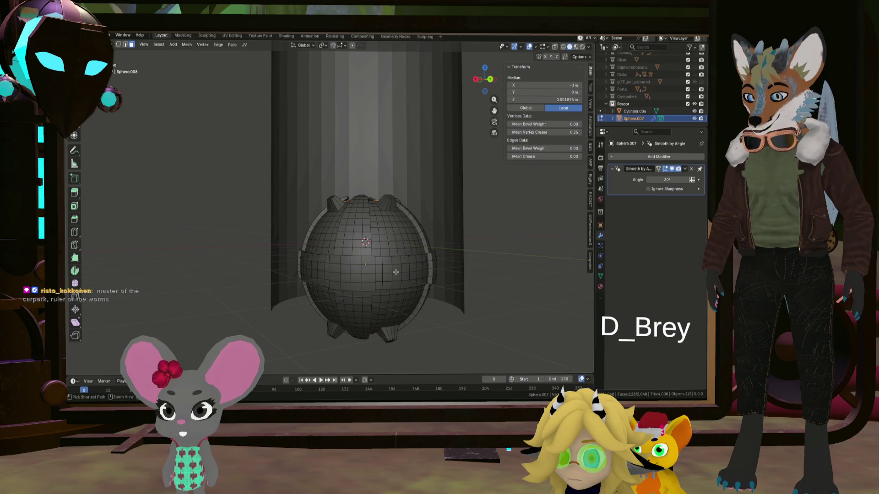
Extrude the cross faces slightly outward along their normals and return to Object Mode
key("alt+e")
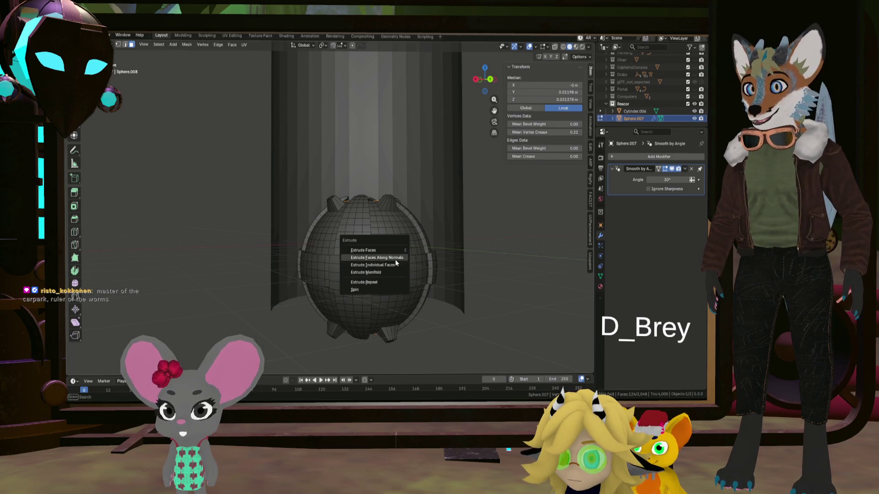
left_click(395, 261)
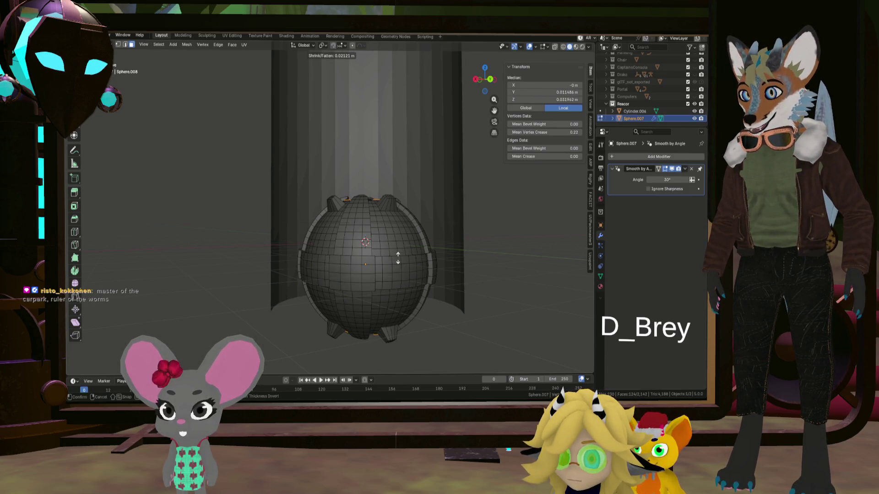
left_click(397, 257)
mouse_move(397, 258)
middle_mouse_down()
mouse_move(387, 203)
mouse_move(385, 241)
mouse_move(428, 221)
mouse_move(354, 215)
mouse_move(301, 226)
middle_mouse_up()
left_click(387, 204)
key("Tab")
scroll(408, 149, "up", 5)
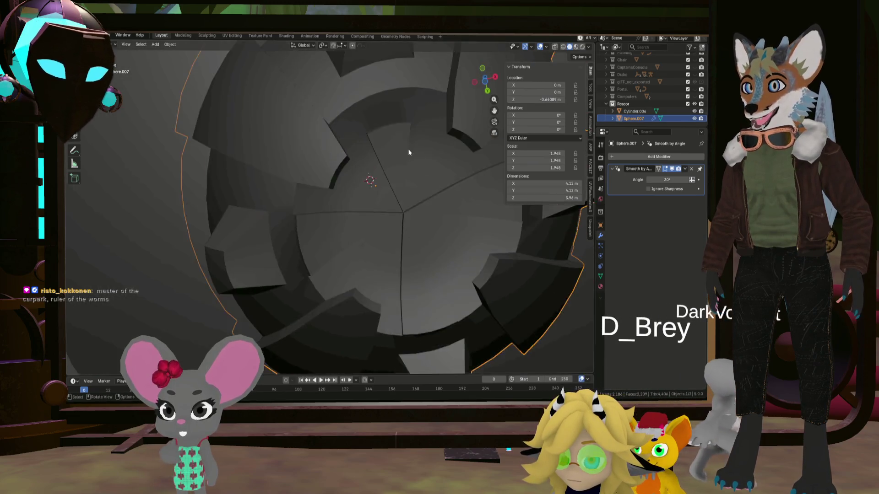
Re-enter Edit Mode and extrude the cross faces inward along their normals
key("Tab")
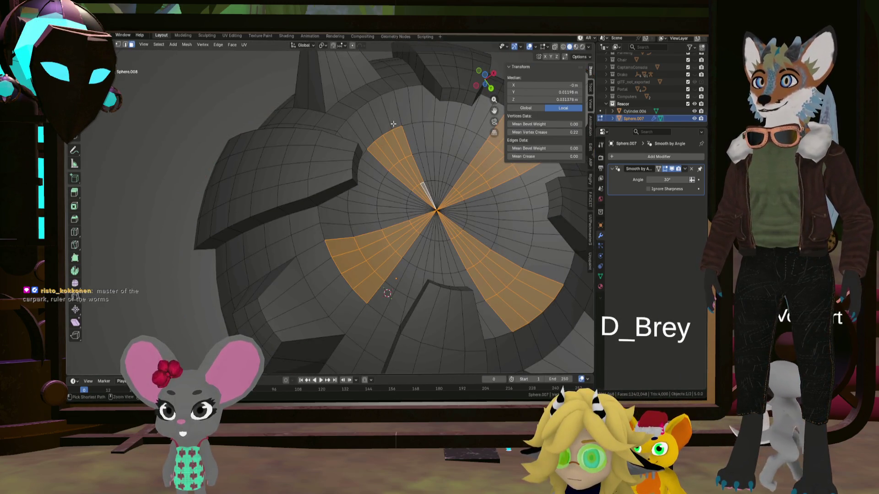
mouse_move(385, 112)
middle_mouse_down()
mouse_move(450, 217)
mouse_move(453, 190)
middle_mouse_up()
key("alt+e")
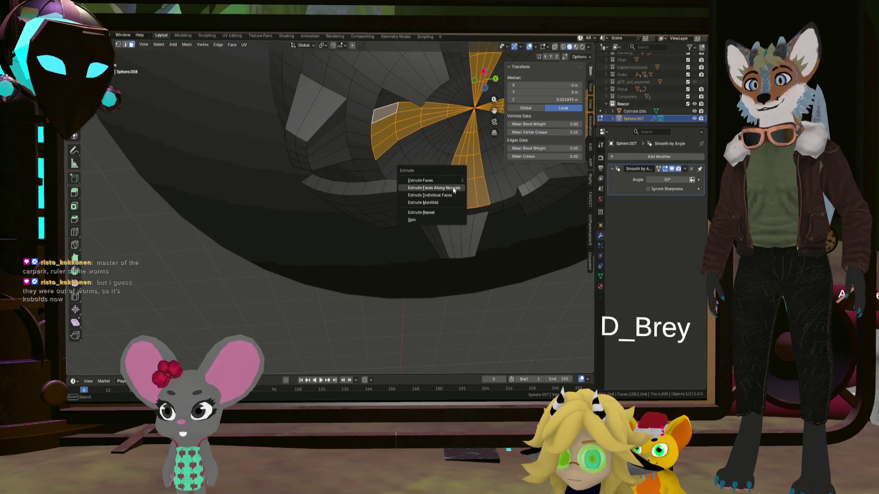
left_click(454, 190)
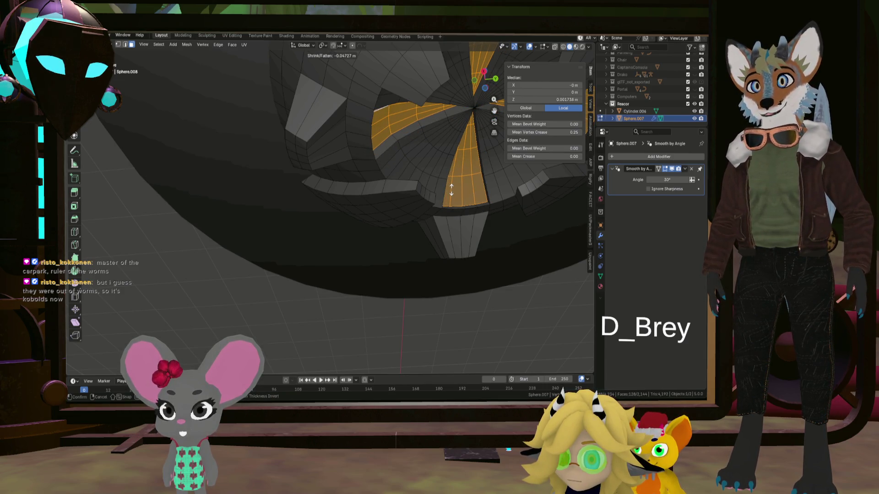
left_click(449, 192)
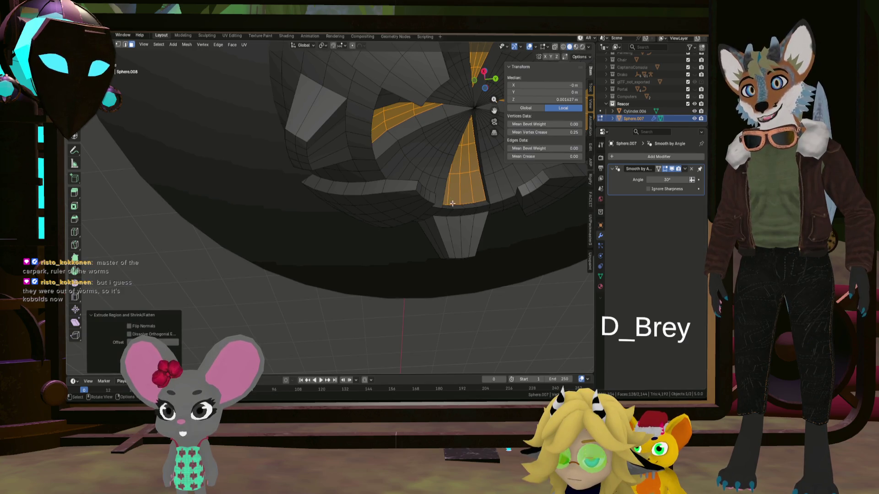
scroll(450, 193, "down", 5)
Return to Object Mode and orbit beneath and above the sphere to check the result
middle_click_drag(450, 193, 428, 142)
key("Tab")
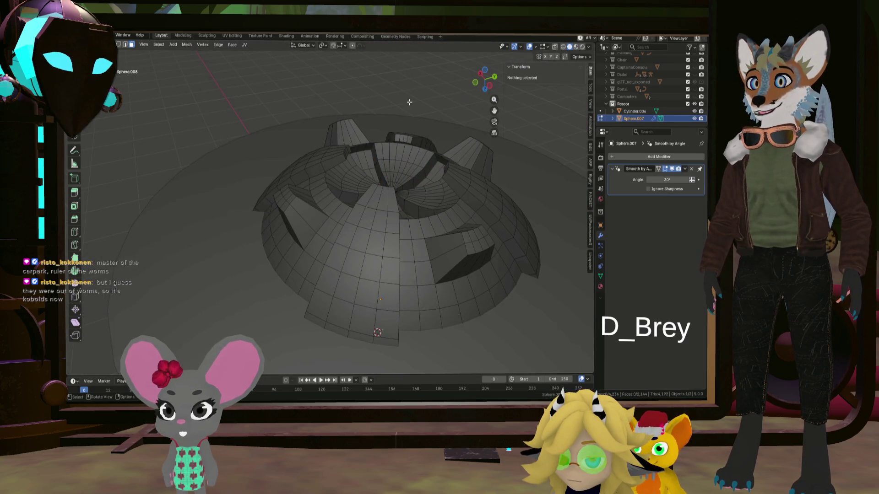
scroll(416, 78, "up", 3)
mouse_move(416, 79)
middle_mouse_down()
mouse_move(424, 120)
mouse_move(504, 118)
middle_mouse_up()
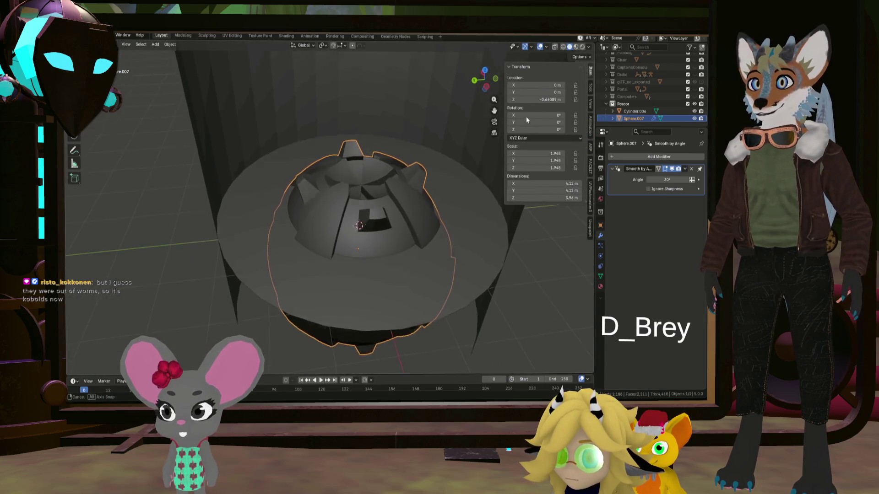
middle_click_drag(504, 119, 453, 114)
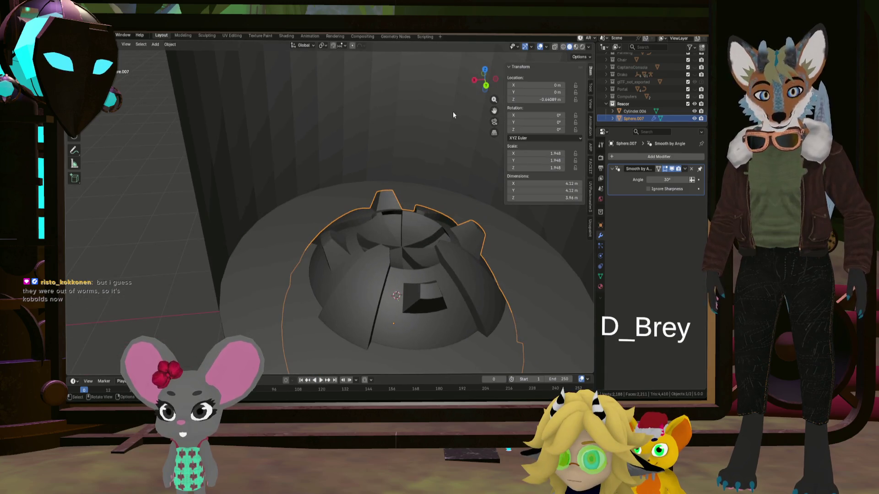
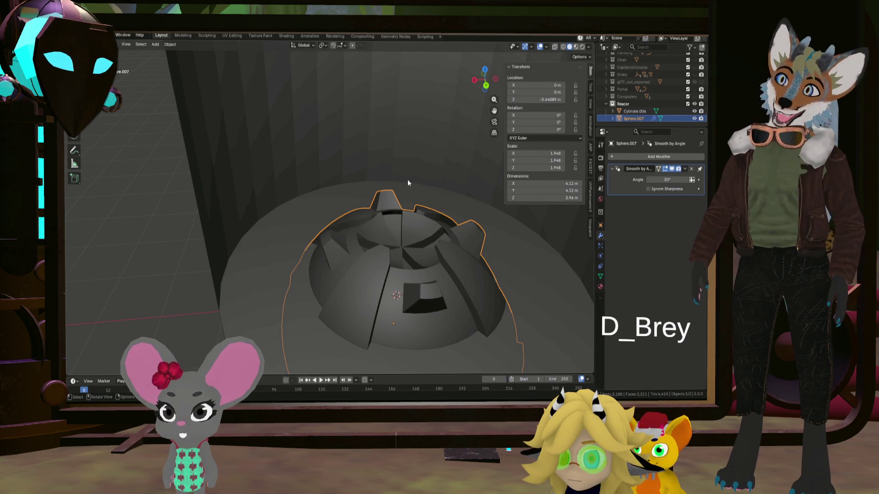
In Edit Mode, select a face on the dome plus two faces below the centre patch
mouse_move(408, 180)
middle_mouse_down()
mouse_move(393, 190)
mouse_move(406, 201)
middle_mouse_up()
scroll(408, 213, "up", 2)
scroll(412, 224, "up", 2)
scroll(417, 218, "up", 2)
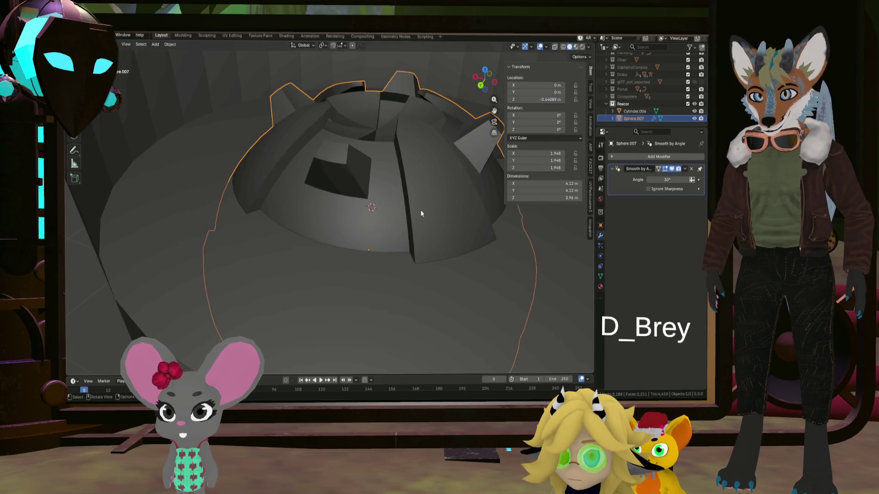
key("Tab")
middle_click_drag(421, 214, 429, 208)
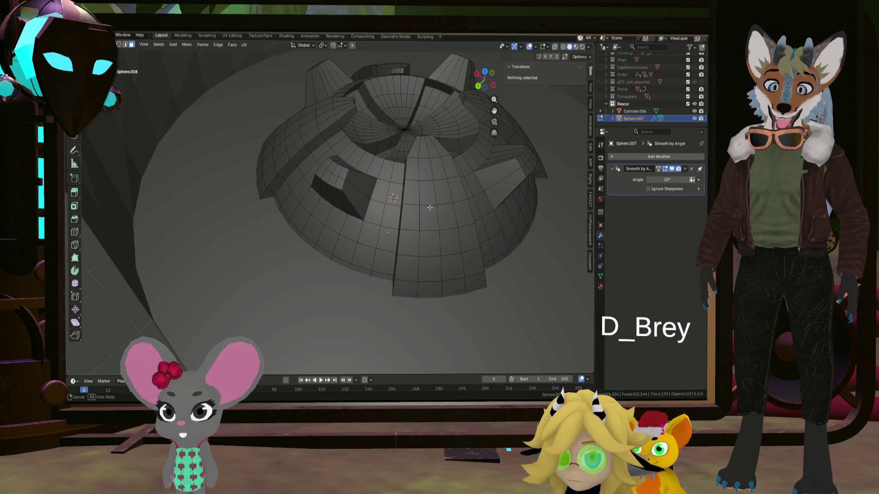
left_click(424, 178)
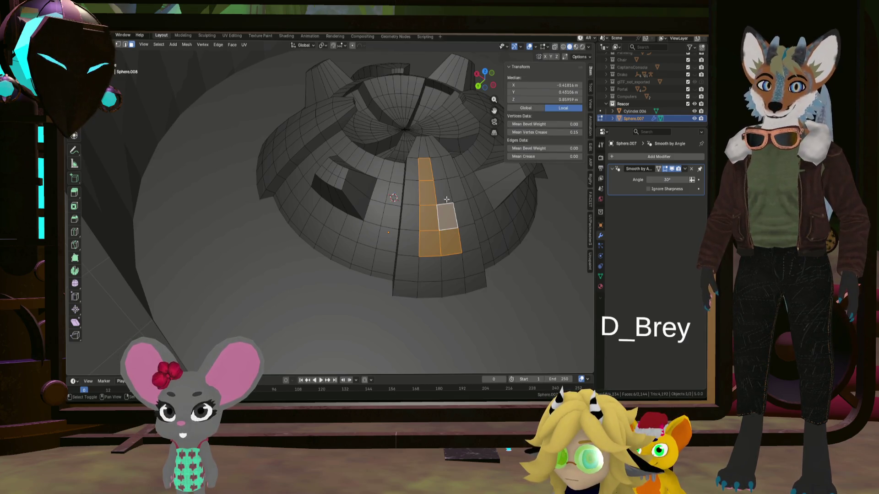
middle_click_drag(443, 173, 357, 180)
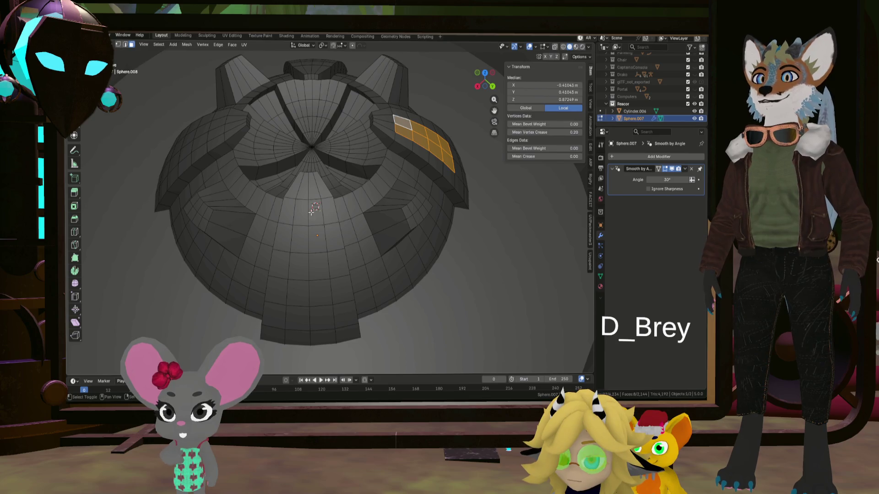
middle_click_drag(312, 211, 343, 167)
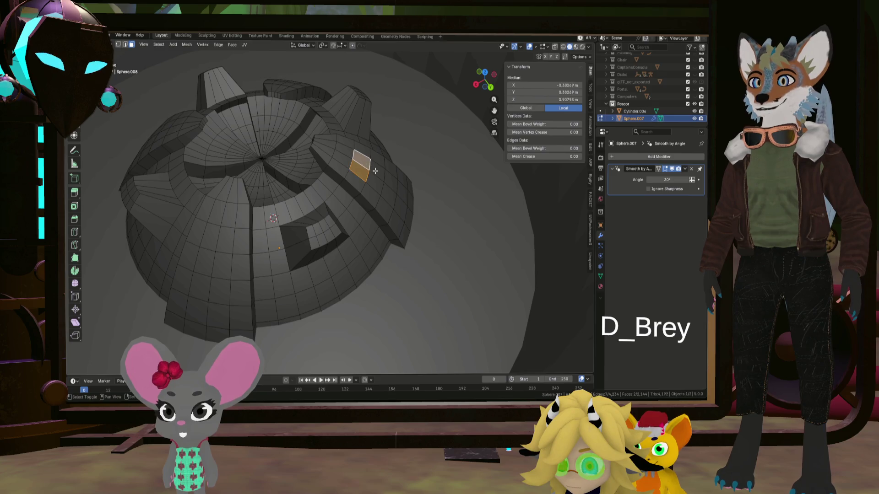
middle_click_drag(390, 183, 369, 221)
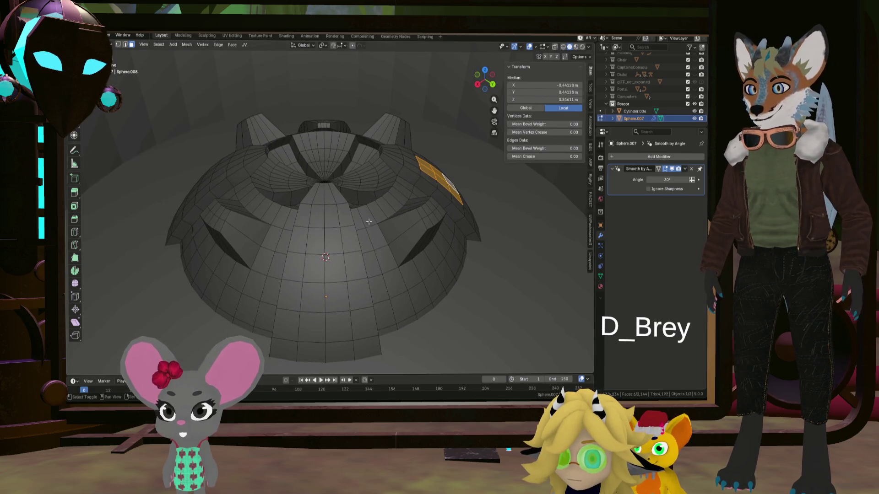
middle_click_drag(320, 248, 315, 248)
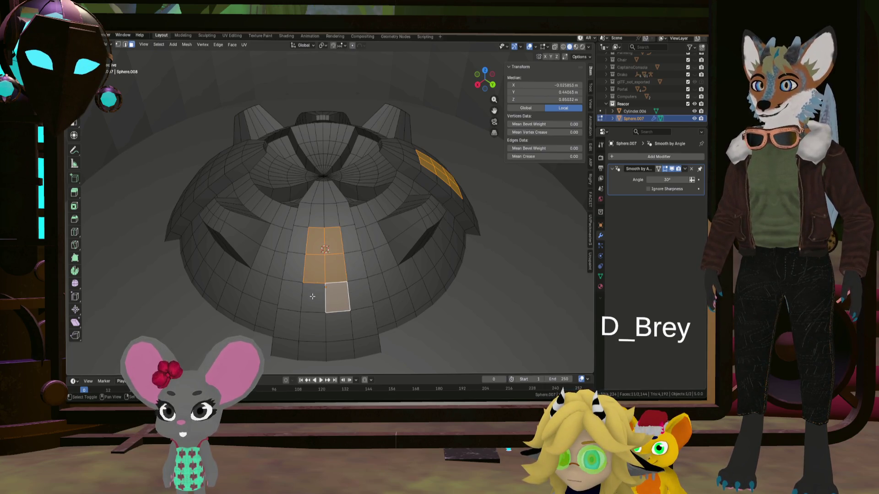
middle_click_drag(324, 279, 336, 270)
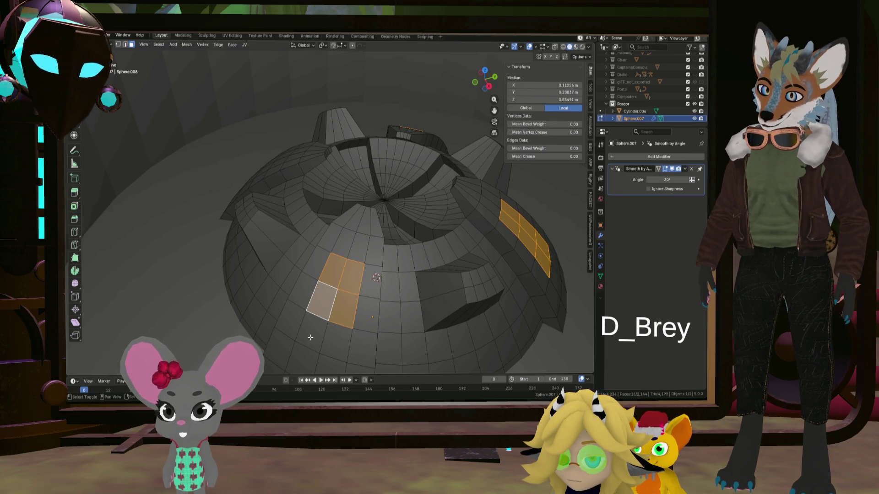
middle_click_drag(342, 339, 345, 259)
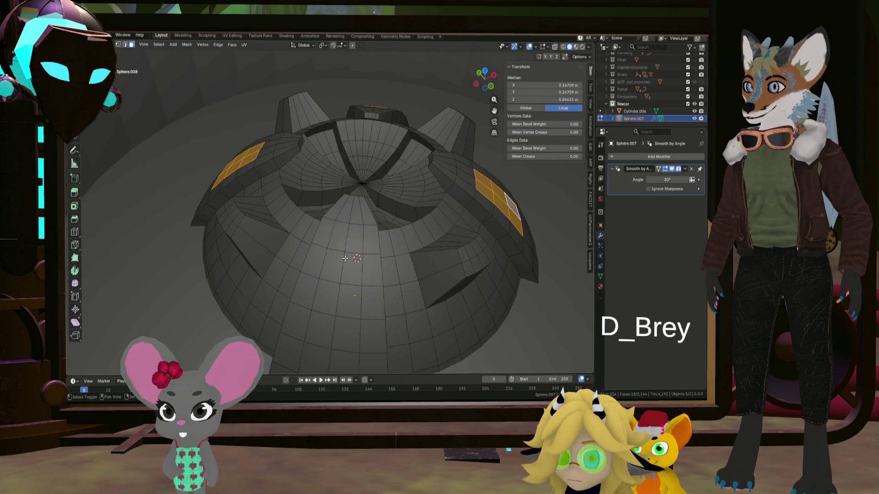
left_click(325, 304, "shift")
scroll(304, 302, "down", 10)
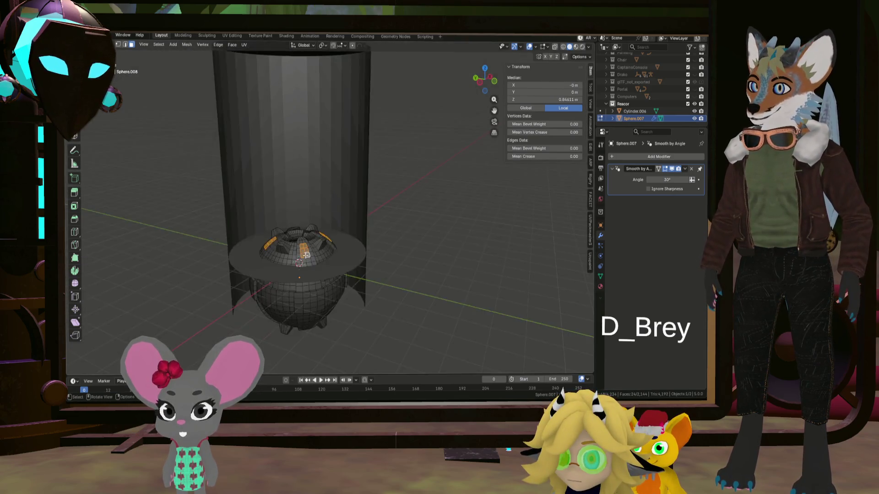
Add three faces forming a vertical strip on the sphere inside the cylinder
middle_click_drag(304, 302, 317, 196)
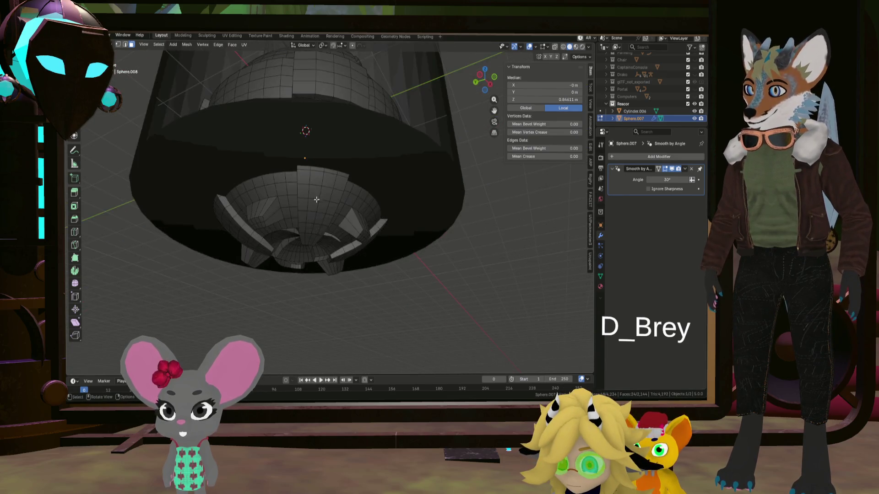
scroll(317, 196, "up", 10)
left_click(307, 244)
left_click(309, 215, "shift")
left_click(314, 189, "shift")
Add a 2x3 block of faces on the dome's underside to the selection
mouse_move(314, 189)
middle_mouse_down()
mouse_move(413, 216)
mouse_move(378, 293)
middle_mouse_up()
left_click(378, 294)
left_click(398, 274, "shift")
left_click(395, 254, "shift")
left_click(377, 241, "shift")
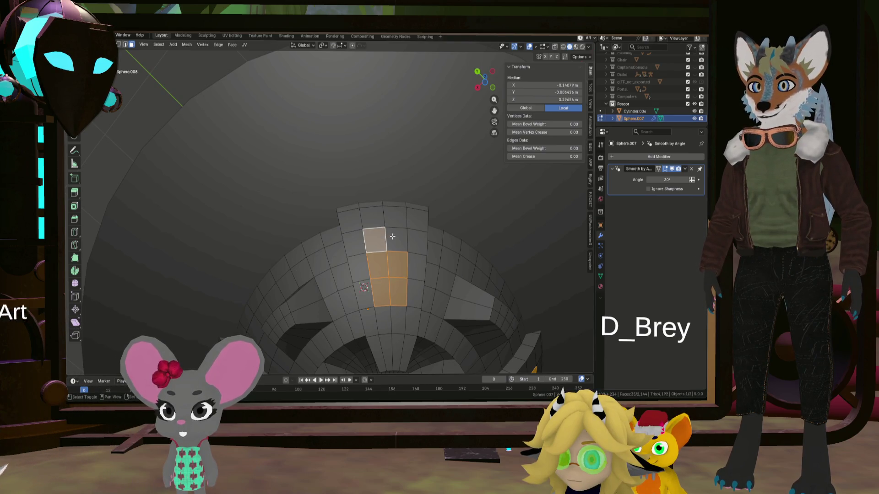
middle_click_drag(357, 258, 331, 260)
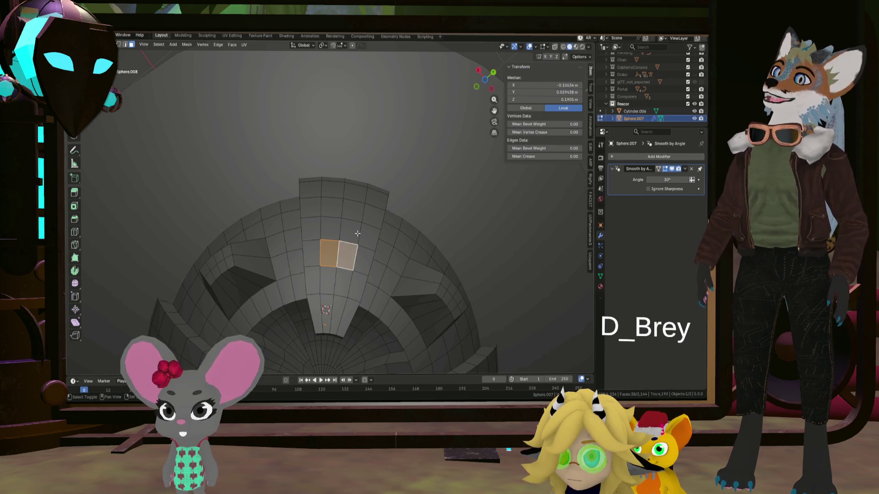
mouse_move(352, 210)
middle_mouse_down()
mouse_move(461, 240)
mouse_move(450, 233)
mouse_move(426, 244)
middle_mouse_up()
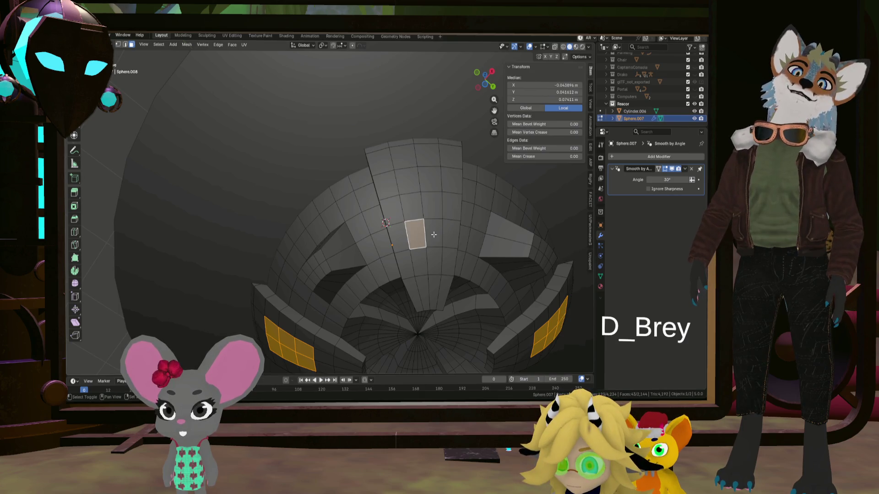
scroll(410, 200, "down", 5)
mouse_move(409, 200)
middle_mouse_down()
mouse_move(460, 296)
mouse_move(465, 269)
middle_mouse_up()
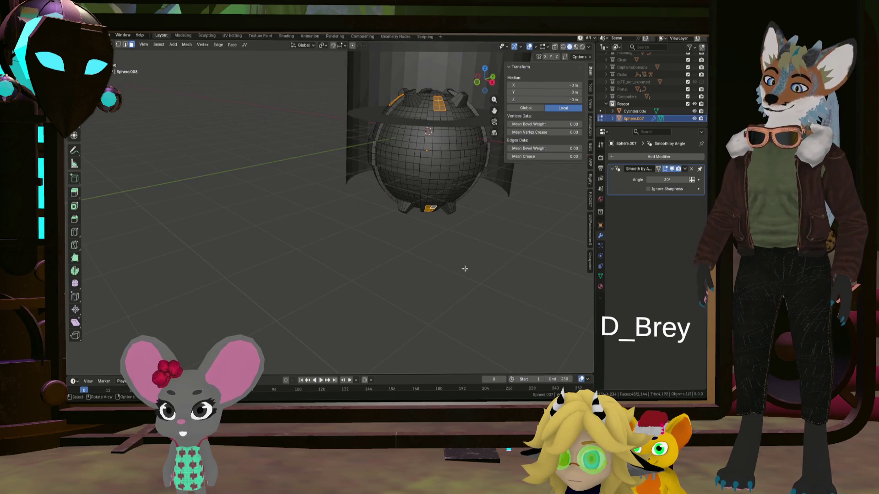
Extrude the selected faces individually with a slight negative offset
key("alt+e")
left_click(458, 278)
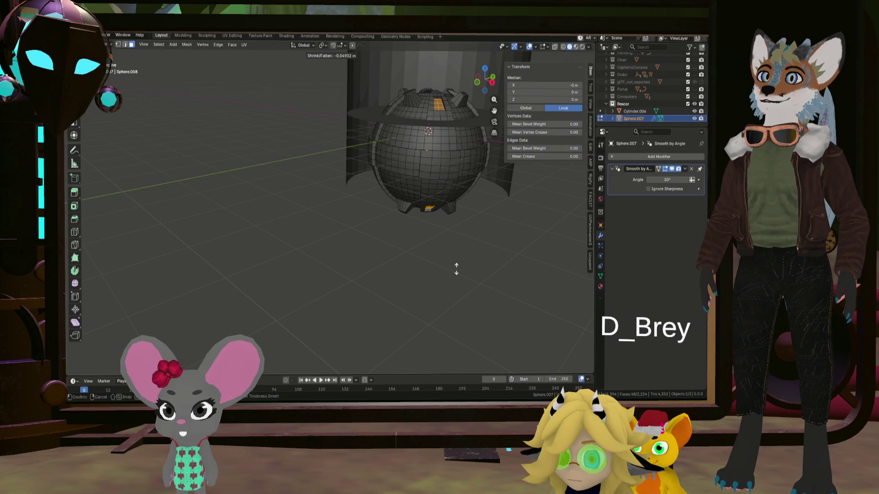
left_click(455, 269)
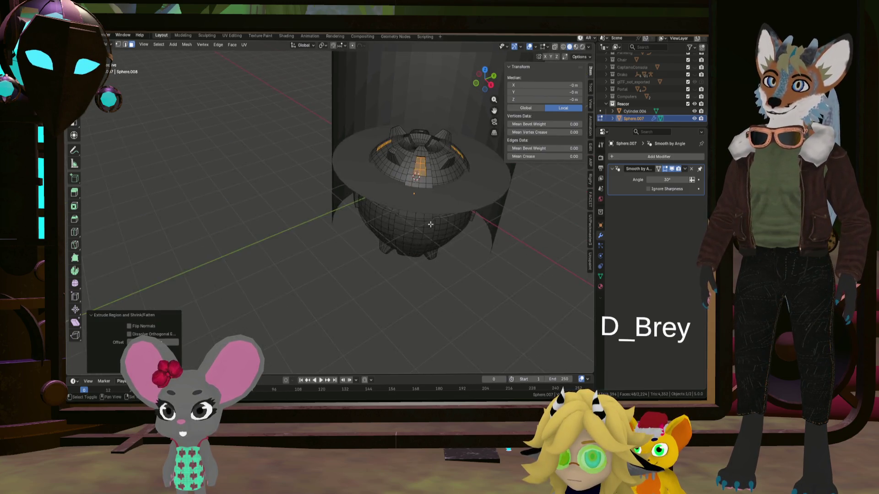
middle_click_drag(456, 269, 444, 194)
scroll(466, 183, "up", 3)
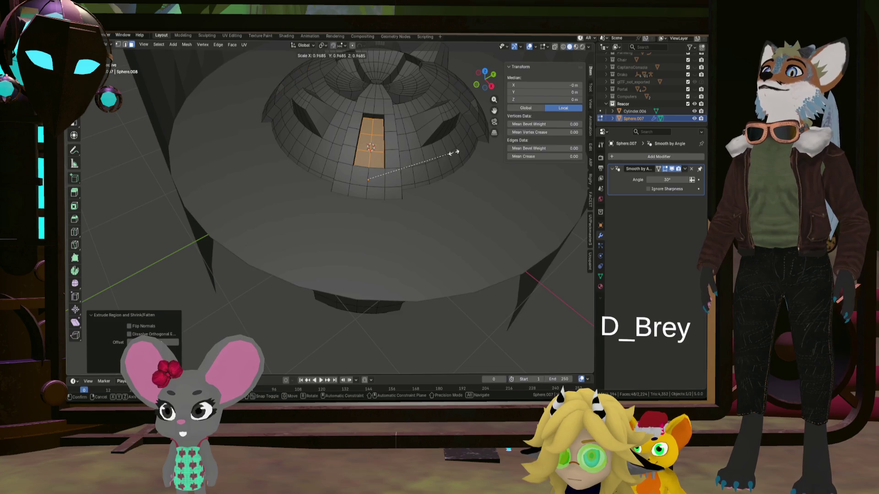
Scale the panels by 0.735 around Individual Origins, then deselect and return to Object Mode
left_click(323, 45)
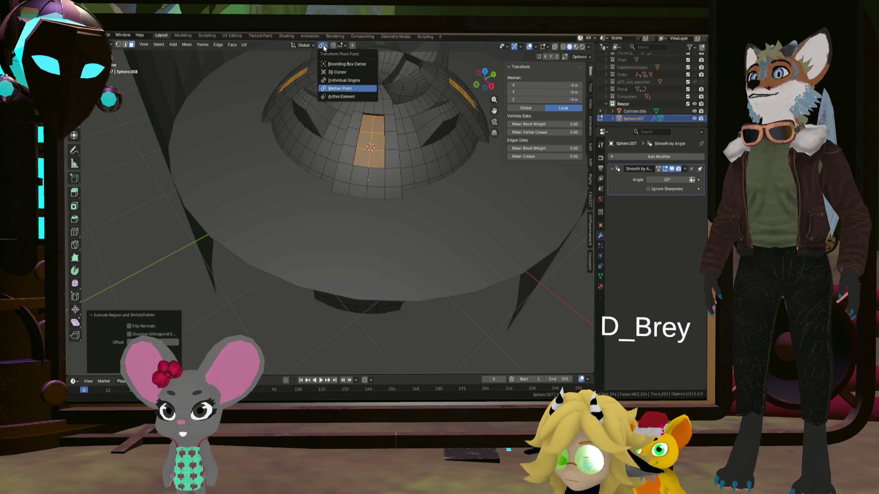
left_click(330, 79)
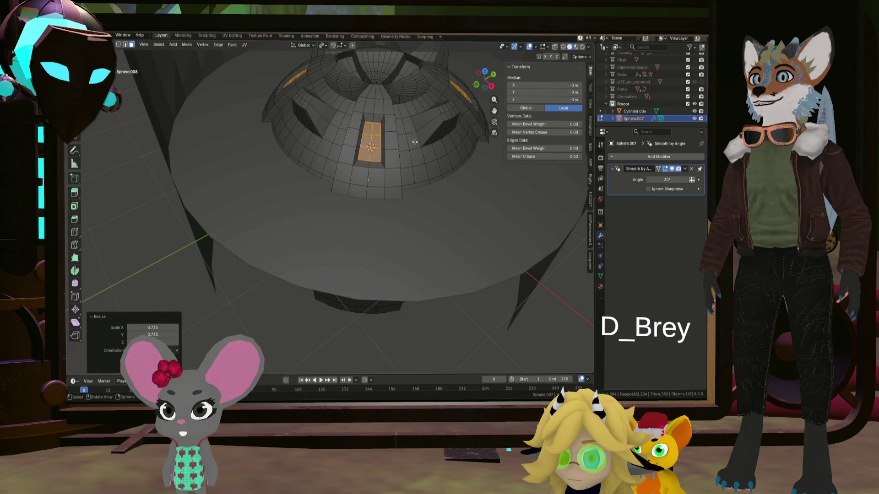
scroll(415, 142, "down", 5)
middle_click_drag(415, 142, 507, 281)
key("alt+a")
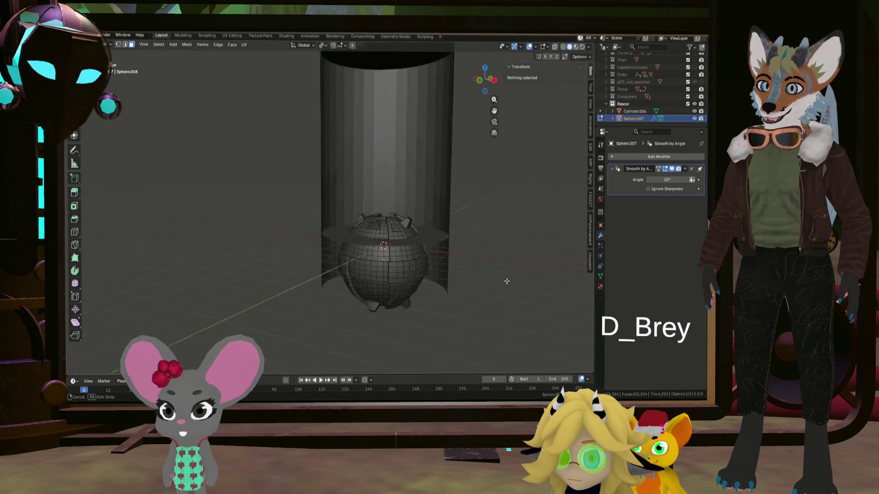
key("Tab")
mouse_move(441, 262)
middle_mouse_down()
mouse_move(378, 287)
mouse_move(455, 288)
mouse_move(391, 281)
mouse_move(469, 270)
mouse_move(440, 264)
mouse_move(438, 241)
mouse_move(453, 253)
mouse_move(463, 289)
mouse_move(442, 269)
mouse_move(425, 304)
mouse_move(367, 227)
mouse_move(365, 275)
mouse_move(395, 189)
mouse_move(393, 133)
mouse_move(355, 213)
mouse_move(327, 224)
mouse_move(343, 248)
mouse_move(341, 206)
middle_mouse_up()
scroll(456, 287, "up", 4)
scroll(470, 269, "down", 4)
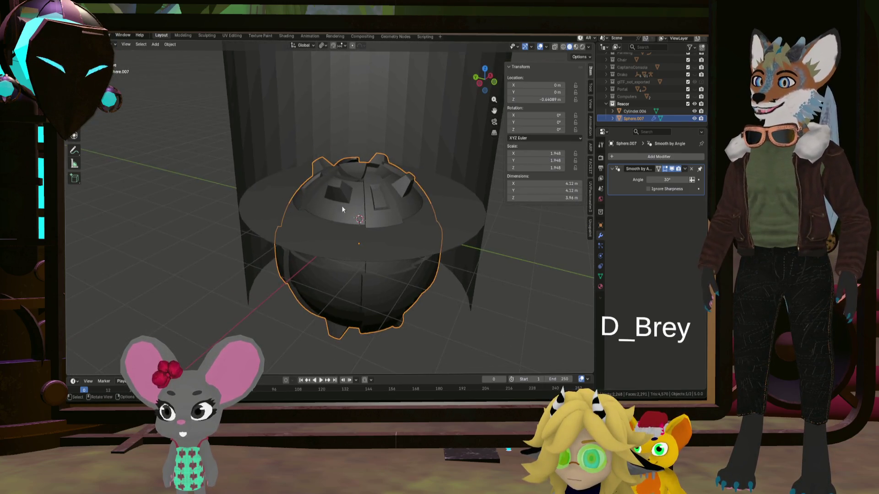
scroll(377, 220, "up", 5)
In Edit Mode, select the vertical edges along the dome's cut strips and start a bevel
key("Tab")
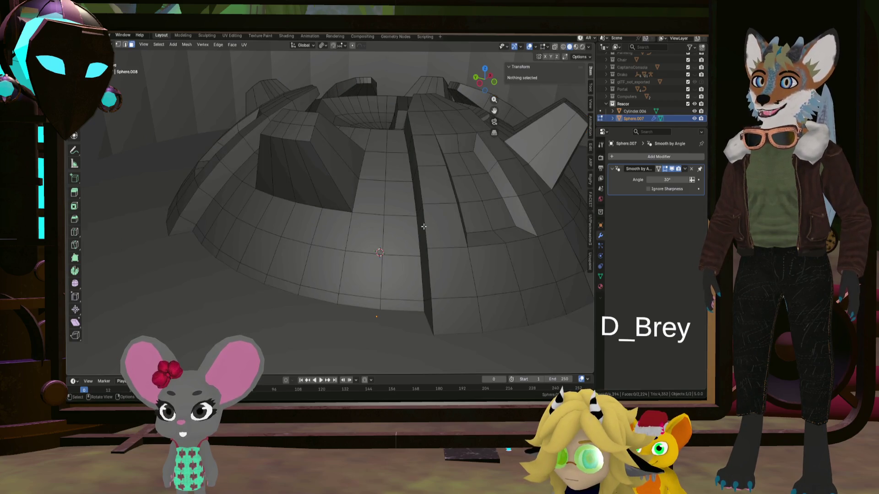
left_click(423, 225, "alt")
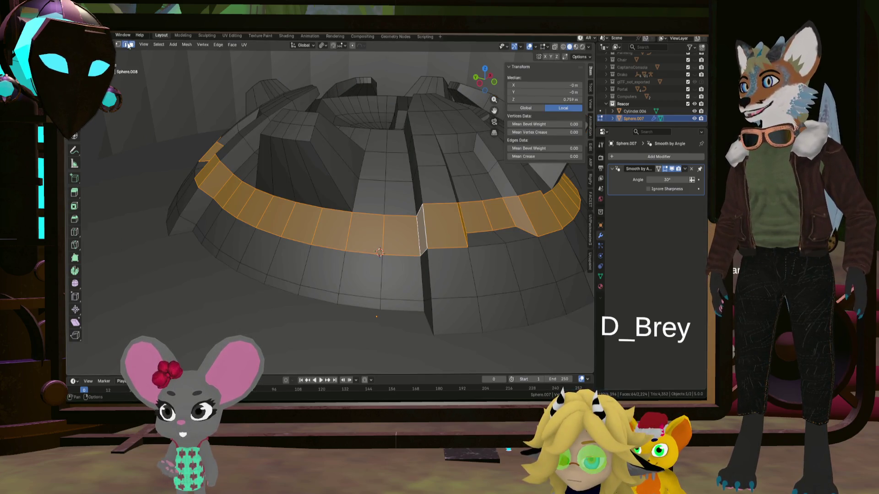
left_click(425, 195)
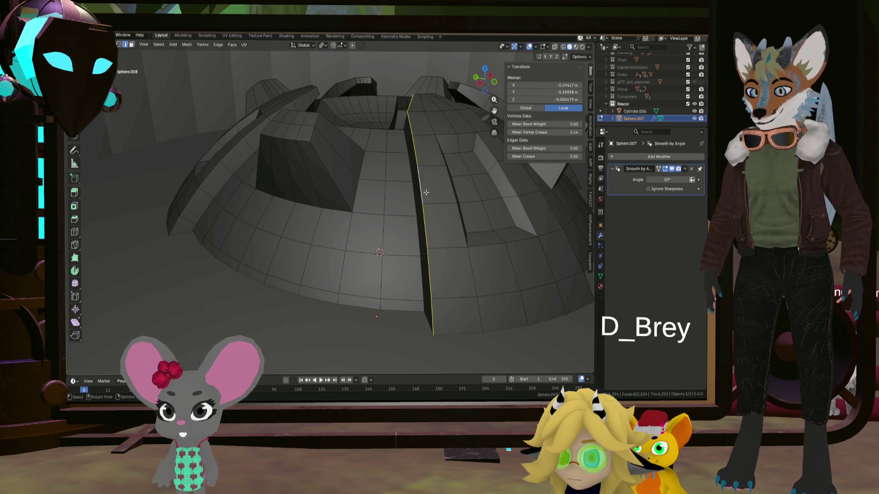
mouse_move(427, 192)
middle_mouse_down()
mouse_move(416, 202)
mouse_move(327, 174)
mouse_move(276, 172)
mouse_move(334, 198)
middle_mouse_up()
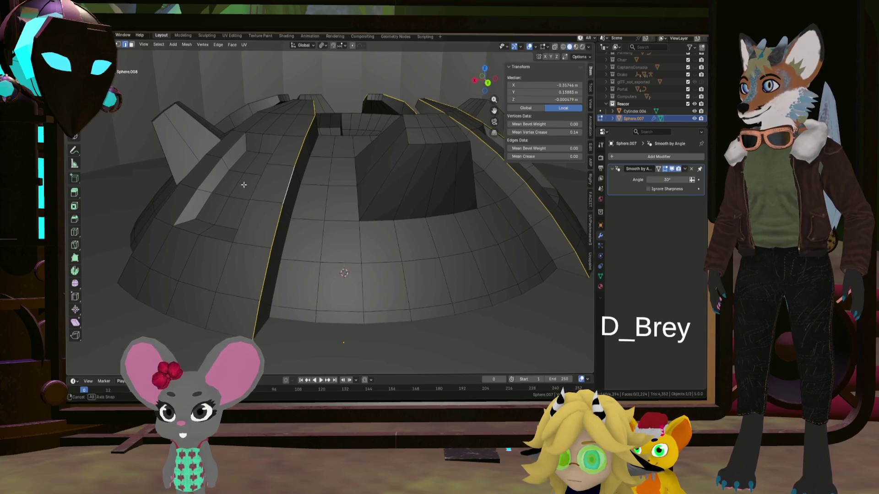
middle_click_drag(253, 184, 221, 185)
mouse_move(278, 193)
middle_mouse_down("shift")
mouse_move(385, 181)
mouse_move(254, 194)
mouse_move(302, 204)
middle_mouse_up("shift")
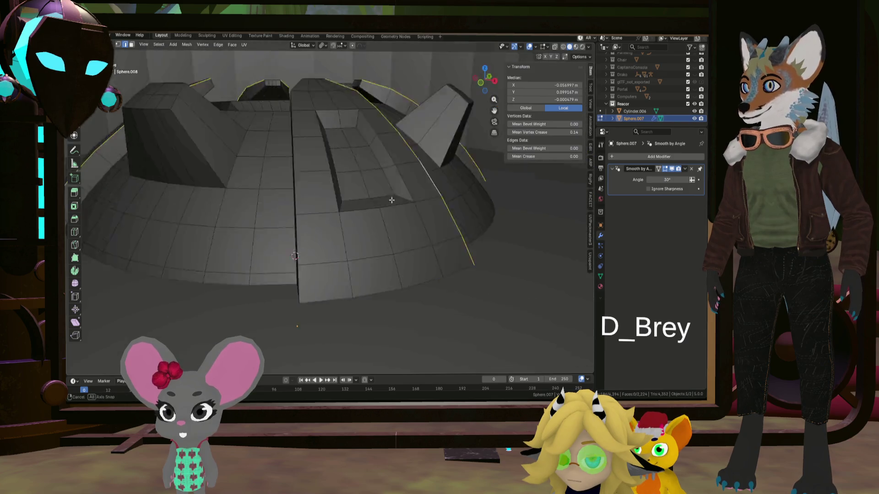
mouse_move(222, 193)
middle_mouse_down()
mouse_move(300, 213)
mouse_move(315, 190)
mouse_move(302, 183)
mouse_move(314, 202)
mouse_move(384, 219)
middle_mouse_up()
key("ctrl+b")
Confirm the wide bevel on the vertical edges and clear the selection
left_click(326, 190)
scroll(308, 186, "down", 3)
scroll(310, 190, "down", 2)
scroll(384, 220, "down", 2)
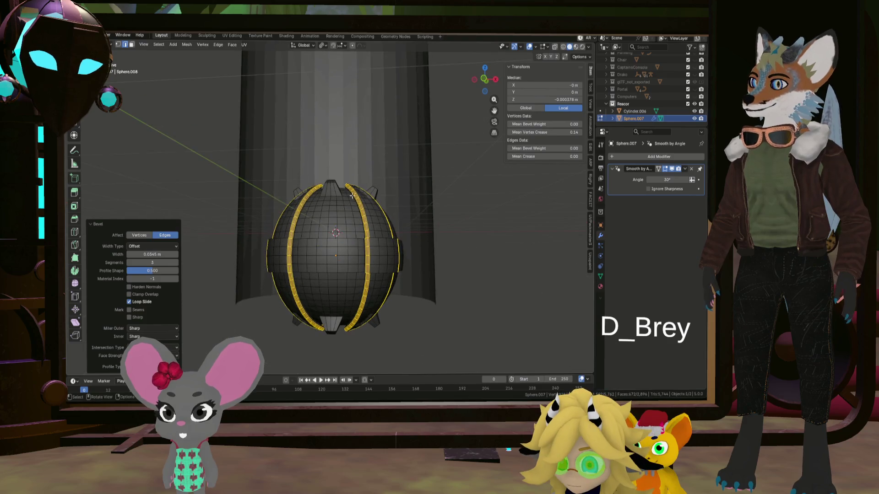
key("alt+a")
mouse_move(392, 229)
middle_mouse_down()
mouse_move(328, 198)
mouse_move(398, 205)
mouse_move(293, 211)
middle_mouse_up()
scroll(327, 198, "up", 3)
scroll(348, 202, "up", 2)
scroll(348, 202, "up", 2)
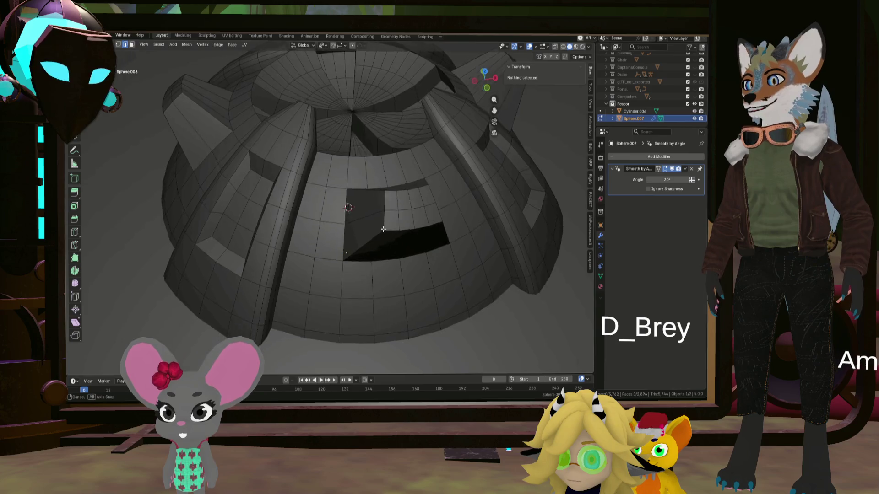
mouse_move(404, 209)
middle_mouse_down()
mouse_move(350, 221)
mouse_move(364, 205)
middle_mouse_up()
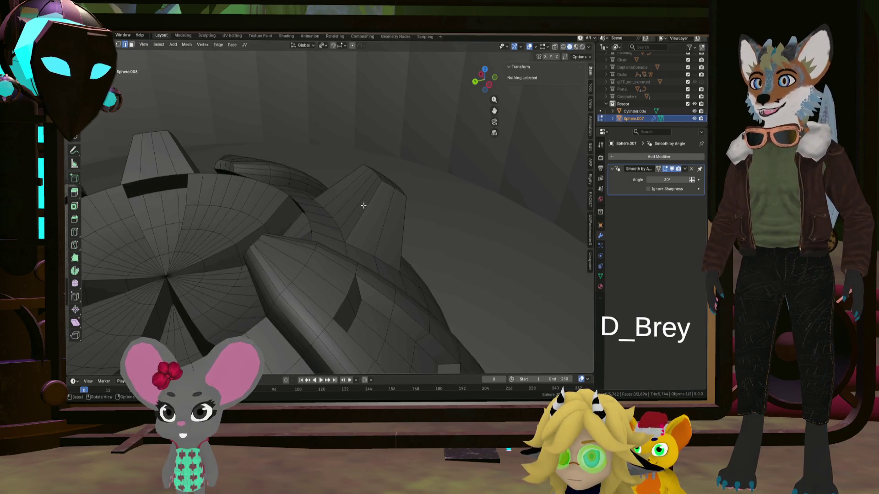
mouse_move(174, 52)
middle_mouse_down()
mouse_move(422, 239)
mouse_move(465, 256)
middle_mouse_up()
mouse_move(382, 162)
middle_mouse_down()
mouse_move(337, 138)
mouse_move(436, 227)
mouse_move(427, 208)
mouse_move(475, 214)
mouse_move(319, 218)
mouse_move(361, 210)
middle_mouse_up()
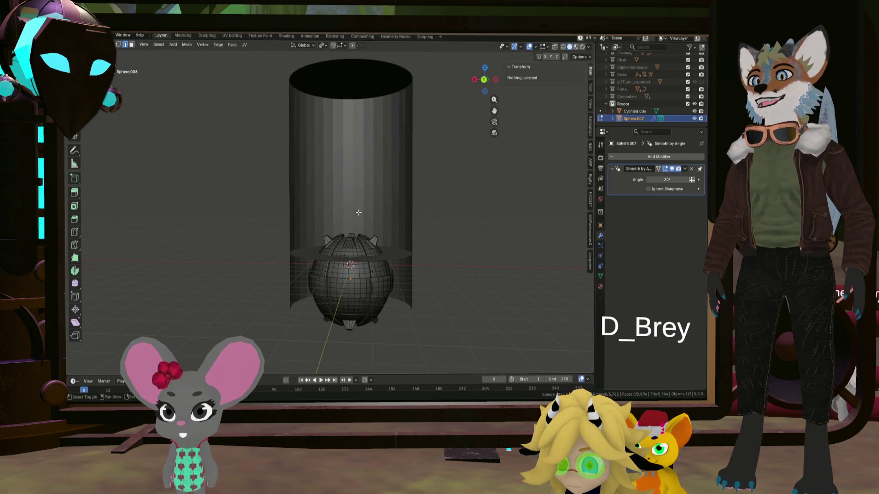
mouse_move(376, 161)
middle_mouse_down()
mouse_move(334, 176)
mouse_move(360, 158)
mouse_move(339, 149)
middle_mouse_up()
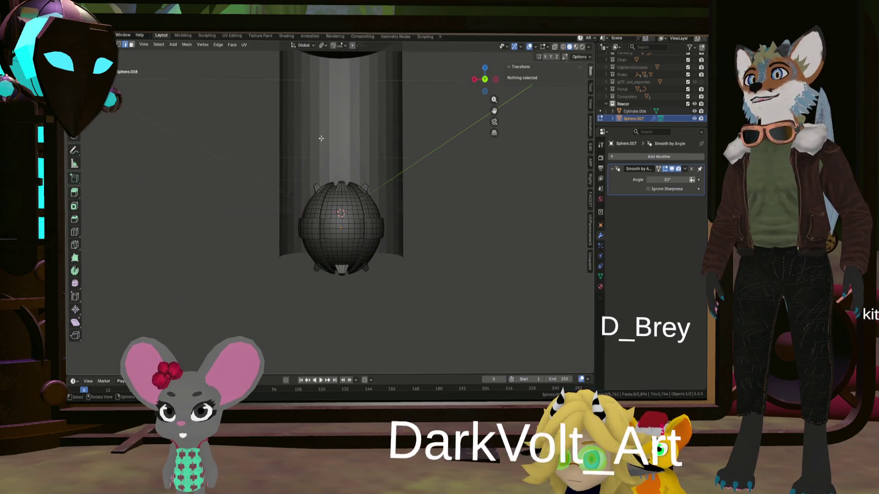
middle_click_drag(357, 204, 374, 262)
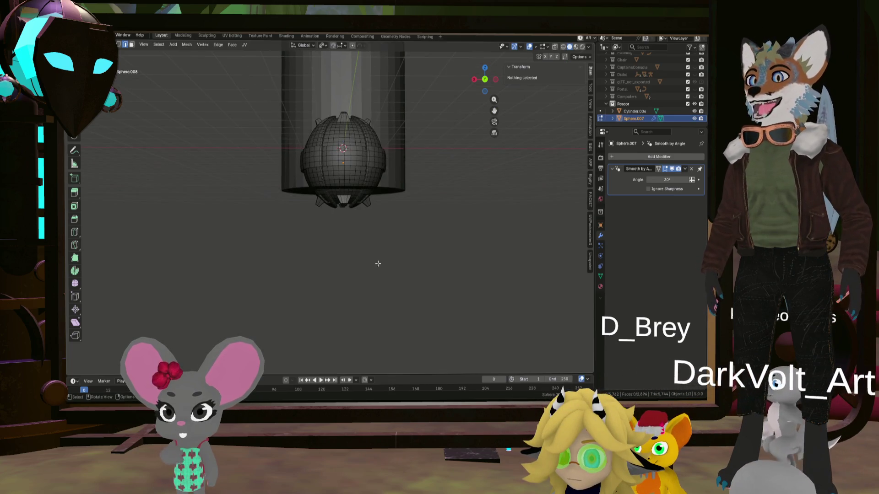
mouse_move(319, 246)
middle_mouse_down()
mouse_move(377, 197)
mouse_move(371, 226)
middle_mouse_up()
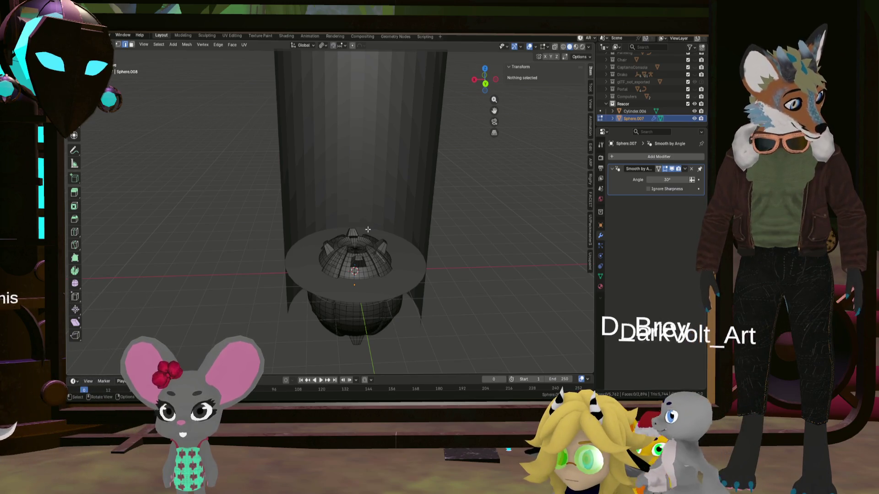
middle_click_drag(370, 229, 365, 249)
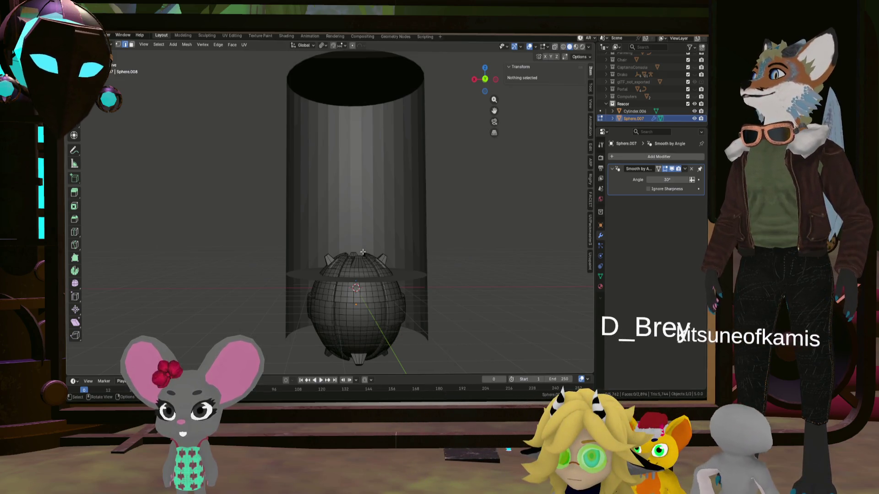
scroll(394, 268, "down", 4)
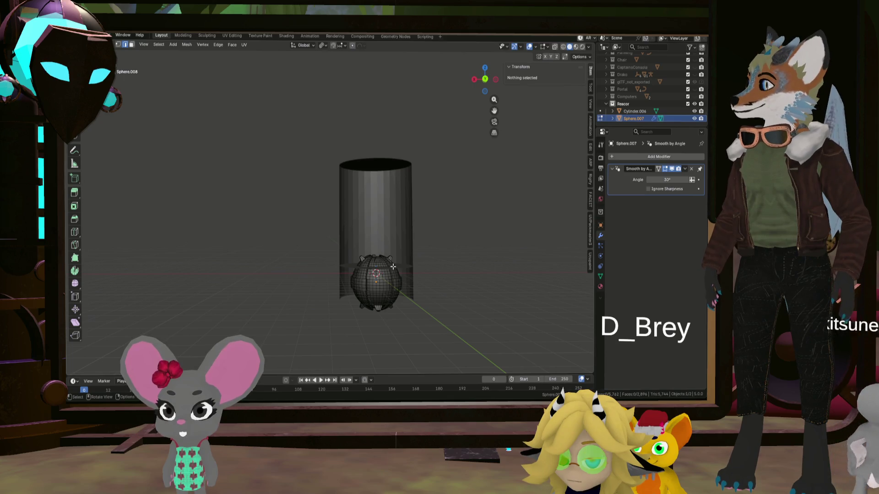
scroll(395, 268, "down", 2)
middle_click_drag(389, 264, 360, 205)
scroll(378, 240, "up", 5)
scroll(377, 241, "up", 3)
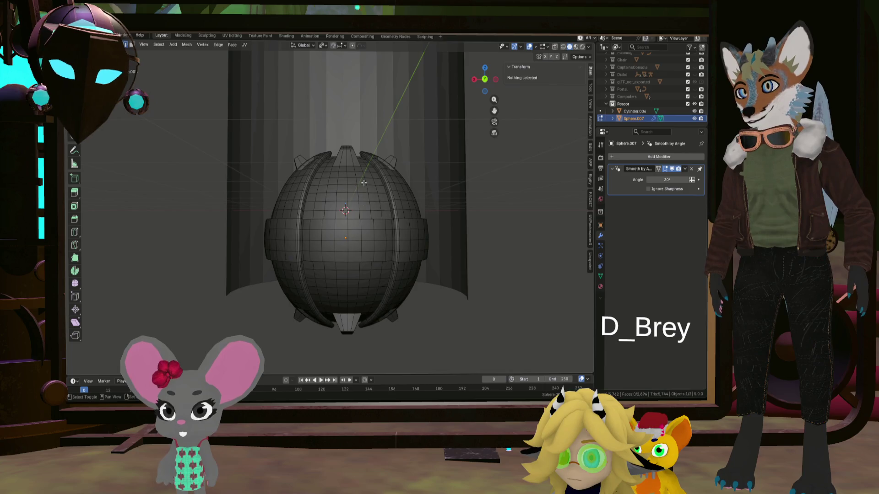
middle_click_drag(360, 206, 361, 249)
scroll(361, 249, "down", 3)
scroll(362, 249, "down", 1)
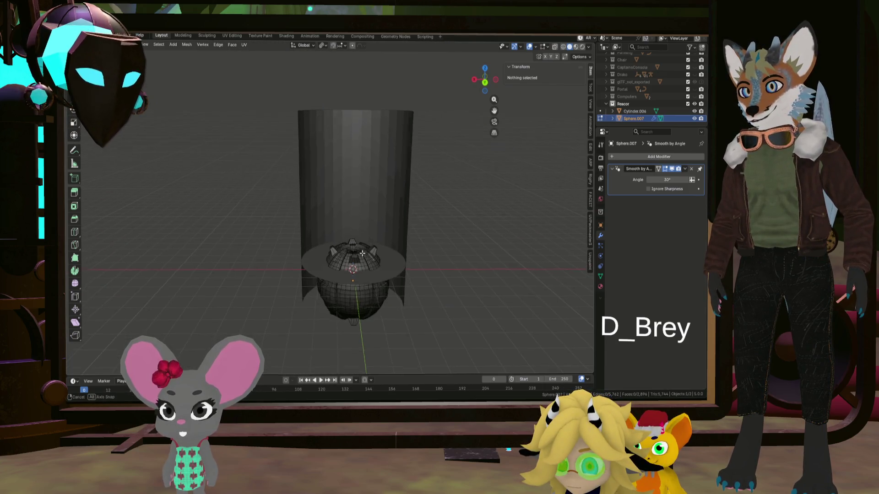
scroll(361, 249, "down", 1)
scroll(357, 245, "up", 4)
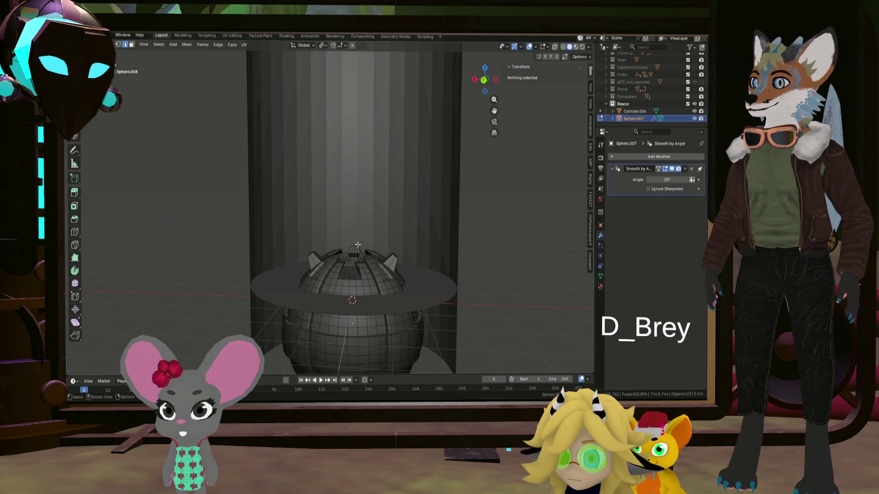
middle_click_drag(358, 245, 376, 273)
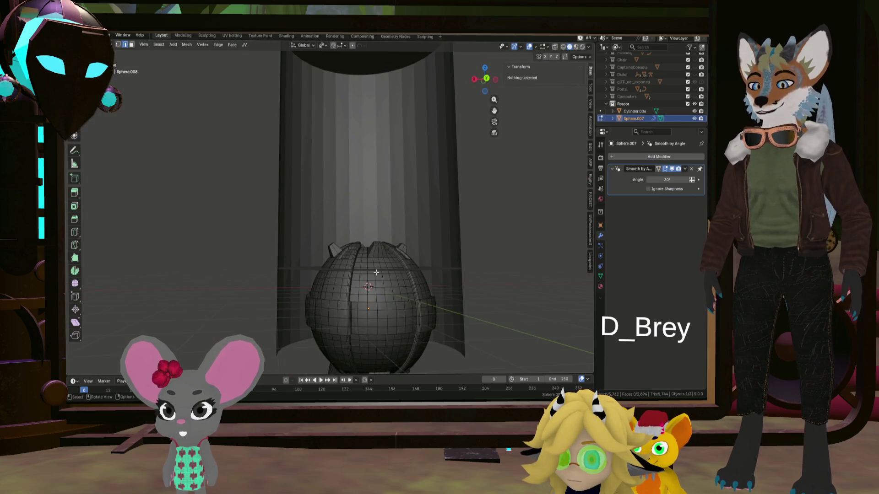
scroll(377, 272, "up", 2)
scroll(376, 272, "up", 3)
middle_click_drag(376, 273, 387, 243)
mouse_move(327, 210)
middle_mouse_down()
mouse_move(349, 158)
mouse_move(344, 190)
mouse_move(299, 265)
mouse_move(314, 250)
middle_mouse_up()
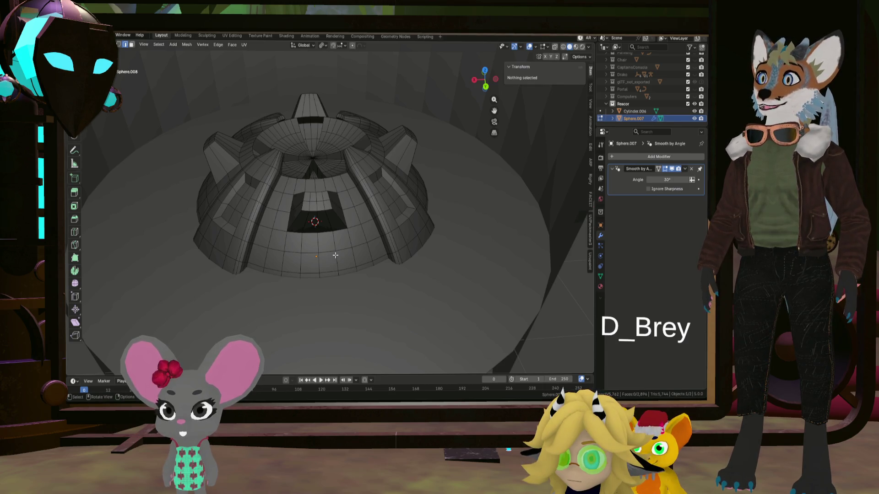
Select an edge on the dome's lower panels, toggling out of and back into Edit Mode
left_click(335, 255)
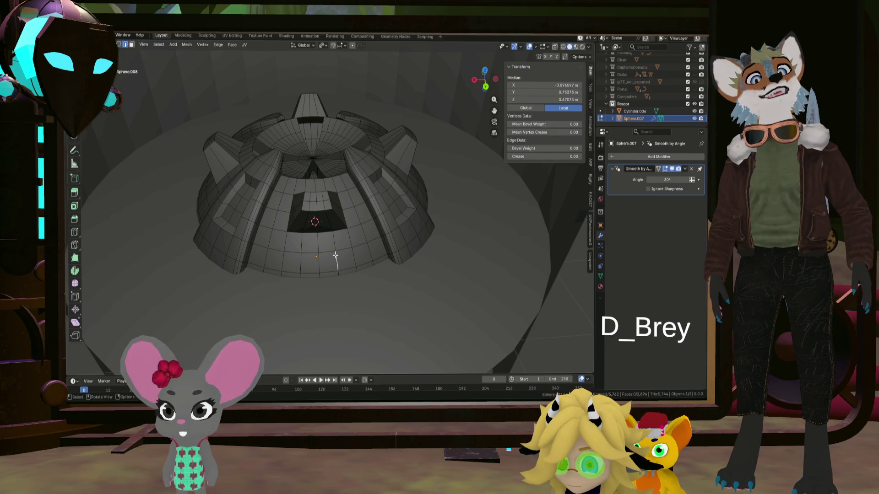
key("Tab")
mouse_move(343, 245)
middle_mouse_down()
mouse_move(282, 241)
mouse_move(340, 234)
mouse_move(329, 240)
mouse_move(331, 218)
mouse_move(318, 245)
mouse_move(352, 218)
mouse_move(281, 203)
mouse_move(360, 232)
mouse_move(419, 212)
mouse_move(368, 189)
mouse_move(327, 227)
mouse_move(356, 297)
mouse_move(359, 170)
mouse_move(333, 117)
mouse_move(332, 251)
mouse_move(324, 228)
mouse_move(346, 196)
mouse_move(368, 228)
mouse_move(355, 190)
mouse_move(350, 229)
middle_mouse_up()
scroll(381, 196, "down", 10)
scroll(360, 172, "up", 3)
scroll(332, 251, "up", 4)
scroll(346, 195, "up", 3)
key("Tab")
scroll(346, 227, "up", 3)
scroll(346, 227, "up", 3)
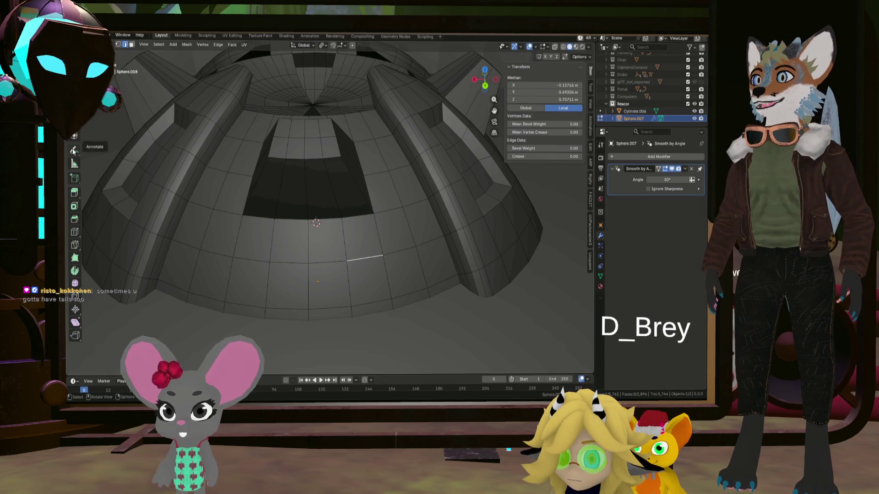
left_click(73, 149)
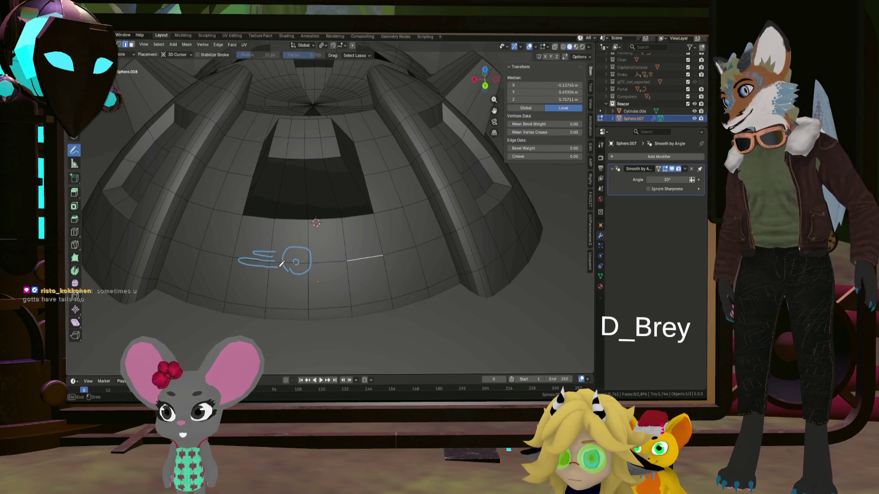
left_click_drag(247, 277, 274, 275)
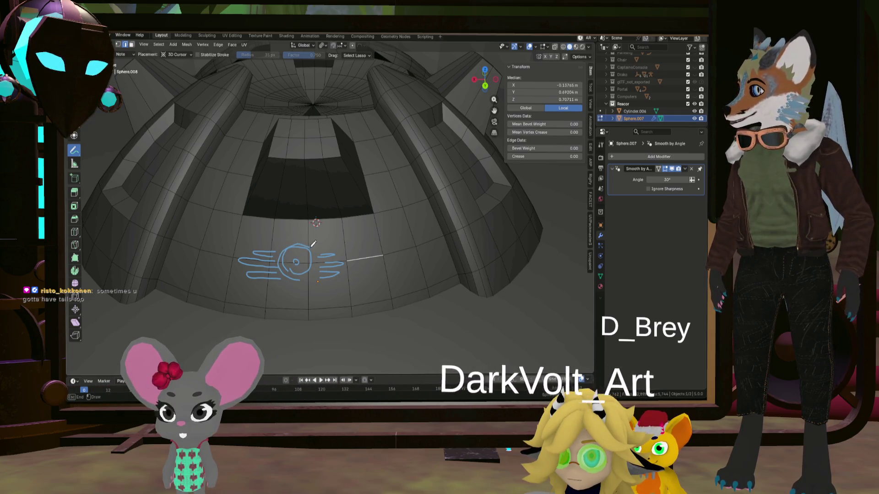
scroll(293, 245, "down", 3)
scroll(289, 253, "down", 3)
middle_click_drag(289, 254, 280, 253)
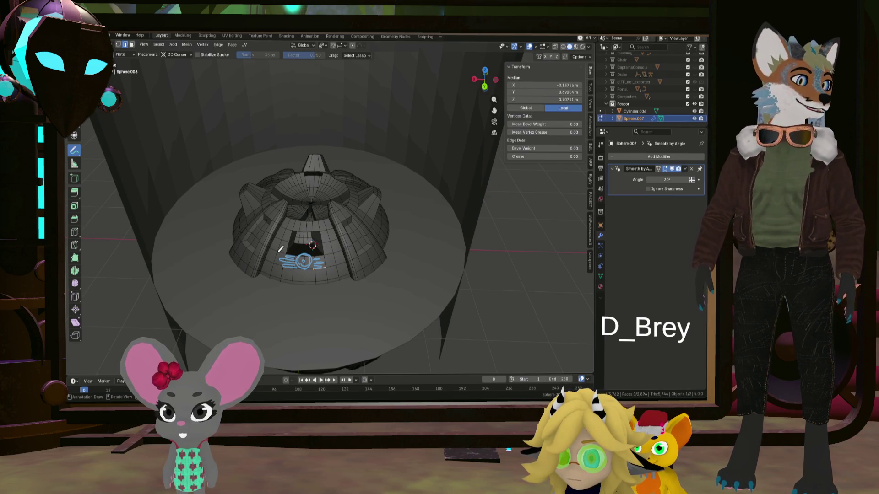
left_click(78, 157)
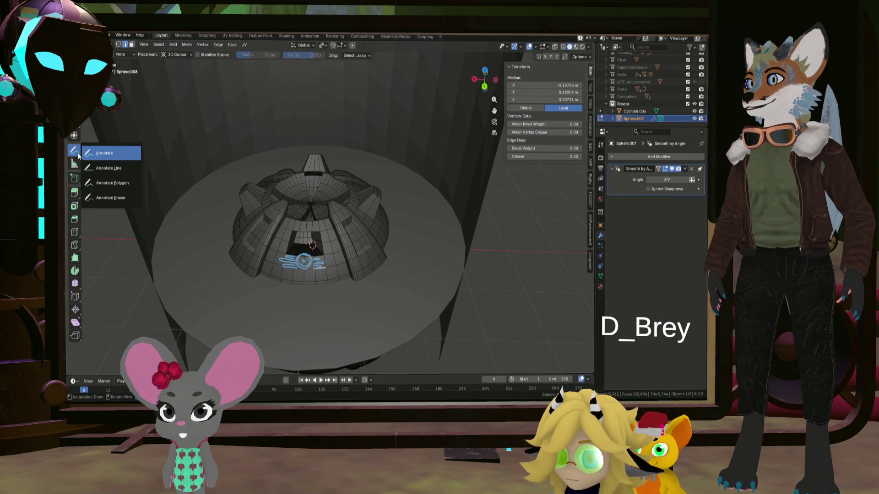
left_click(113, 197)
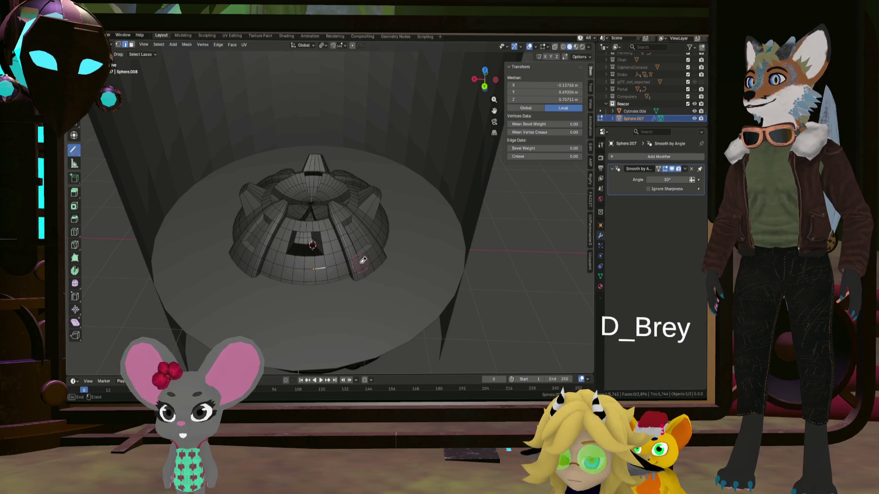
mouse_move(323, 248)
middle_mouse_down()
mouse_move(290, 202)
mouse_move(311, 229)
middle_mouse_up()
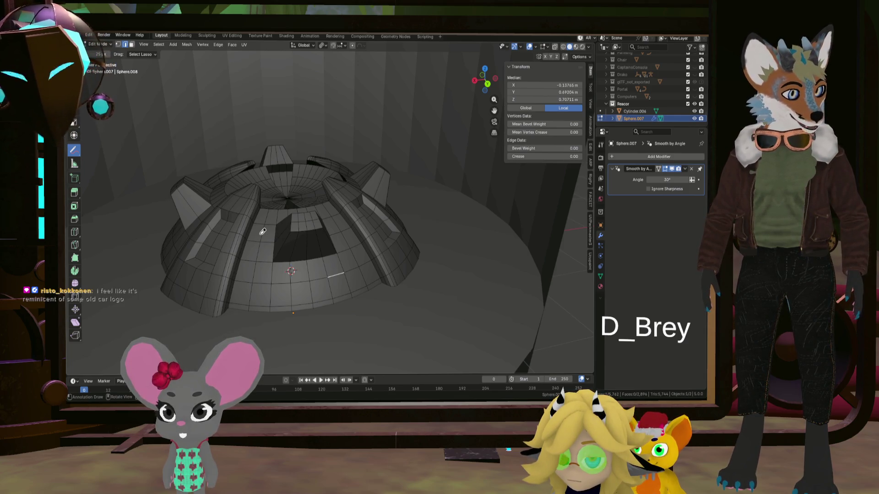
middle_click_drag(262, 232, 261, 248)
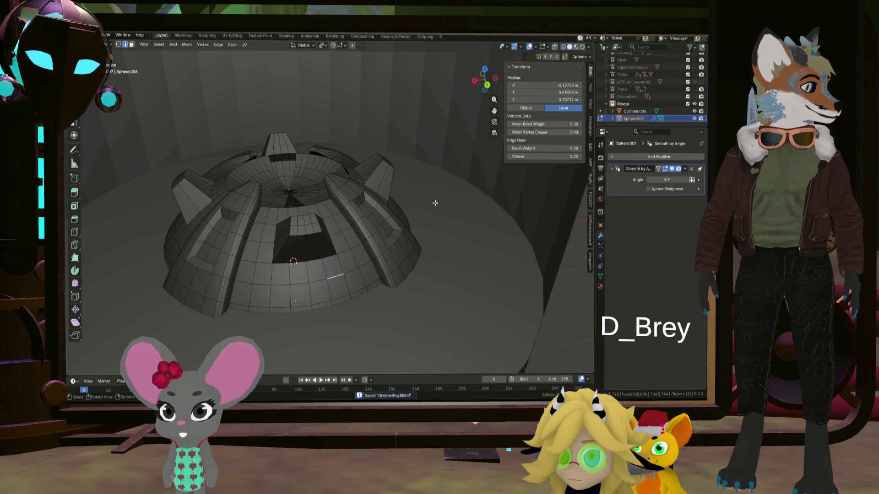
Orbit around the dome to check the gaps between panels
mouse_move(448, 228)
middle_mouse_down()
mouse_move(330, 201)
mouse_move(341, 197)
middle_mouse_up()
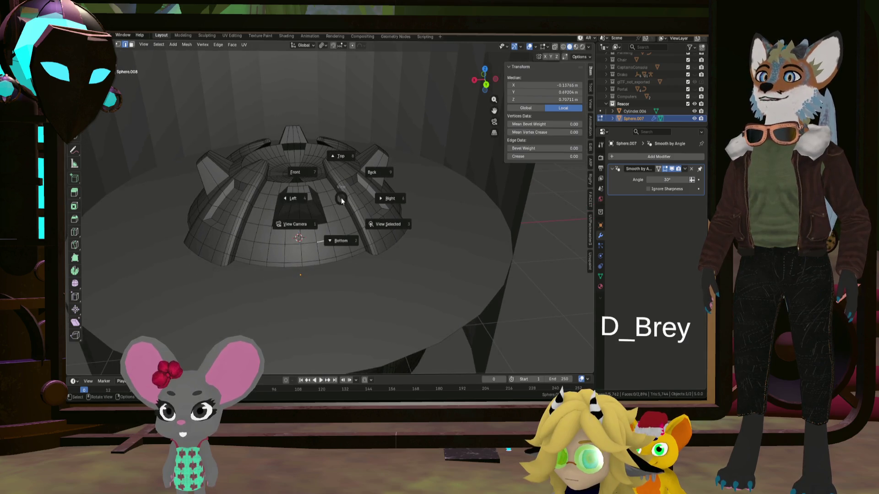
Return to Object Mode, deselect the sphere and bring up the Add menu
key("Tab")
scroll(341, 198, "down", 5)
left_click(423, 208)
mouse_move(390, 209)
middle_mouse_down()
mouse_move(364, 170)
mouse_move(455, 212)
mouse_move(405, 177)
mouse_move(351, 202)
mouse_move(415, 198)
mouse_move(381, 215)
mouse_move(338, 181)
mouse_move(336, 313)
middle_mouse_up()
scroll(406, 179, "up", 4)
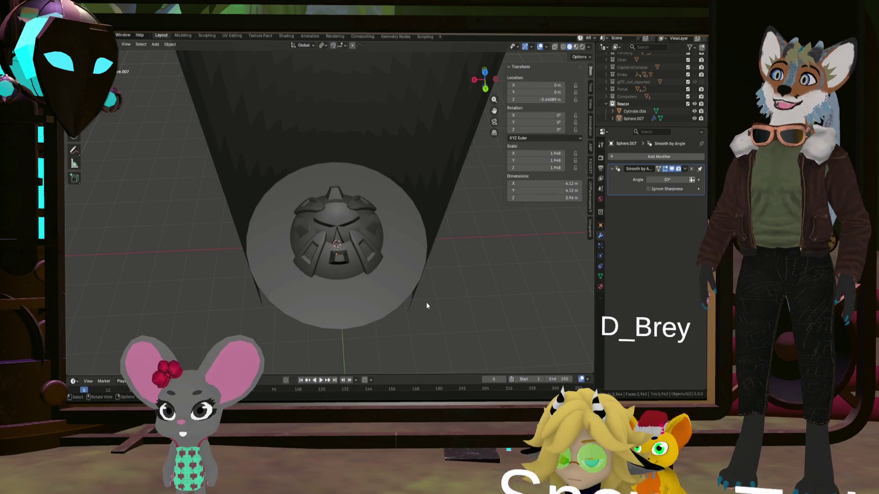
middle_click_drag(389, 288, 319, 294)
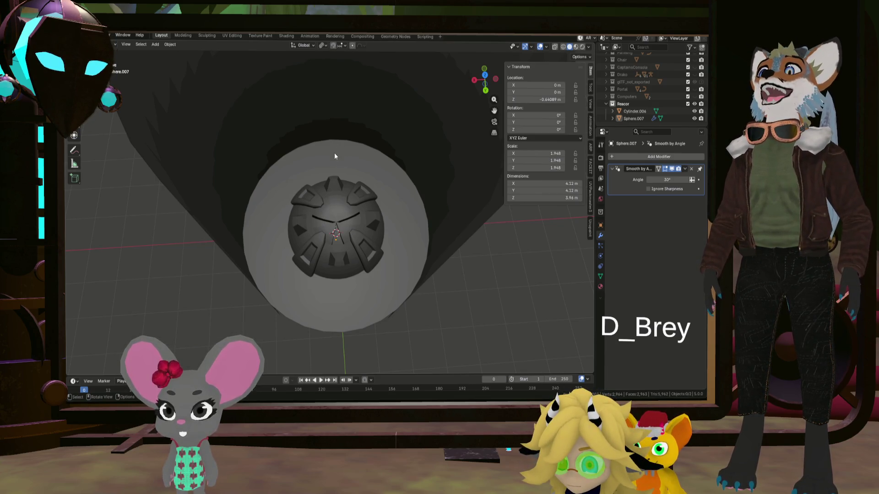
mouse_move(334, 157)
middle_mouse_down()
mouse_move(310, 219)
mouse_move(336, 270)
mouse_move(295, 217)
middle_mouse_up()
key("shift+a")
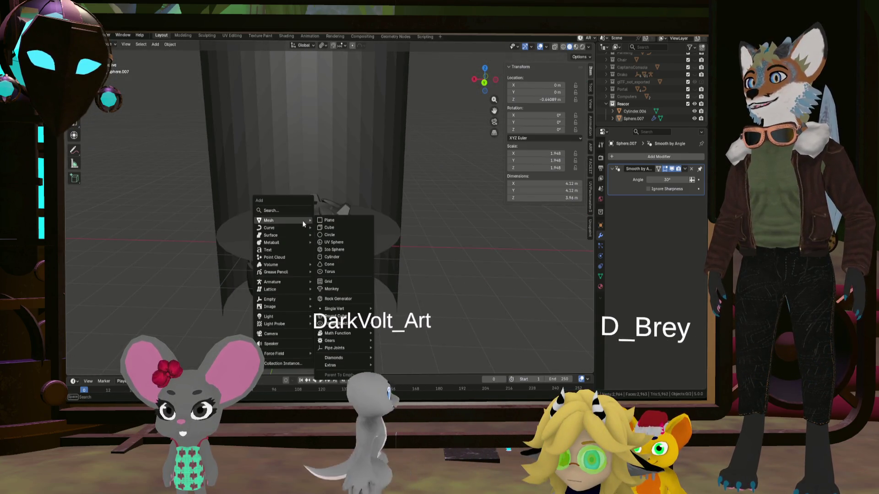
Add a cube above the sphere, stretch it tall along Z and shrink it to 0.461 scale
left_click(330, 227)
key("g")
key("z")
left_click(436, 196)
key("s")
key("z")
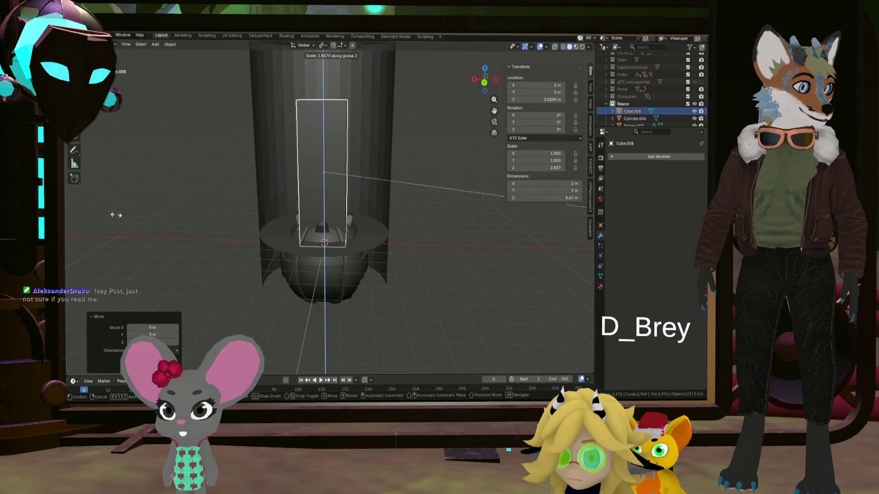
left_click(199, 217)
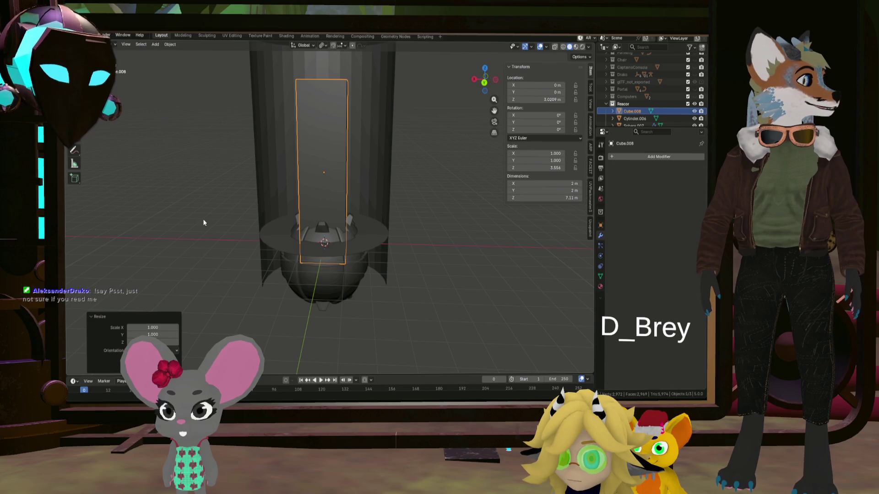
key("s")
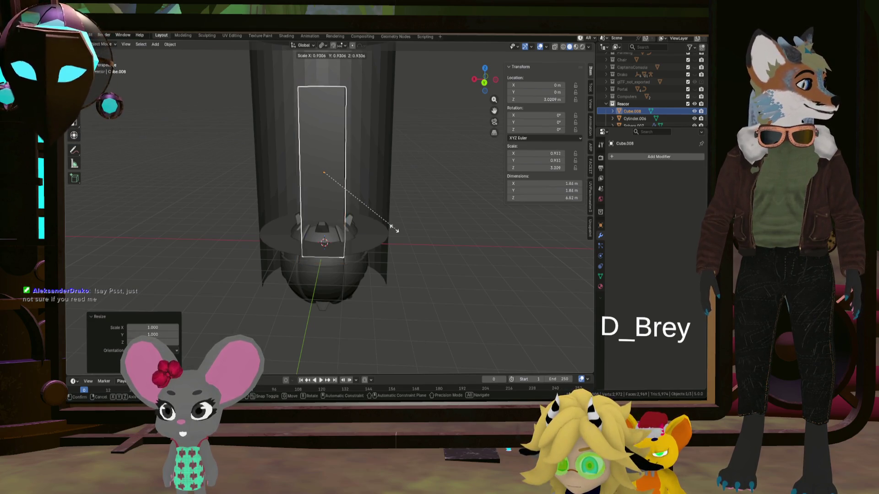
left_click(334, 222)
Narrow the cube along Y into a thin slab, check it in side view, then hide it
mouse_move(334, 222)
middle_mouse_down()
mouse_move(269, 246)
mouse_move(284, 251)
middle_mouse_up()
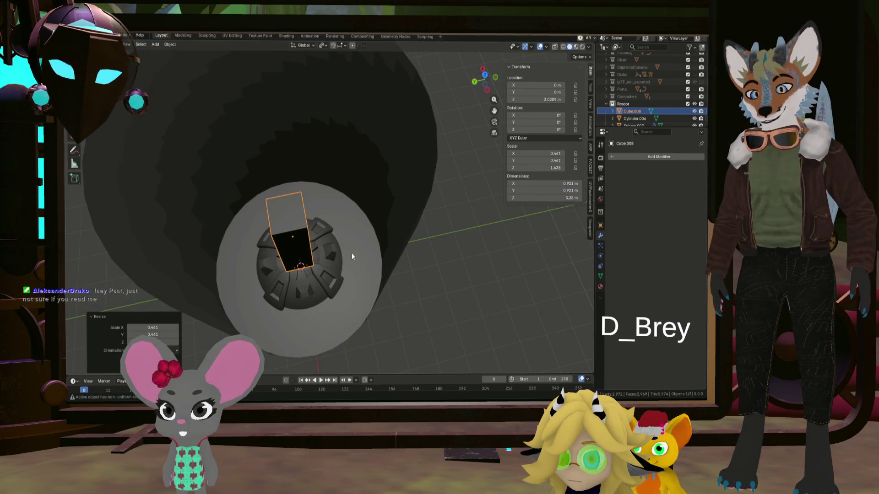
key("g")
key("x")
key("Escape")
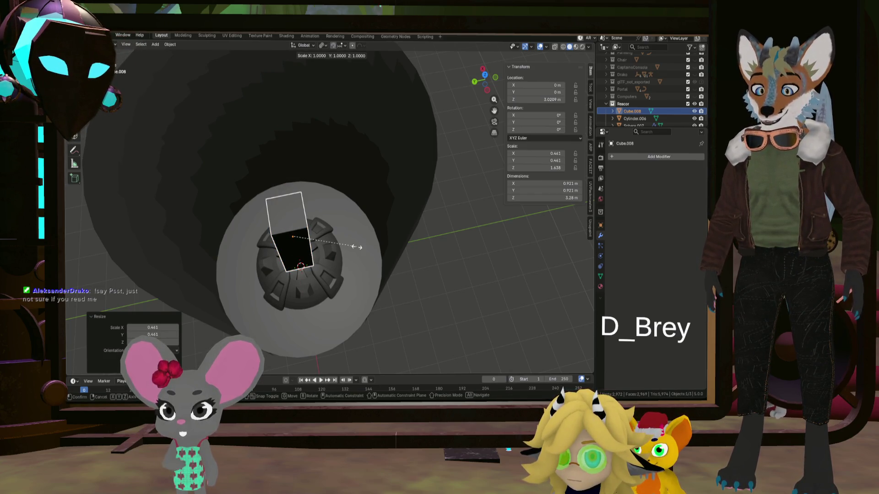
key("y")
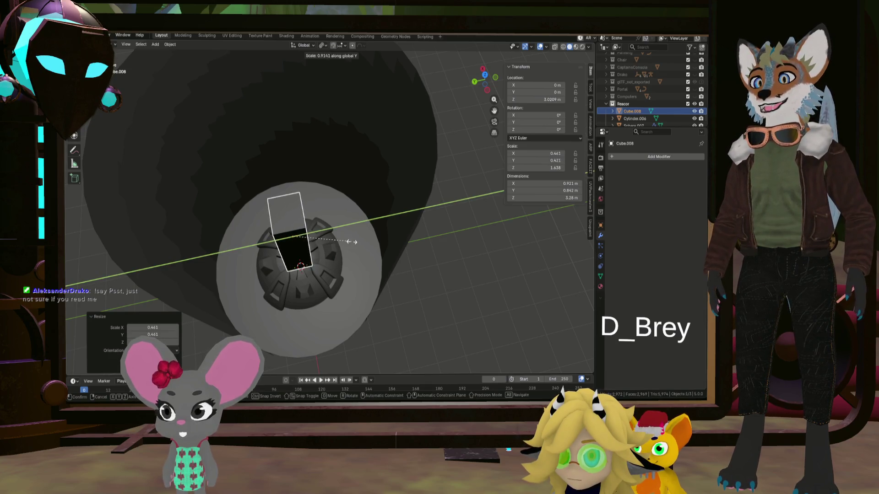
left_click(352, 241)
mouse_move(335, 255)
middle_mouse_down()
mouse_move(353, 221)
mouse_move(304, 216)
middle_mouse_up()
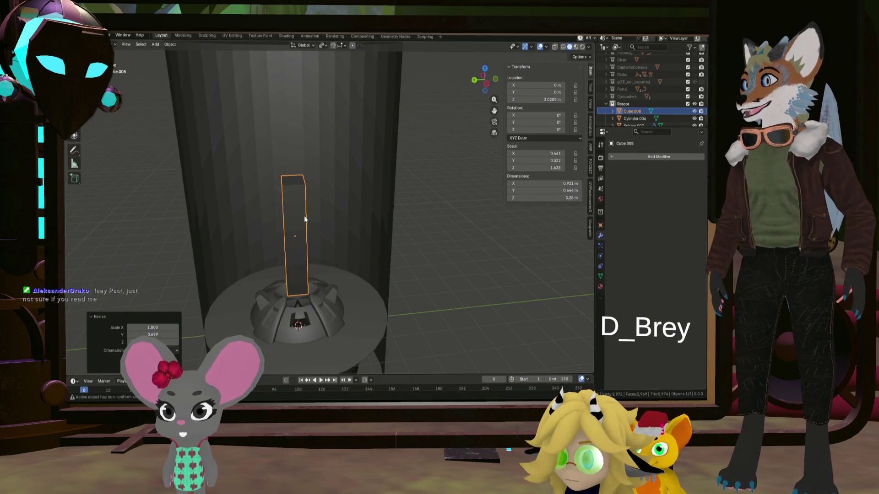
key("KP_3")
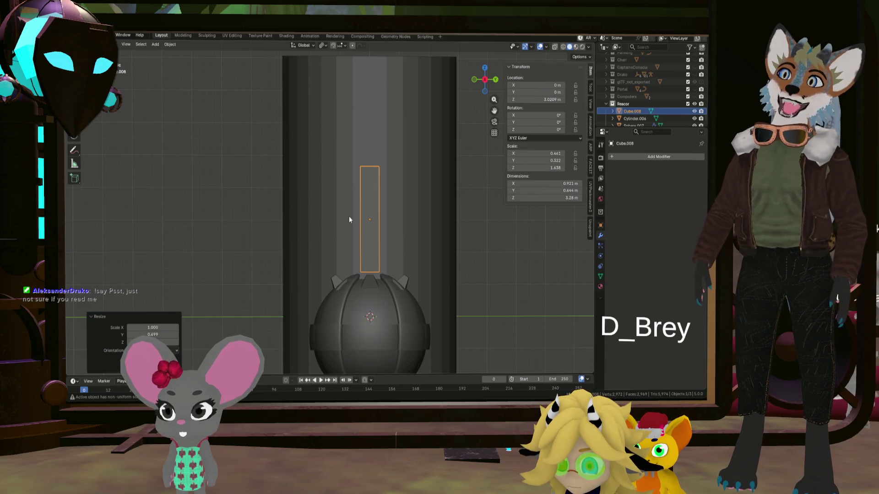
mouse_move(365, 246)
middle_mouse_down()
mouse_move(236, 255)
mouse_move(277, 235)
middle_mouse_up()
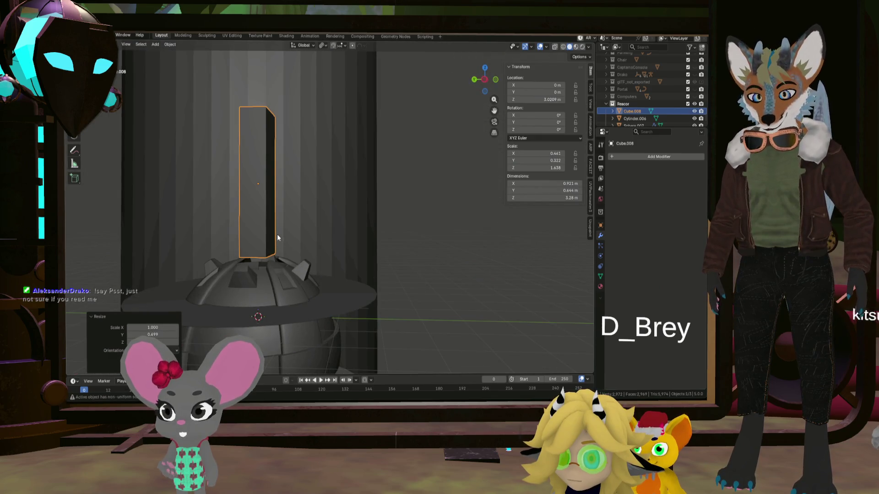
scroll(277, 230, "down", 2)
key("h")
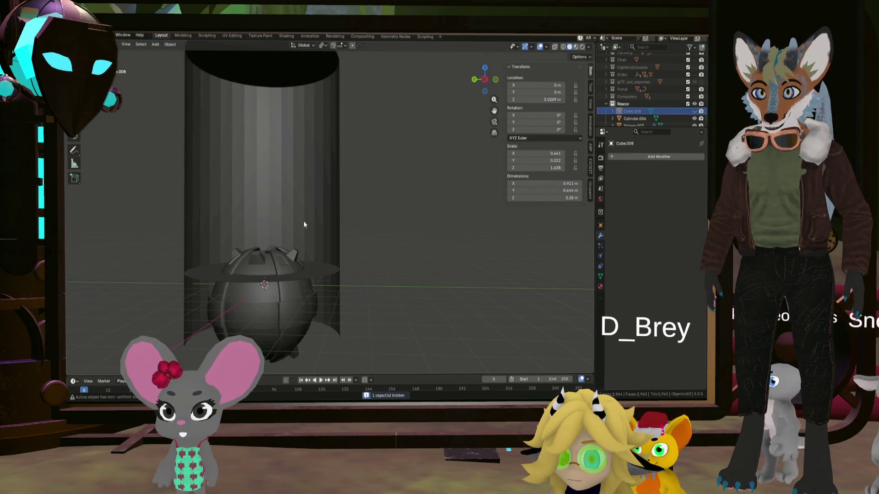
Unhide all, then delete the capsule Cube.042 and the next stray object
key("alt+h")
mouse_move(325, 222)
middle_mouse_down()
mouse_move(221, 223)
mouse_move(241, 245)
middle_mouse_up()
left_click(323, 253)
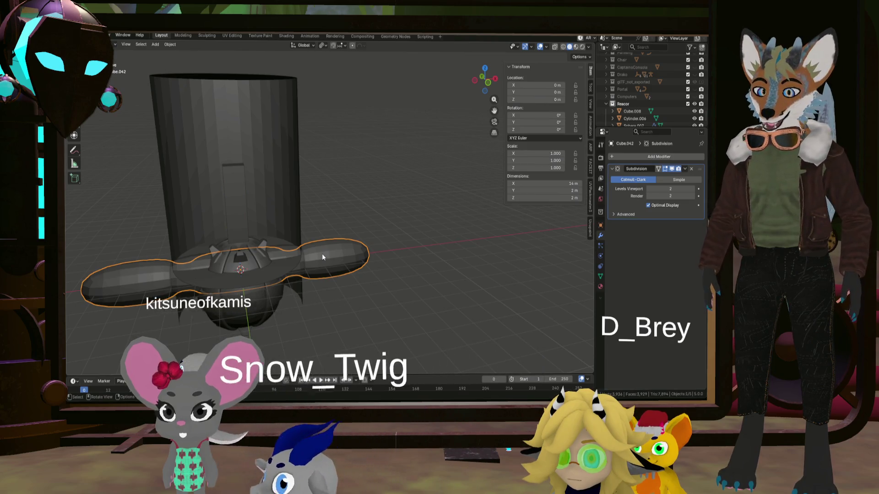
key("x")
left_click(324, 254)
mouse_move(324, 254)
middle_mouse_down()
mouse_move(311, 258)
mouse_move(313, 267)
mouse_move(303, 241)
mouse_move(324, 231)
mouse_move(361, 269)
mouse_move(402, 264)
middle_mouse_up()
key("x")
left_click(311, 254)
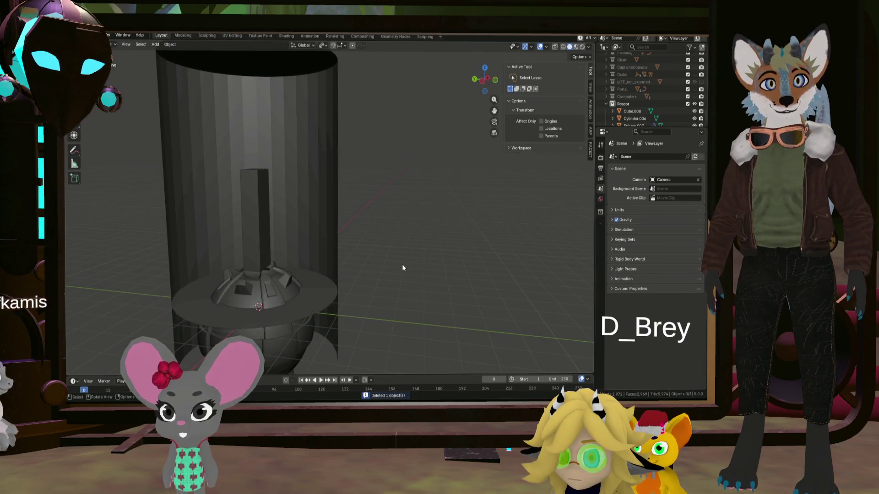
scroll(648, 111, "down", 1)
scroll(648, 111, "down", 5)
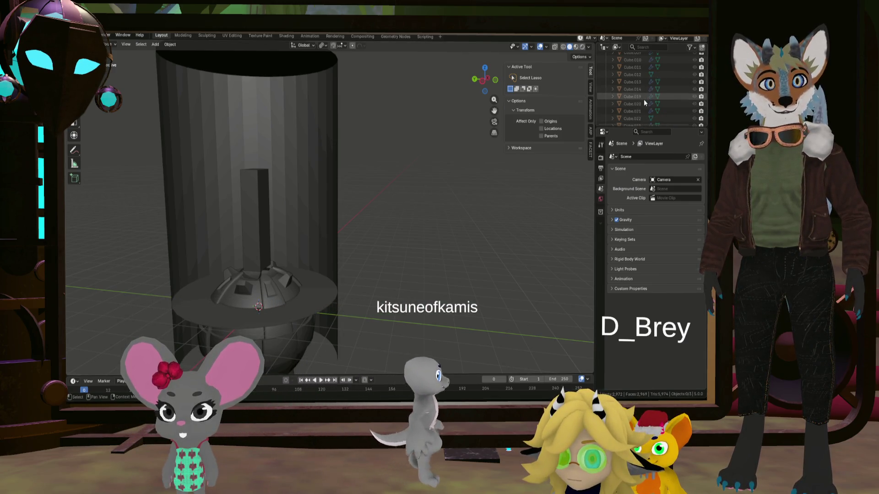
scroll(643, 102, "up", 2)
scroll(644, 101, "up", 2)
scroll(644, 102, "up", 1)
middle_click_drag(406, 190, 292, 224)
Select Cube.008, frame it in front view and shift it along Y toward the housing wall
left_click(237, 206)
mouse_move(237, 210)
middle_mouse_down()
mouse_move(301, 194)
mouse_move(276, 244)
mouse_move(269, 232)
mouse_move(346, 197)
mouse_move(290, 159)
middle_mouse_up()
key("KP_1")
key("KP_Decimal")
key("g")
key("y")
left_click(311, 223)
Shrink the pillar to 0.712 scale, lower it along Z and enter Edit Mode
key("s")
left_click(343, 201)
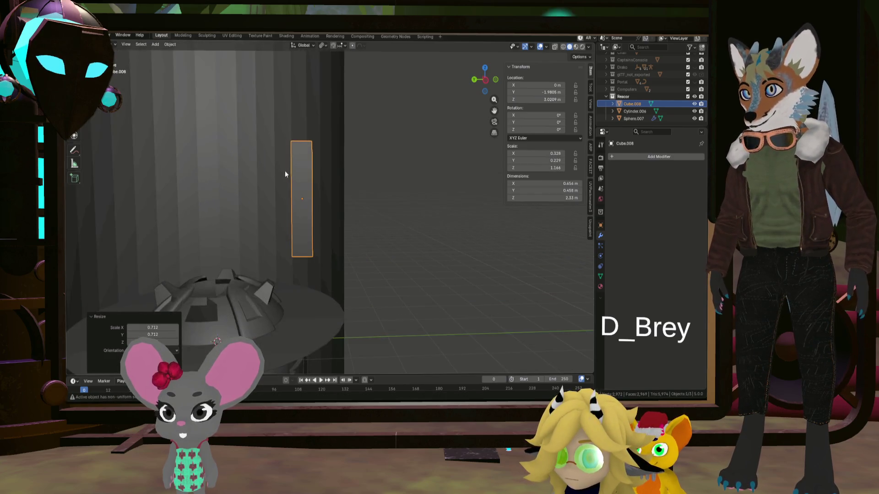
key("g")
key("z")
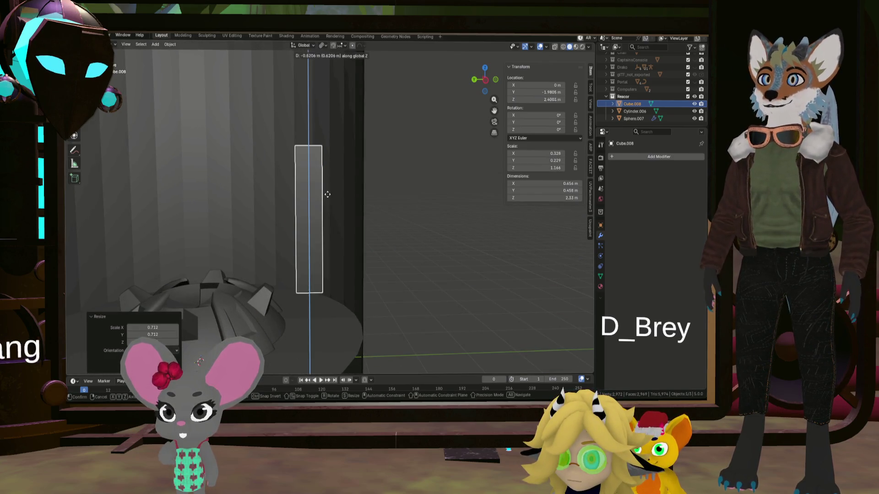
left_click(326, 232)
middle_click_drag(302, 257, 318, 305)
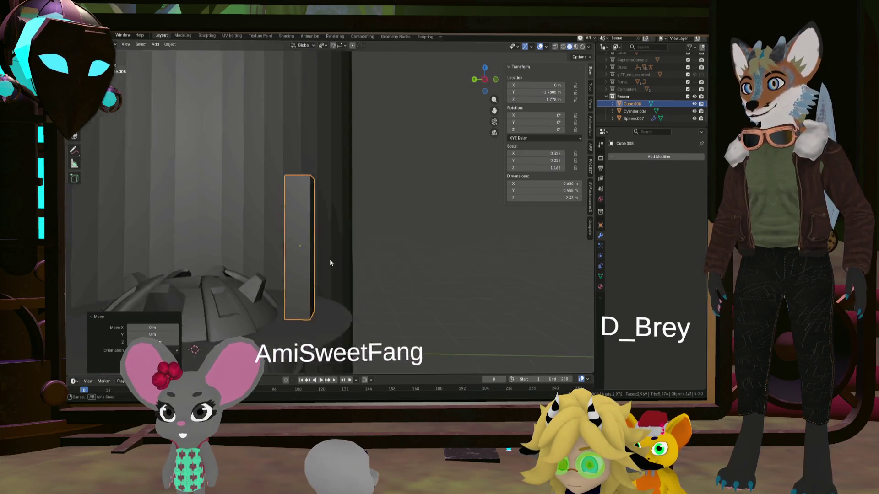
key("Tab")
scroll(319, 304, "up", 3)
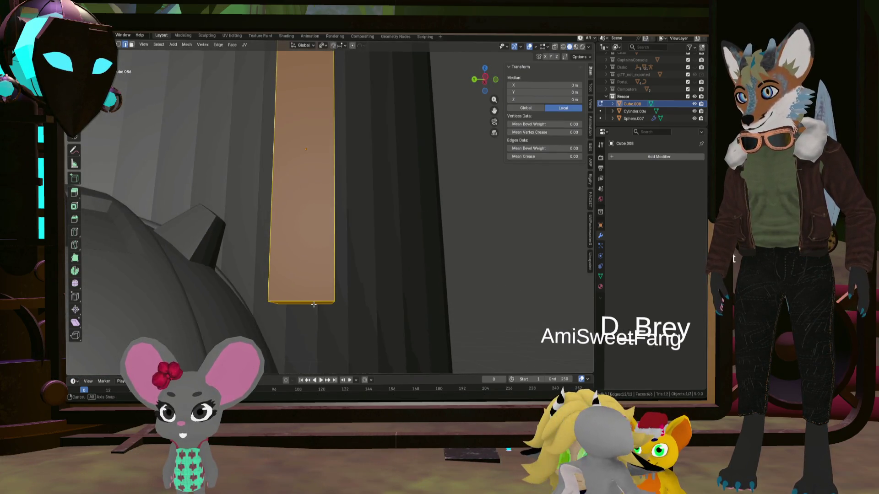
Select the pillar's bottom face and snap the 3D cursor to it
left_click(329, 301)
middle_click_drag(329, 301, 318, 265)
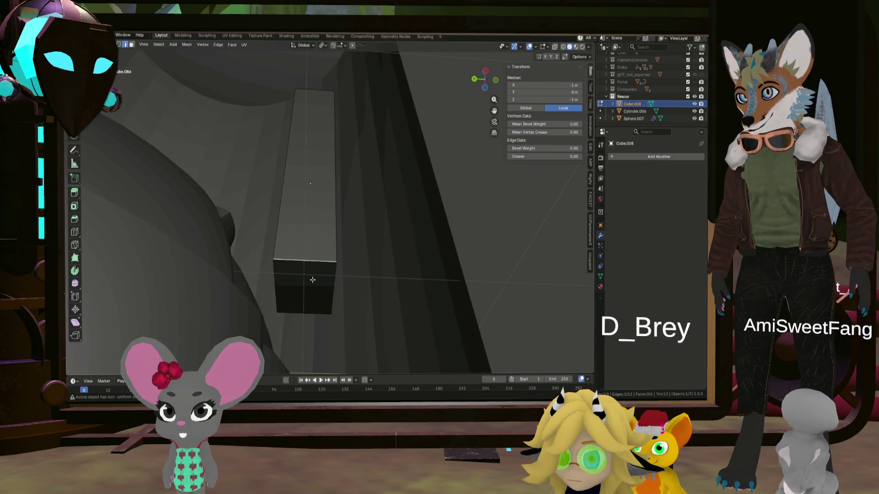
key("Tab")
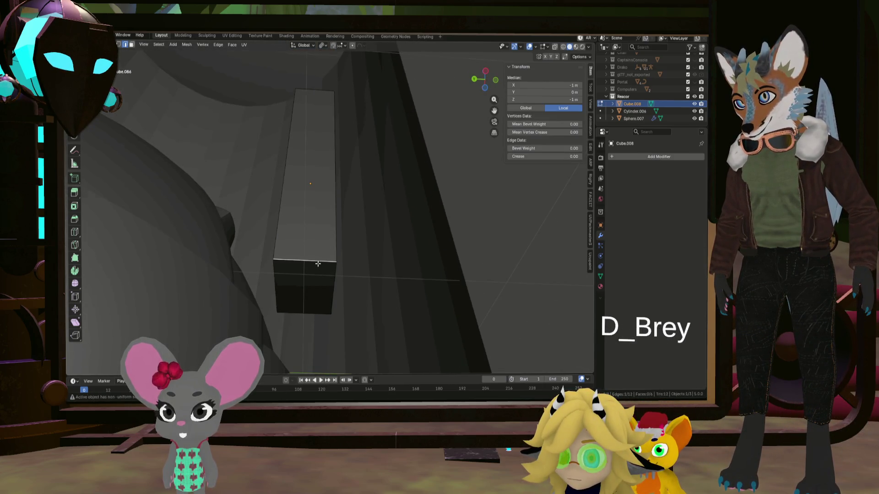
middle_click_drag(317, 264, 317, 272)
key("Tab")
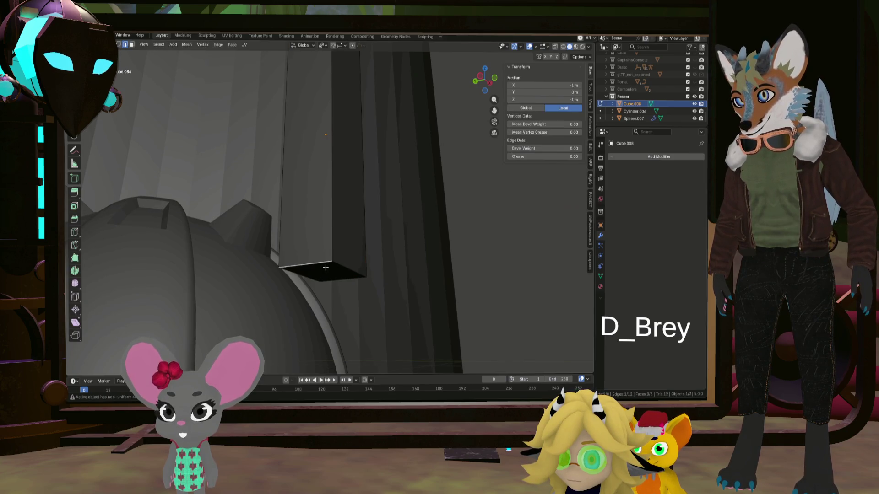
left_click(323, 265)
mouse_move(337, 252)
middle_mouse_down()
mouse_move(361, 267)
mouse_move(352, 262)
middle_mouse_up()
key("shift+s")
left_click(362, 288)
Add a cylinder at the pillar base, turned 90° and scaled down into a rounded foot
key("shift+a")
left_click(345, 273)
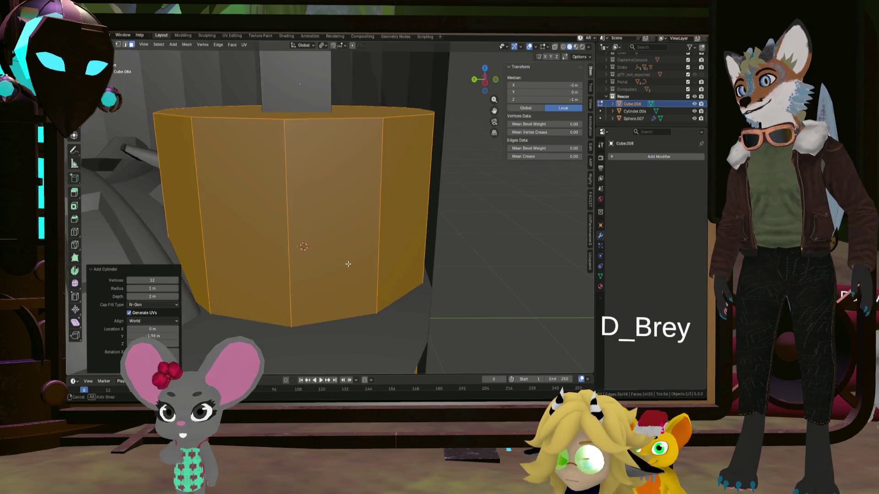
scroll(354, 259, "down", 3)
type("r")
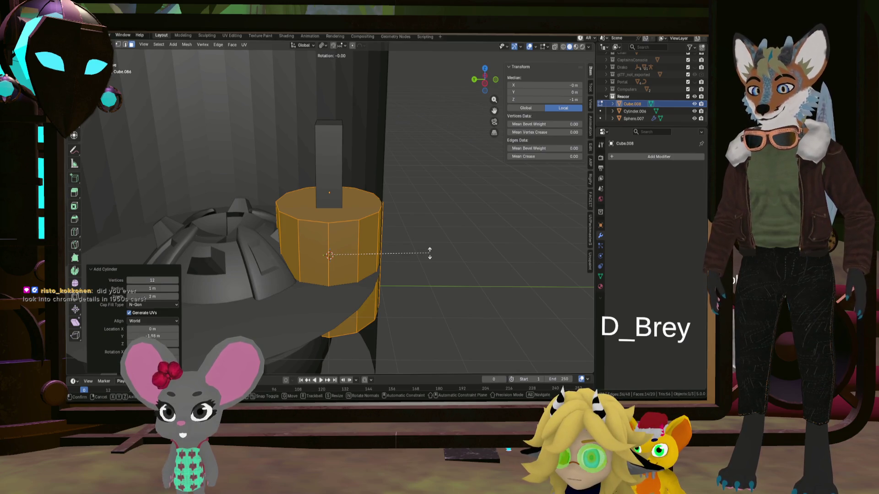
type("y90")
key("Return")
key("s")
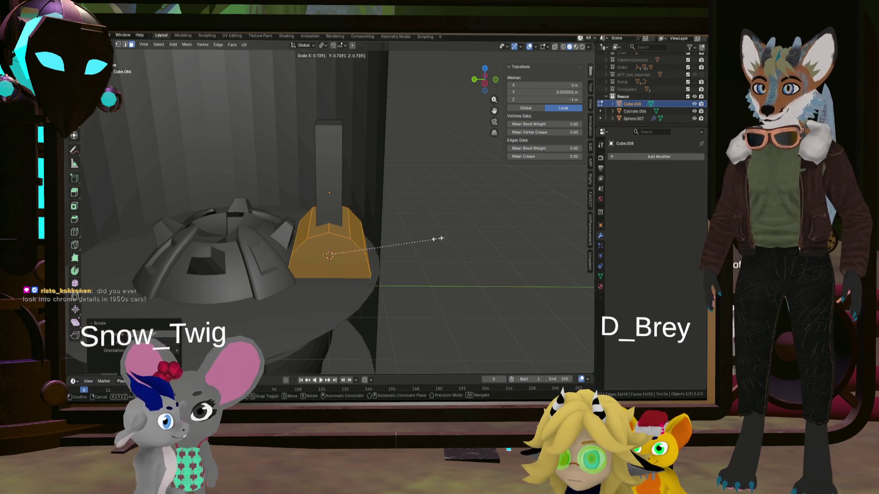
key("x")
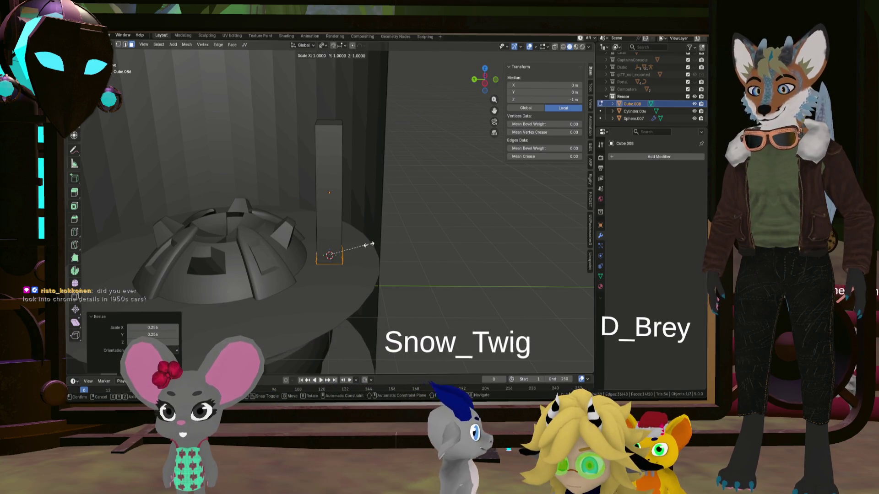
key("x")
key("x")
left_click(426, 240)
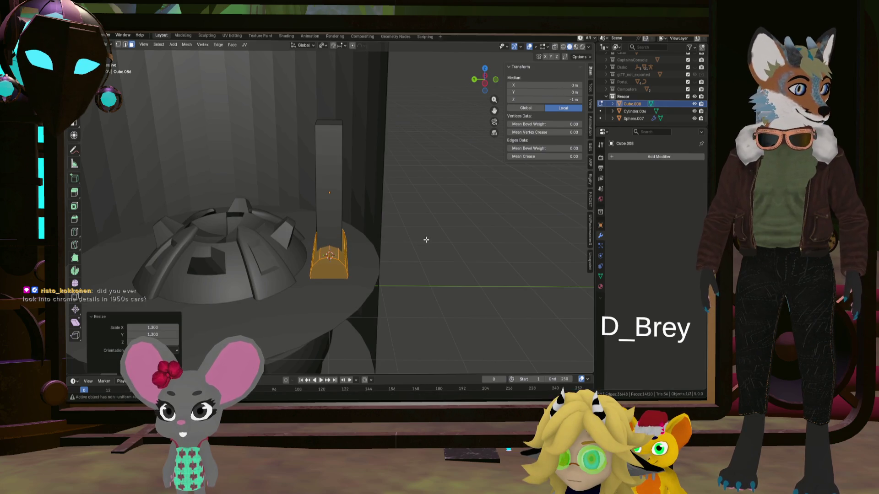
middle_click_drag(423, 186, 414, 250)
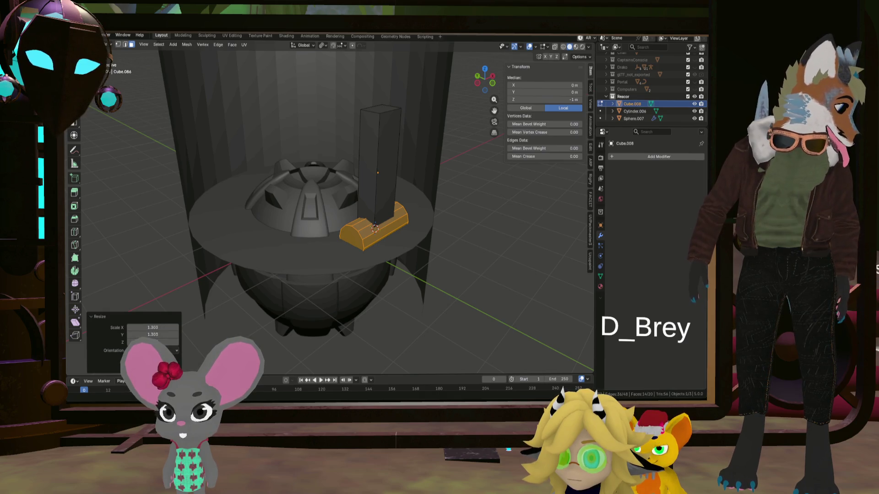
Cancel the accidental move and narrow the rounded foot along X to 0.602
middle_click_drag(309, 234, 270, 235)
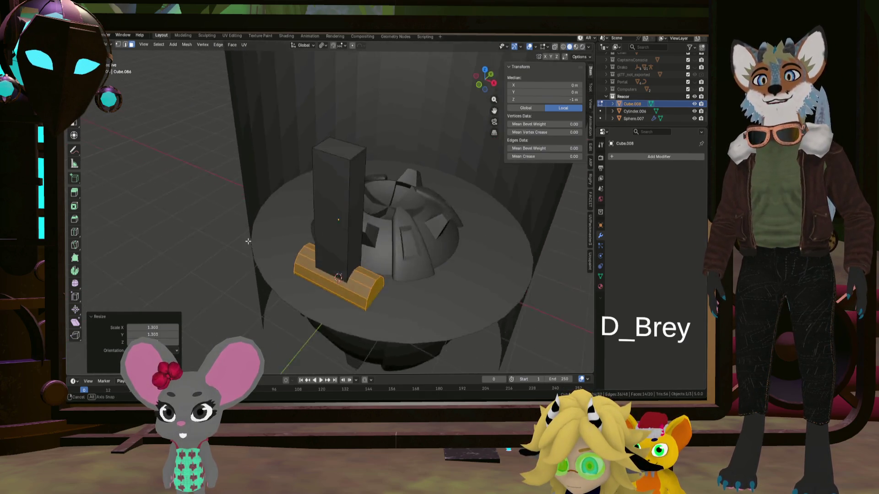
right_click(405, 237)
key("s")
key("x")
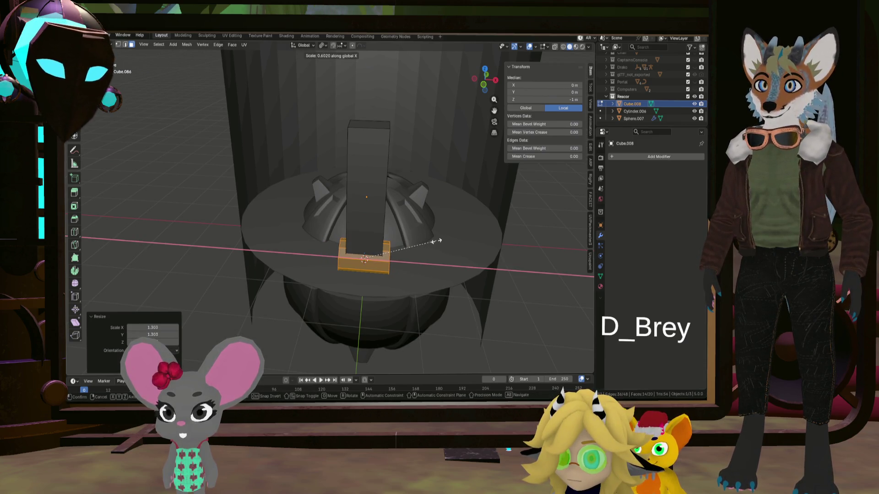
left_click(435, 241)
mouse_move(435, 241)
middle_mouse_down()
mouse_move(446, 231)
mouse_move(430, 232)
middle_mouse_up()
mouse_move(370, 259)
middle_mouse_down()
mouse_move(399, 255)
mouse_move(358, 245)
middle_mouse_up()
Add a cube at the base, shrink it, stretch it along X and start sliding it along Y
key("shift+a")
left_click(354, 217)
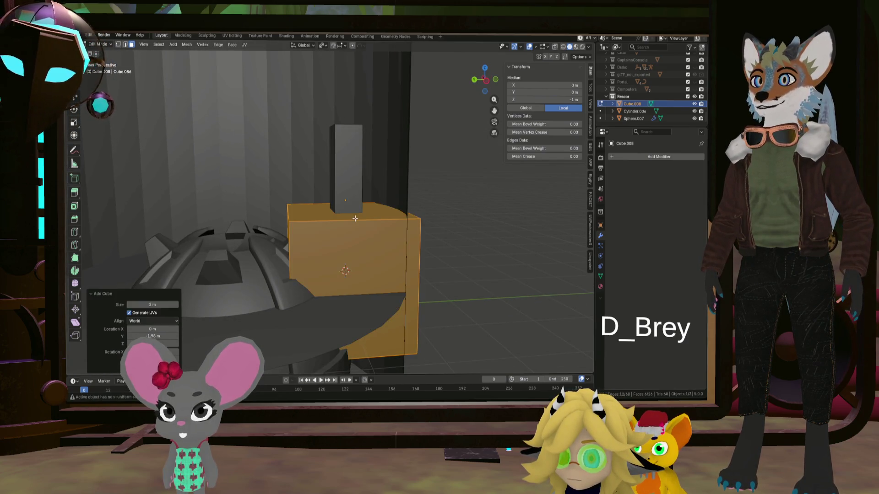
key("s")
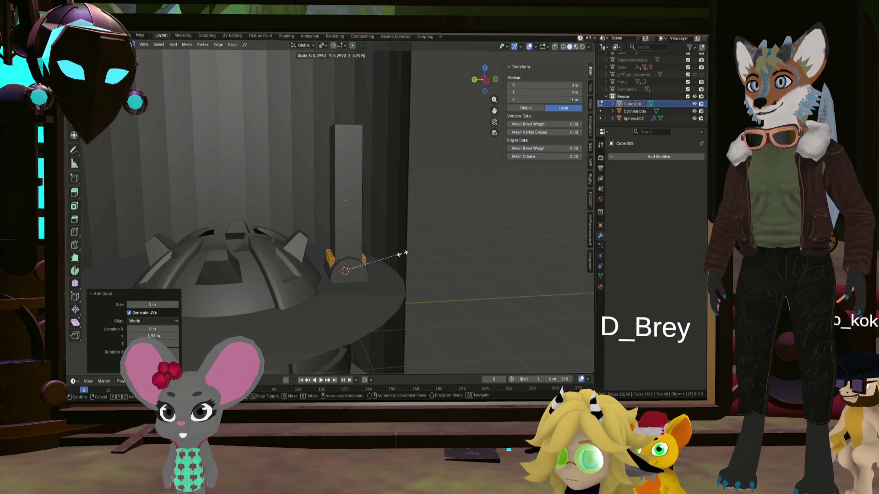
left_click(403, 252)
mouse_move(402, 251)
middle_mouse_down()
mouse_move(379, 266)
mouse_move(400, 248)
mouse_move(381, 253)
middle_mouse_up()
key("s")
key("x")
left_click(420, 257)
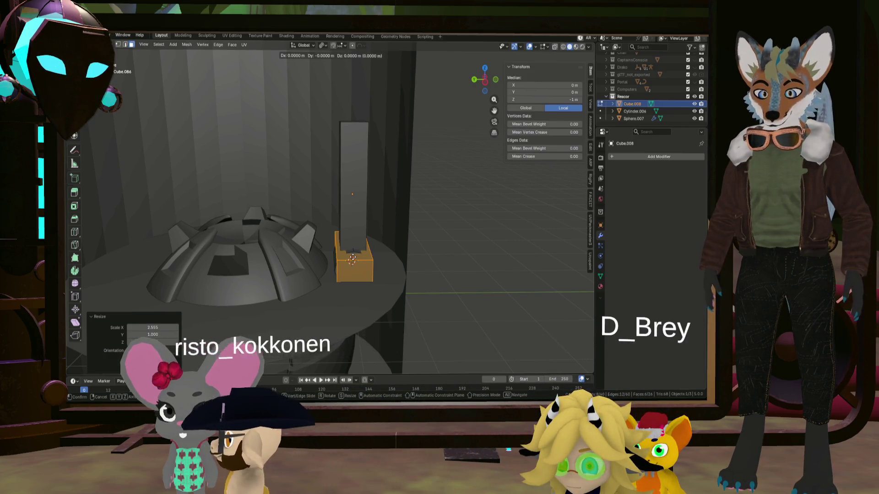
key("g")
key("y")
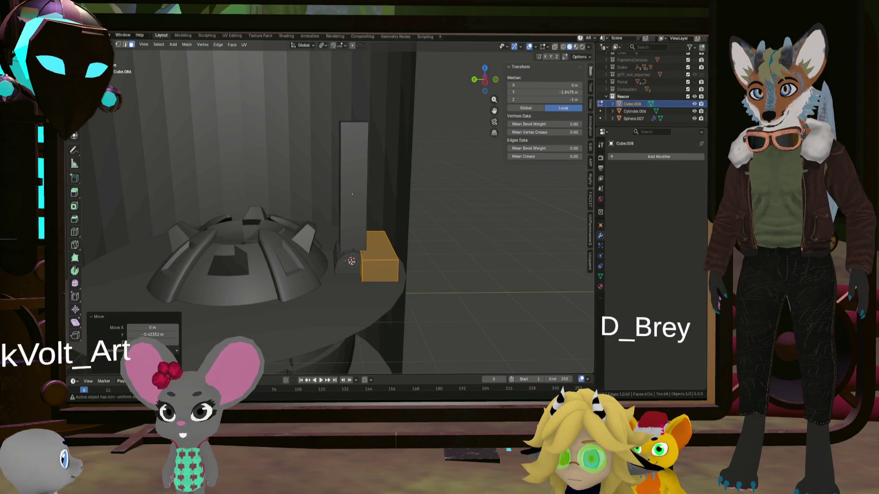
Place the block, then select the whole tall pillar part and move it onto the rounded foot
left_click(350, 259)
key("l")
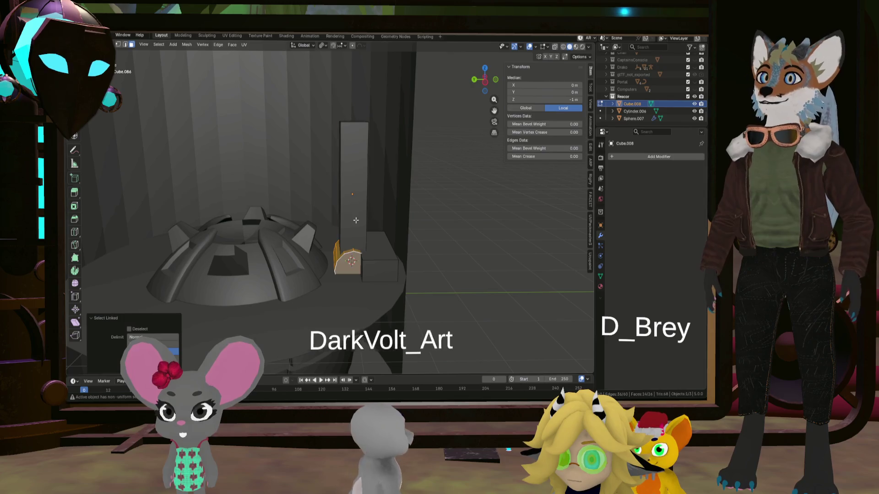
key("g")
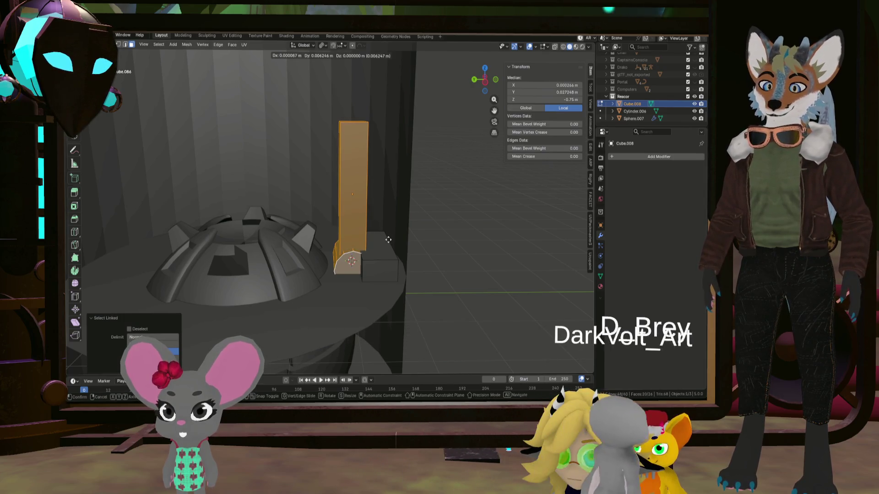
key("shift+x")
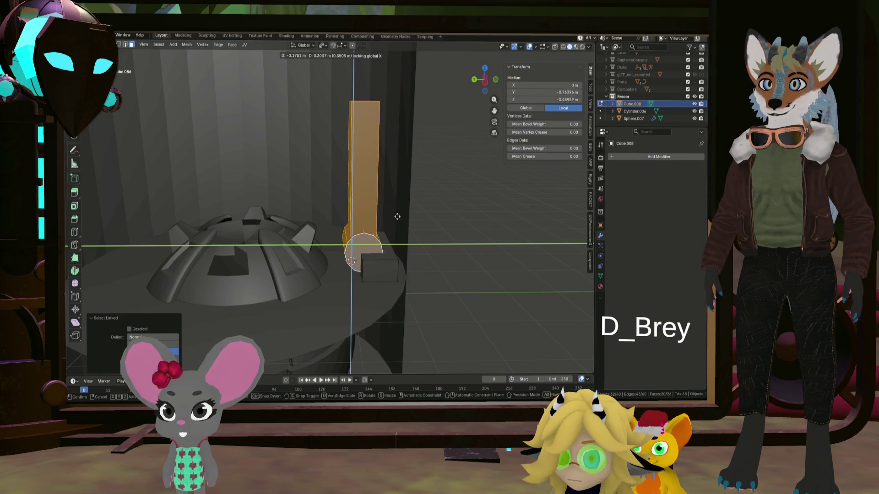
left_click(395, 217)
mouse_move(395, 217)
middle_mouse_down()
mouse_move(390, 237)
mouse_move(317, 261)
middle_mouse_up()
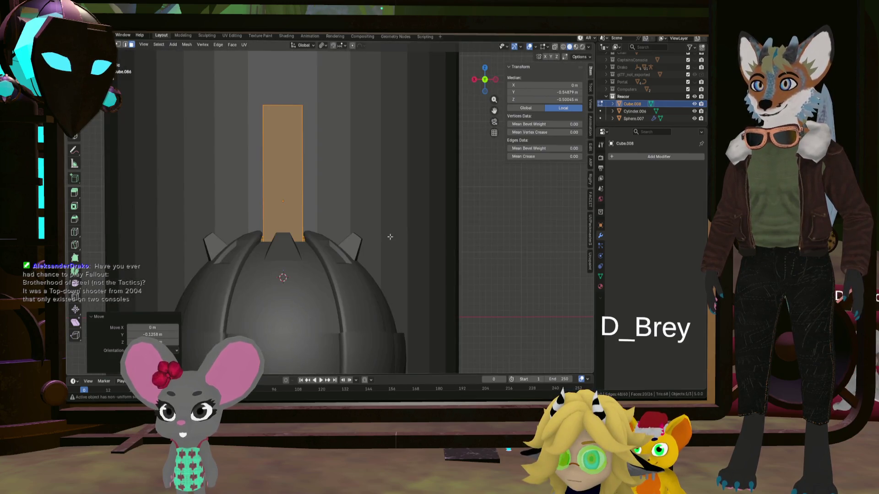
scroll(317, 260, "up", 2)
key("g")
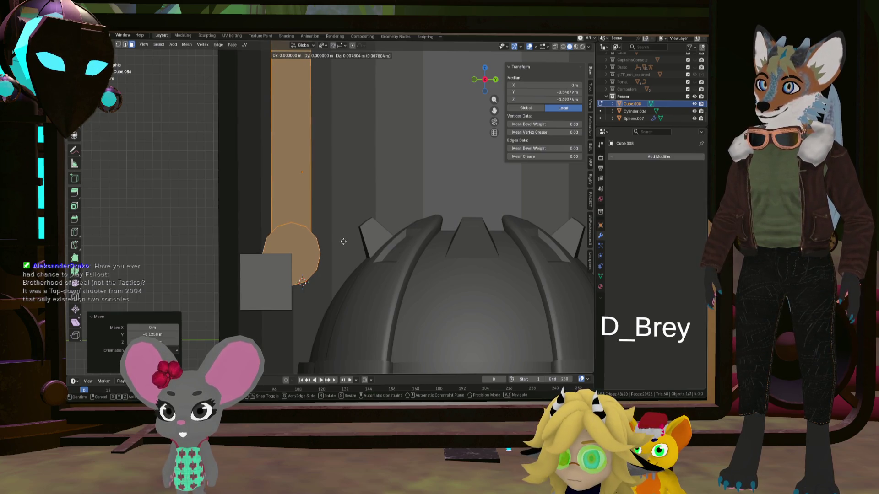
mouse_move(344, 241)
middle_mouse_down()
mouse_move(340, 252)
mouse_move(334, 239)
mouse_move(193, 286)
mouse_move(248, 232)
mouse_move(338, 234)
middle_mouse_up()
Snap the 3D cursor to the hinge, set it as rotation pivot and select the whole bar
mouse_move(344, 197)
middle_mouse_down()
mouse_move(340, 182)
mouse_move(362, 193)
middle_mouse_up()
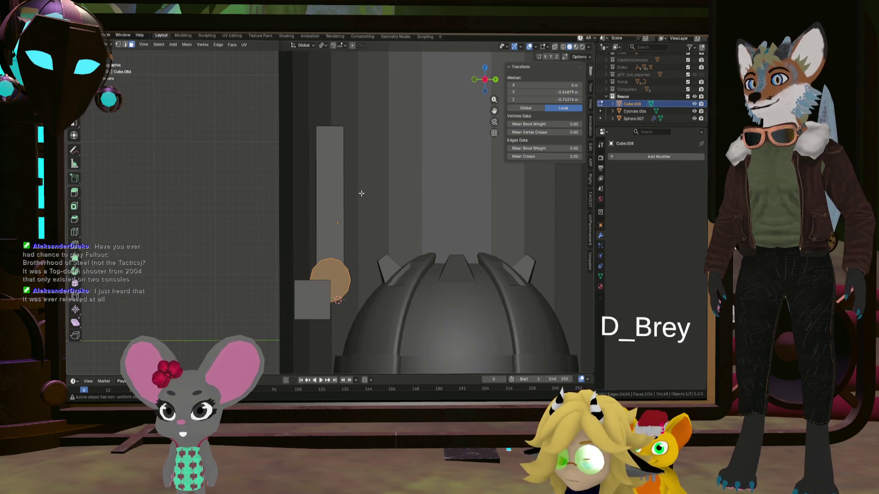
key("shift+s")
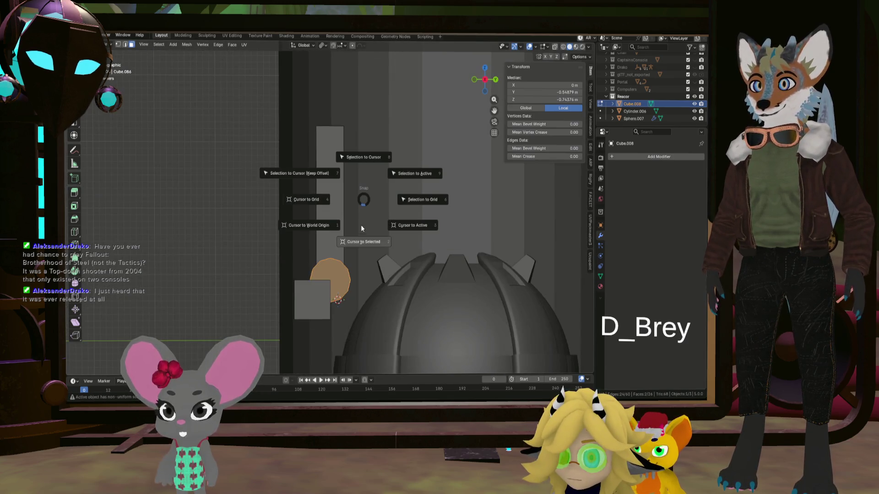
left_click(362, 206)
middle_click_drag(364, 199, 420, 111)
left_click(303, 46)
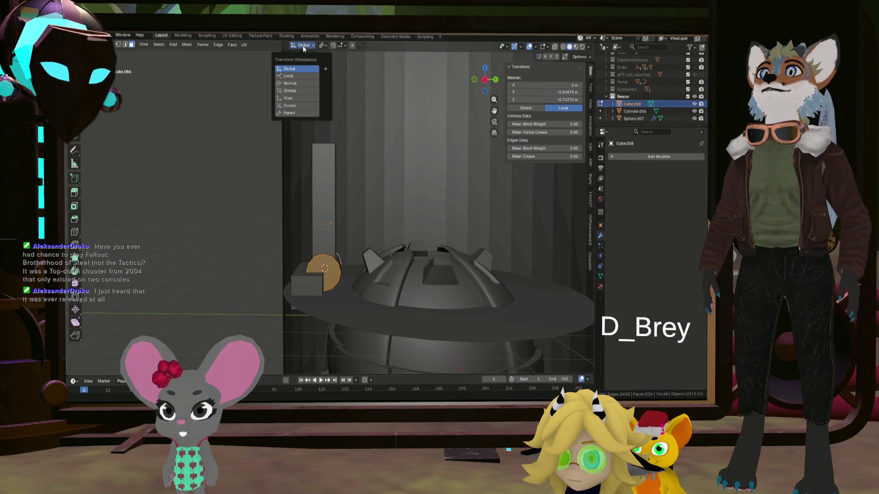
left_click(330, 79)
key("KP_1")
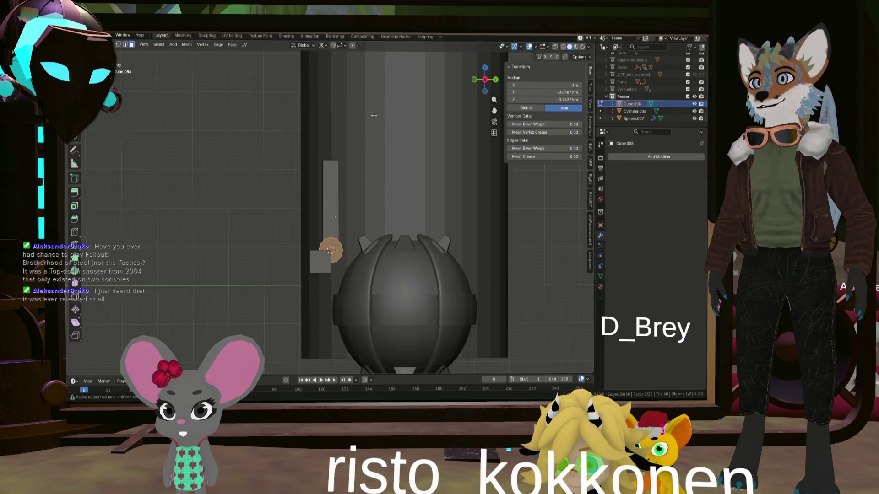
key("l")
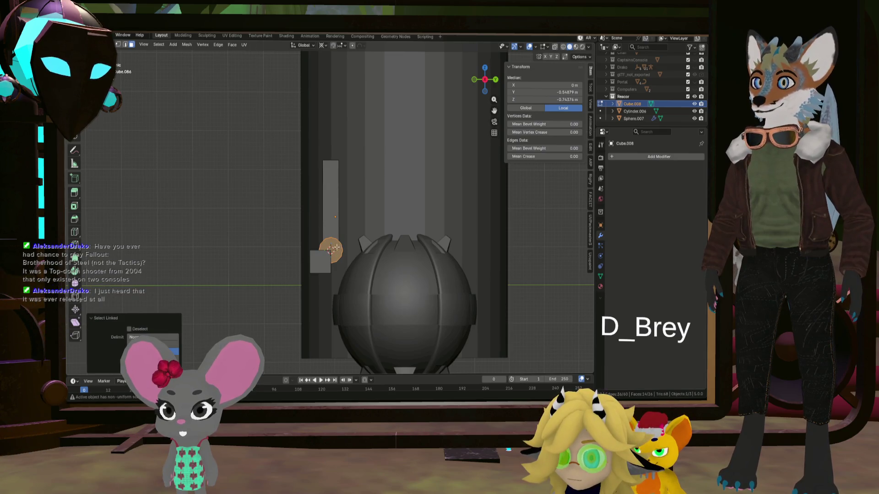
key("r")
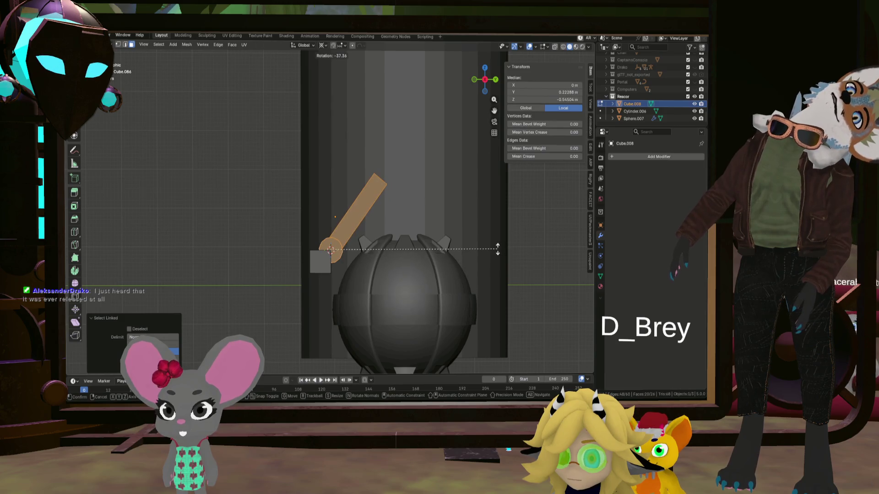
key("Escape")
Lower the bar's top face to shorten it, then tilt the bar about 19° on its hinge
middle_click_drag(497, 248, 369, 146)
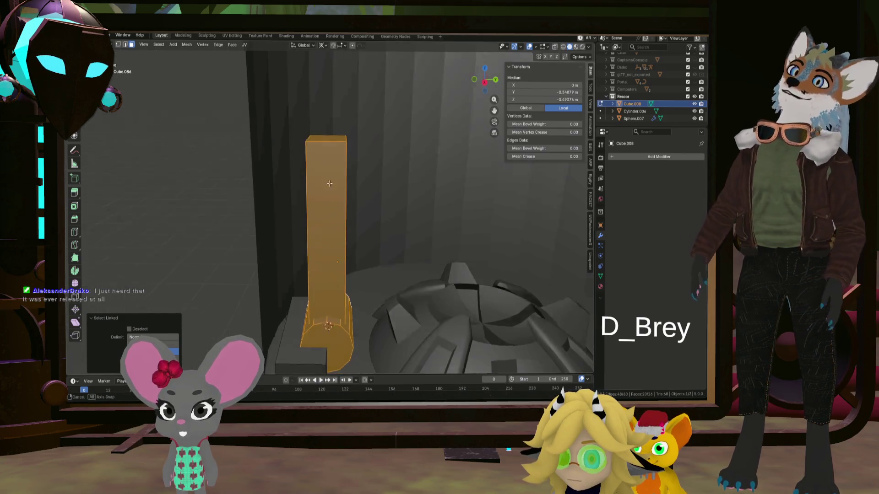
left_click(326, 137)
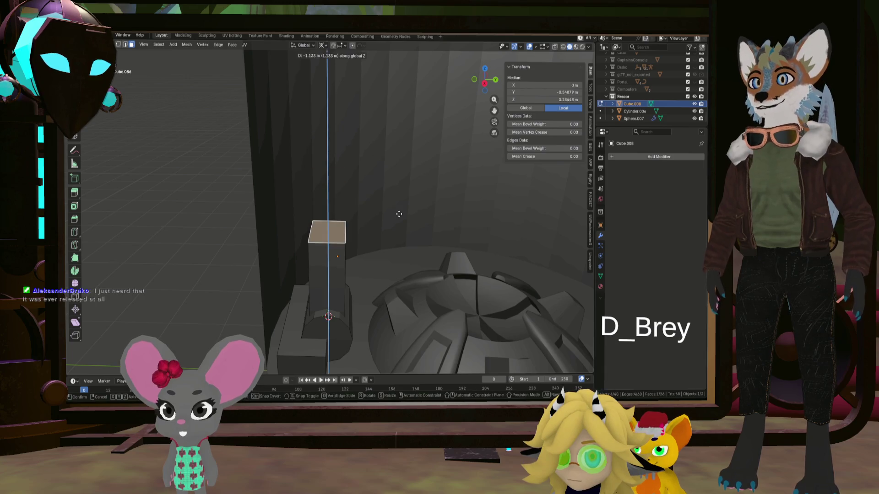
left_click(402, 193)
middle_click_drag(405, 202, 400, 186)
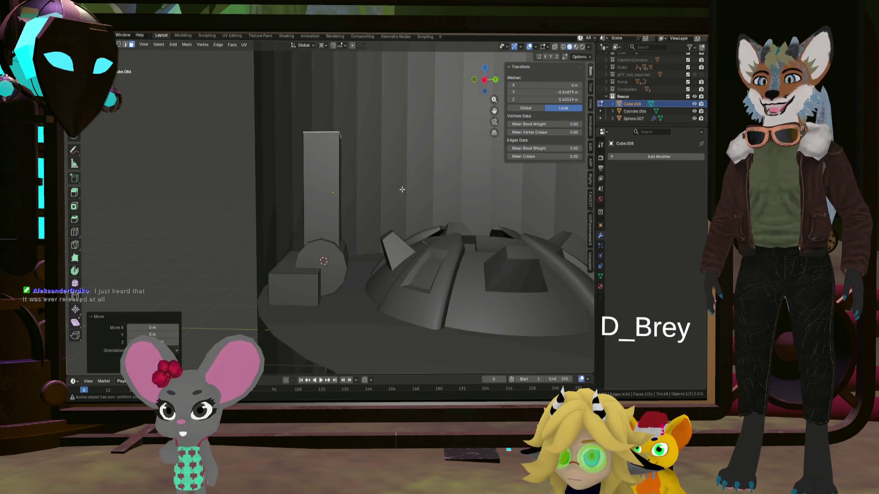
key("KP_3")
scroll(365, 191, "up", 1)
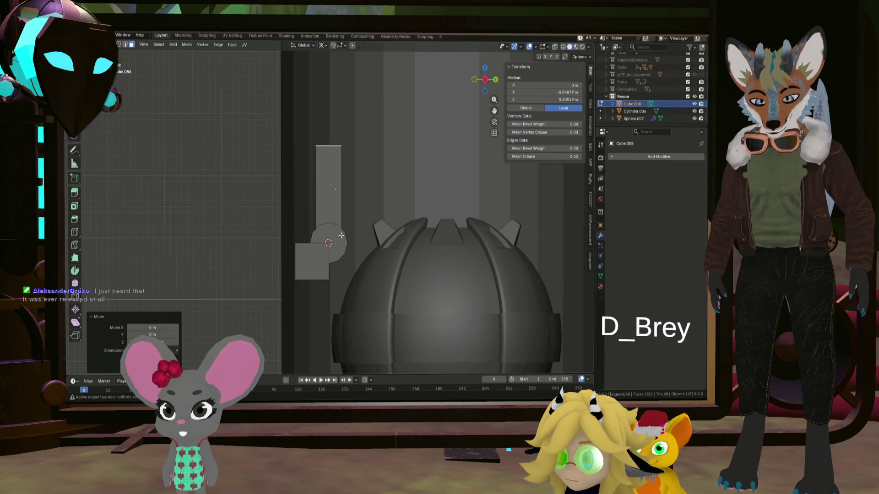
key("r")
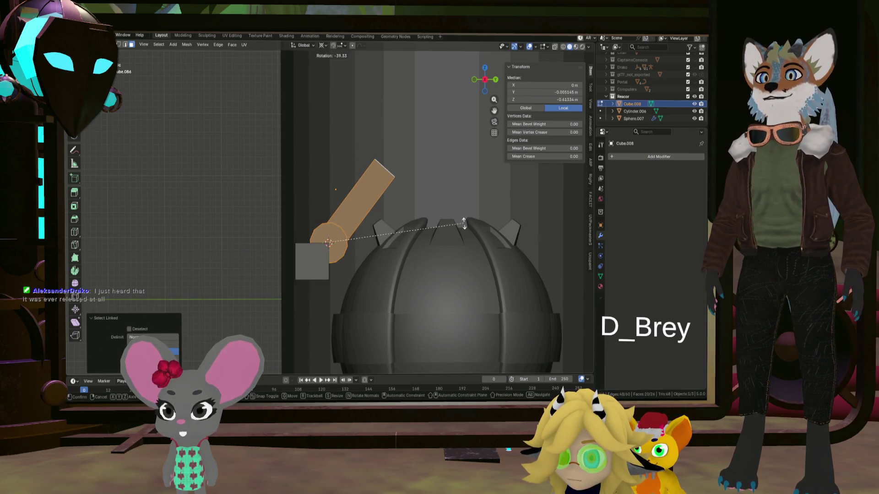
mouse_move(429, 202)
middle_mouse_down()
mouse_move(294, 216)
mouse_move(303, 199)
middle_mouse_up()
scroll(306, 182, "up", 2)
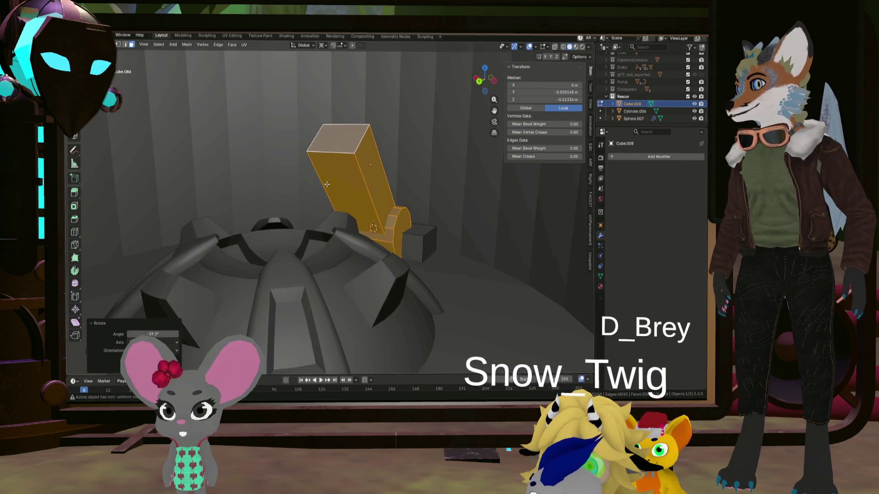
scroll(308, 177, "up", 2)
scroll(316, 180, "down", 2)
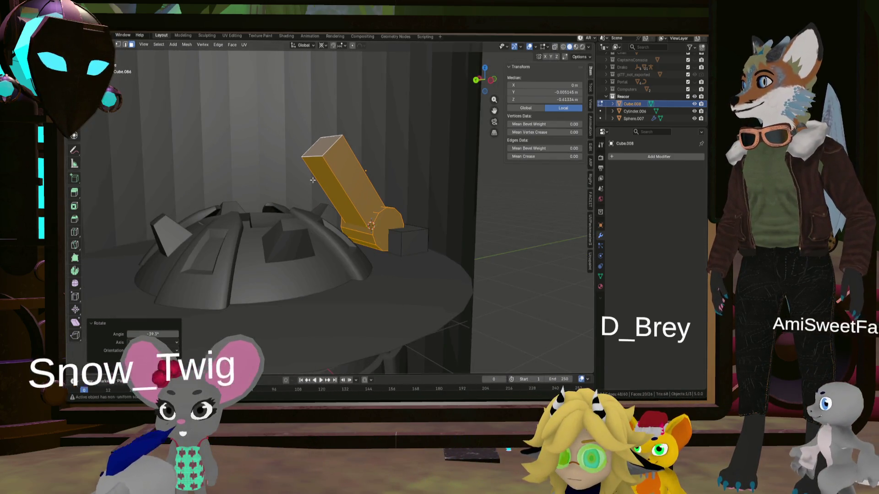
mouse_move(328, 185)
middle_mouse_down()
mouse_move(381, 229)
mouse_move(376, 192)
middle_mouse_up()
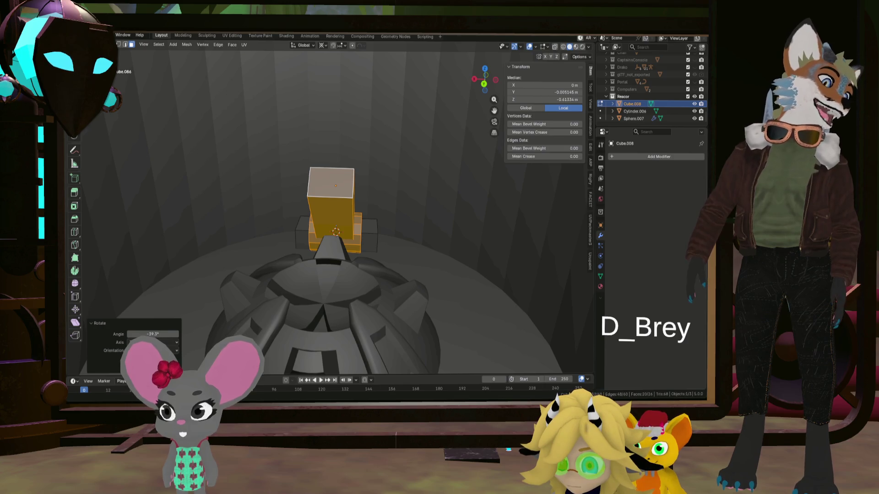
mouse_move(371, 206)
middle_mouse_down()
mouse_move(405, 269)
mouse_move(381, 235)
mouse_move(403, 223)
middle_mouse_up()
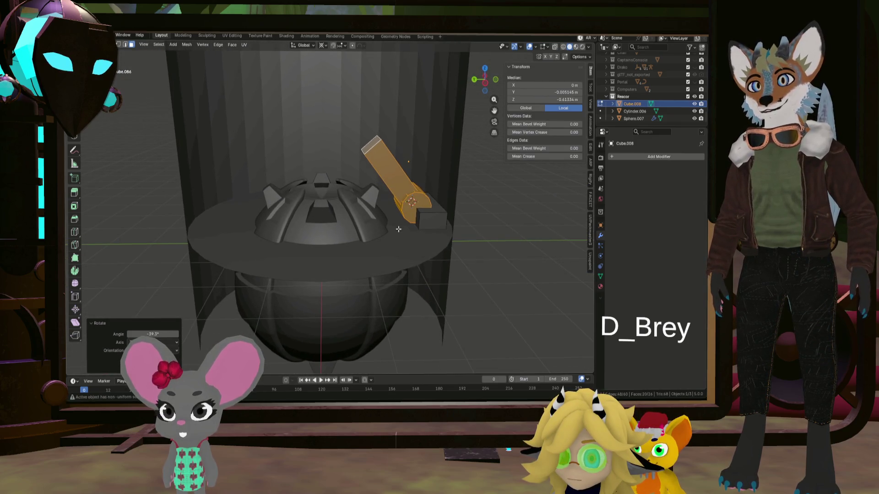
Undo the tilt and run two centred vertical loop cuts down the tall block
key("ctrl+z")
scroll(403, 223, "up", 2)
mouse_move(404, 223)
middle_mouse_down()
mouse_move(410, 215)
mouse_move(373, 192)
mouse_move(360, 200)
middle_mouse_up()
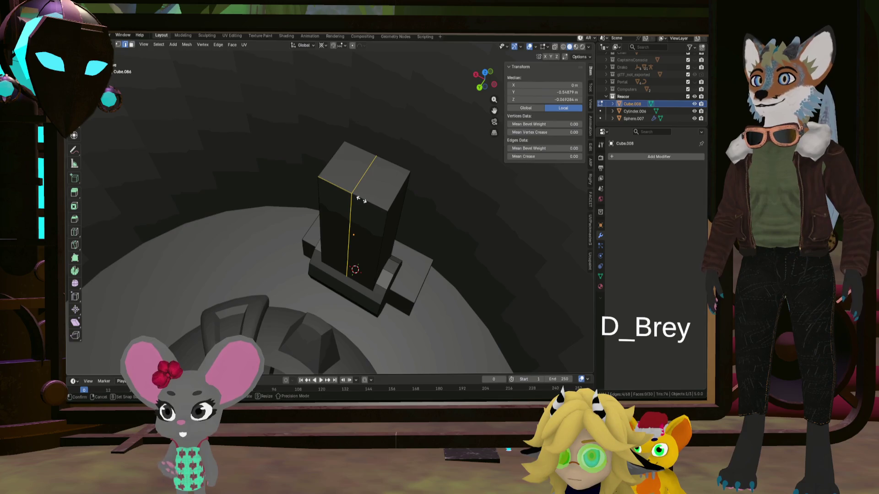
right_click(362, 200)
key("ctrl+z")
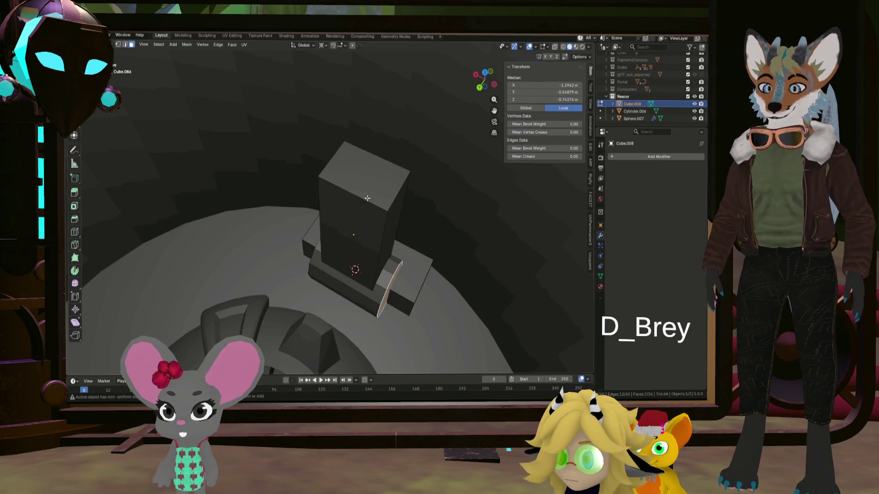
left_click(369, 195)
right_click(369, 196)
Orbit around the block and select an edge on the base
mouse_move(369, 195)
middle_mouse_down()
mouse_move(400, 190)
mouse_move(264, 180)
mouse_move(344, 205)
middle_mouse_up()
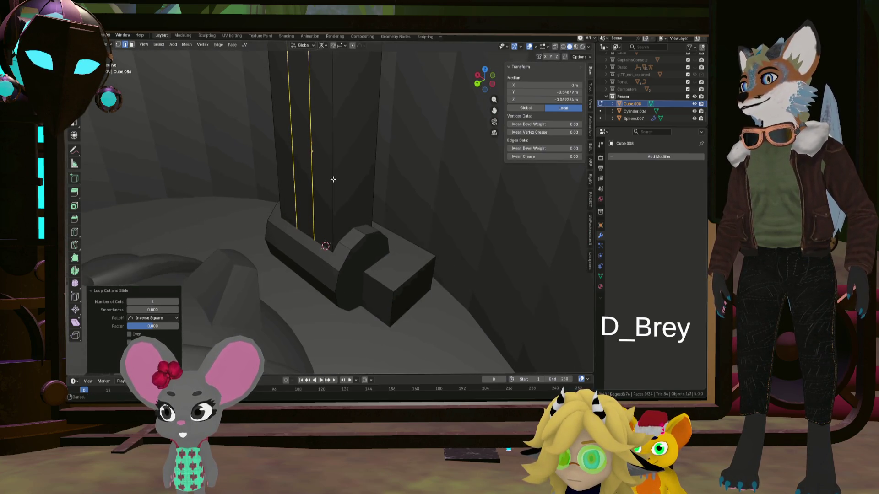
middle_click_drag(345, 205, 337, 241)
scroll(344, 254, "up", 2)
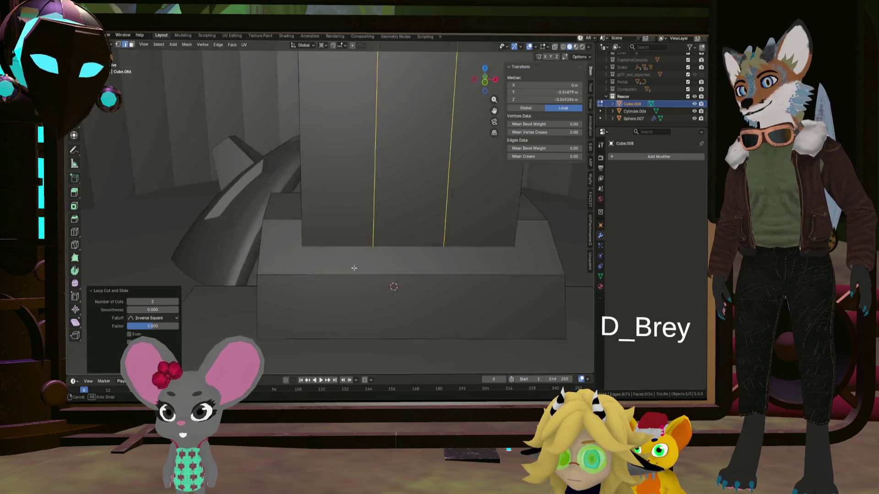
scroll(353, 268, "up", 1)
scroll(376, 268, "up", 1)
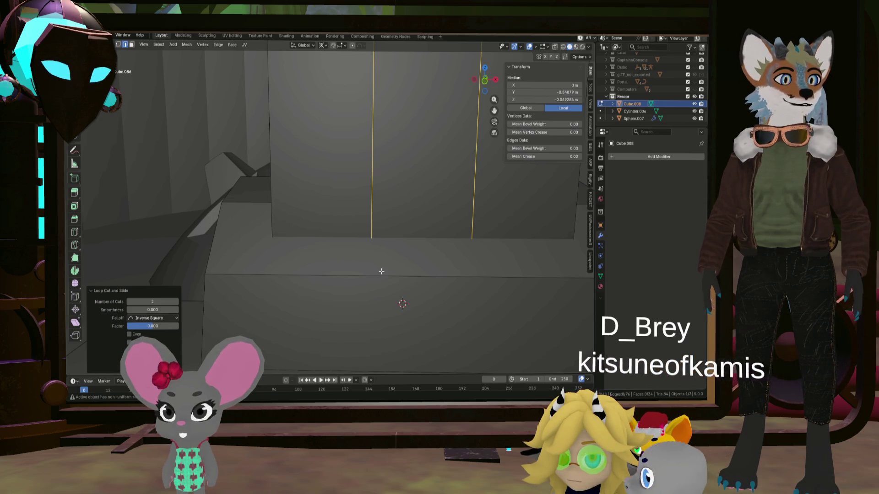
left_click(391, 276)
mouse_move(395, 273)
middle_mouse_down()
mouse_move(446, 272)
mouse_move(370, 281)
middle_mouse_up()
scroll(409, 274, "down", 3)
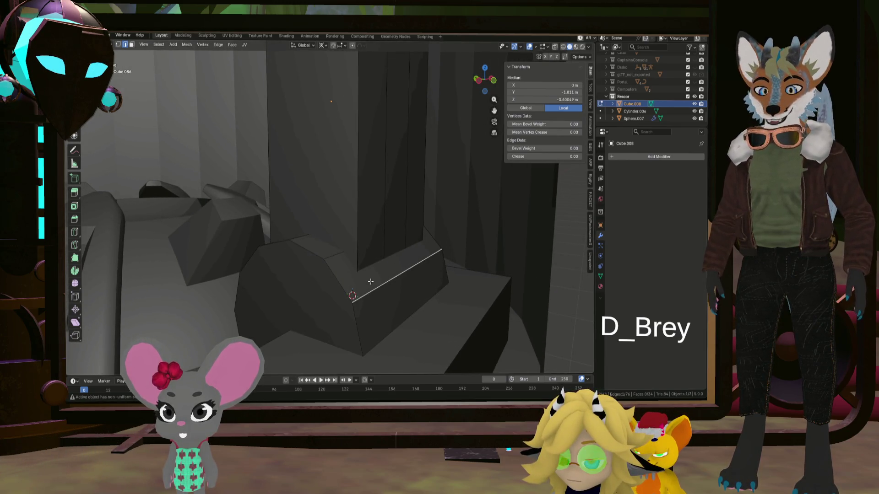
Select the whole hinge piece under the bar and delete it
key("l")
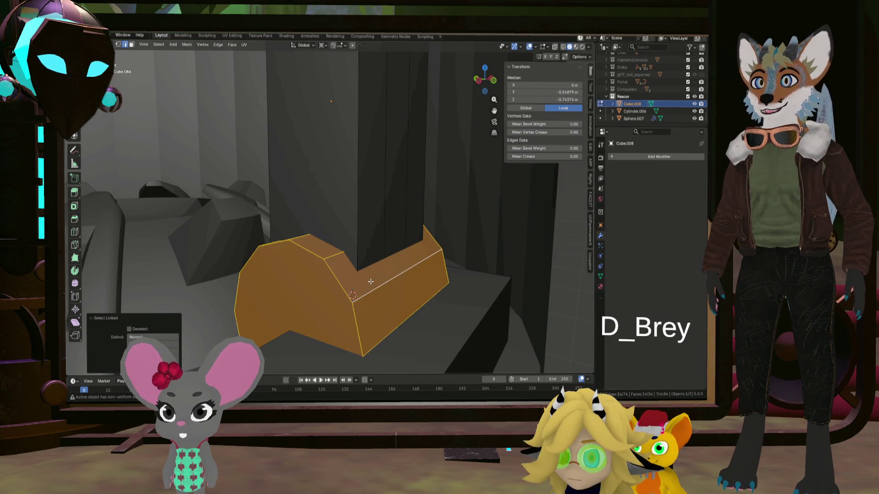
mouse_move(370, 281)
middle_mouse_down()
mouse_move(388, 272)
mouse_move(385, 258)
middle_mouse_up()
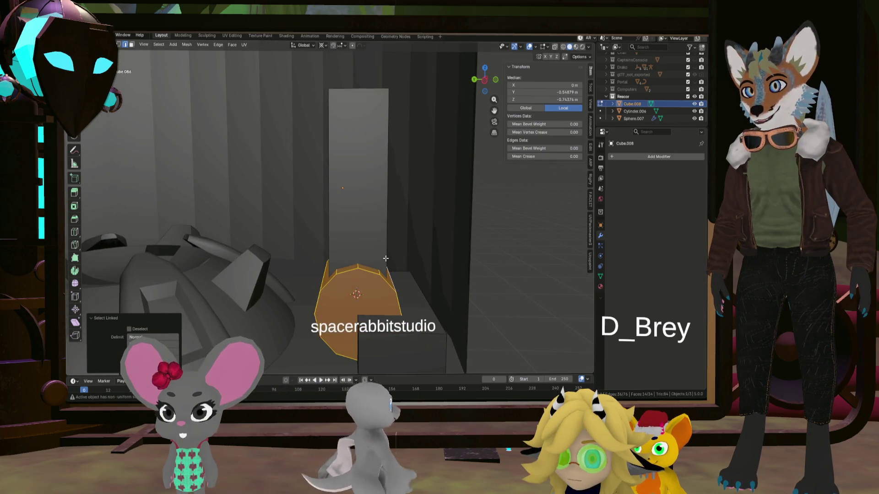
key("x")
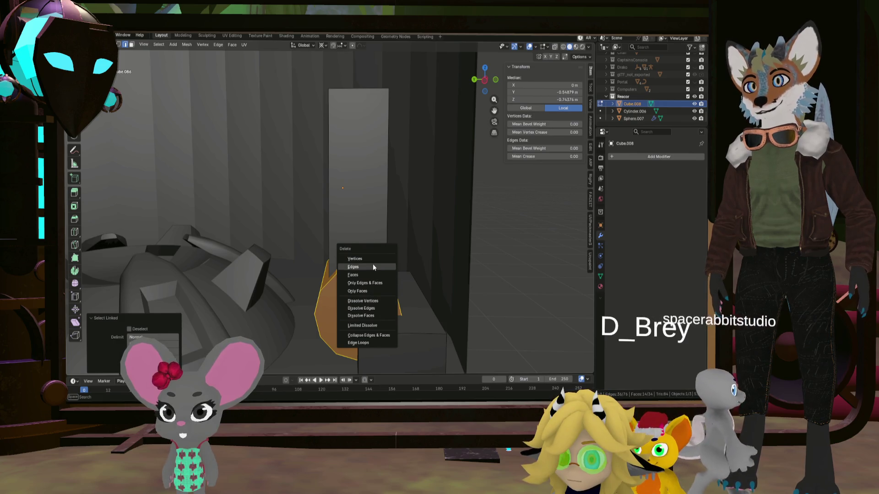
left_click(373, 259)
Add a 64-sided cylinder, shrink it and turn it 90° about Y onto its side
key("shift+a")
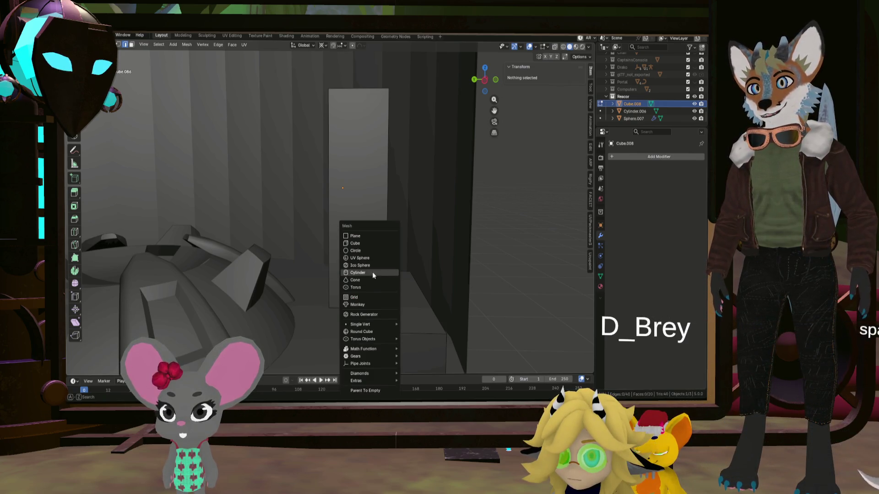
left_click(373, 272)
mouse_move(149, 280)
left_mouse_down()
mouse_move(206, 280)
mouse_move(192, 280)
left_mouse_up()
middle_click_drag(357, 288, 363, 300)
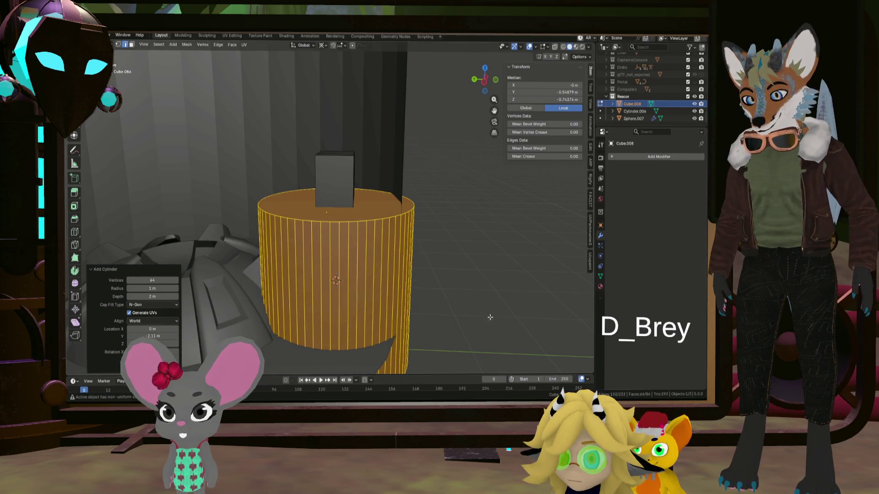
key("s")
left_click(440, 300)
key("r")
key("y")
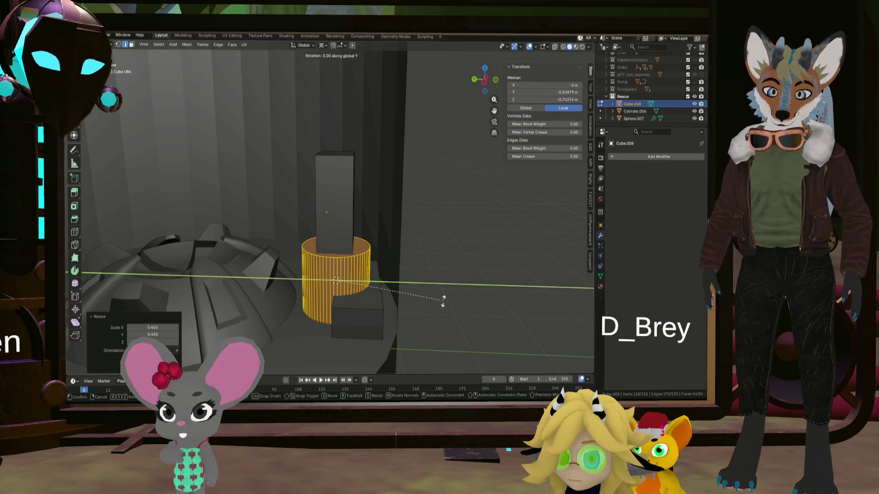
type("90")
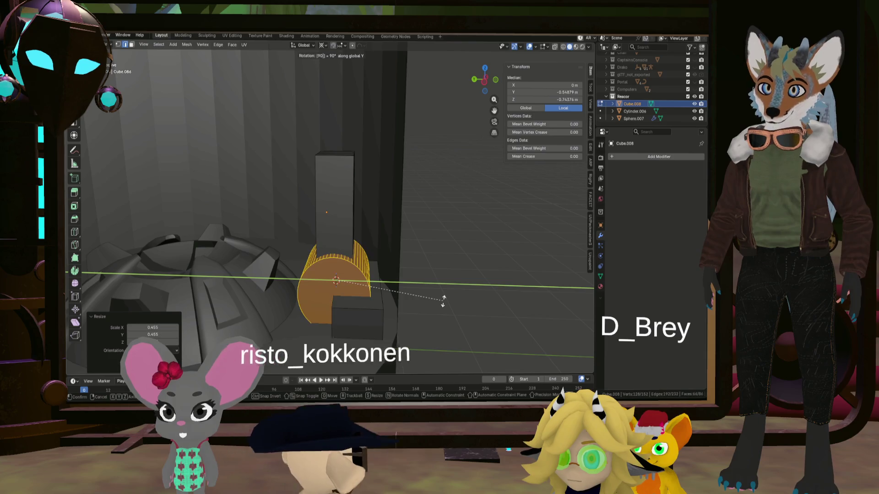
key("Return")
Shrink the cylinder further and stretch it sideways along X
middle_click_drag(443, 300, 414, 276)
key("s")
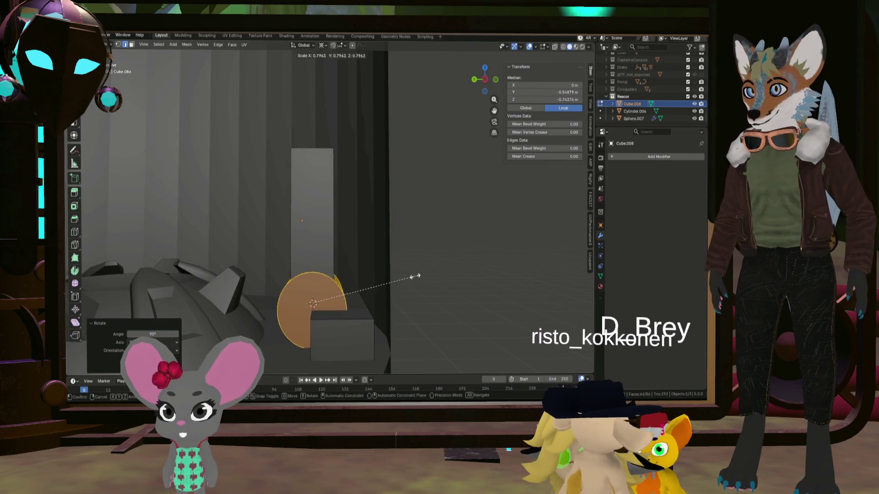
left_click(391, 273)
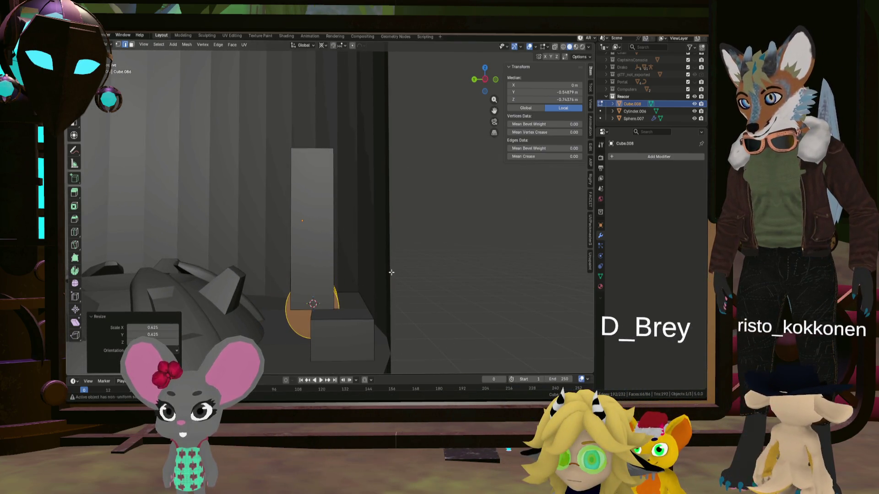
key("s")
key("x")
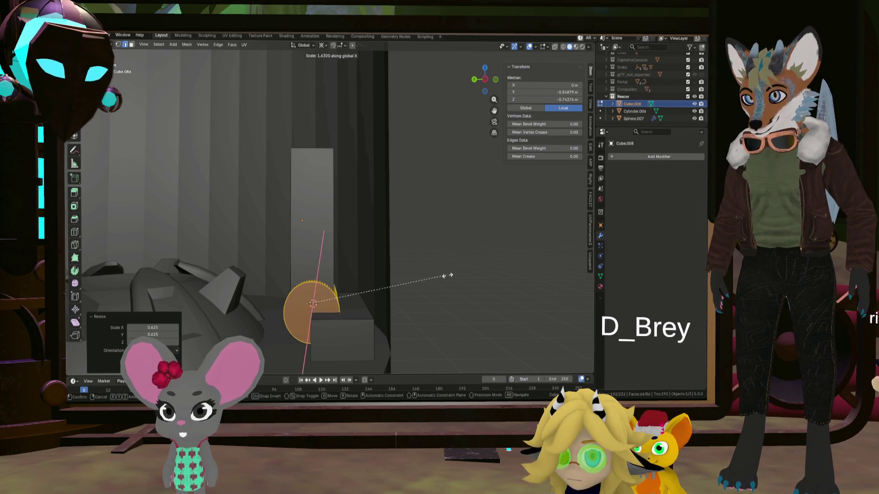
left_click(448, 275)
middle_click_drag(448, 276, 403, 294)
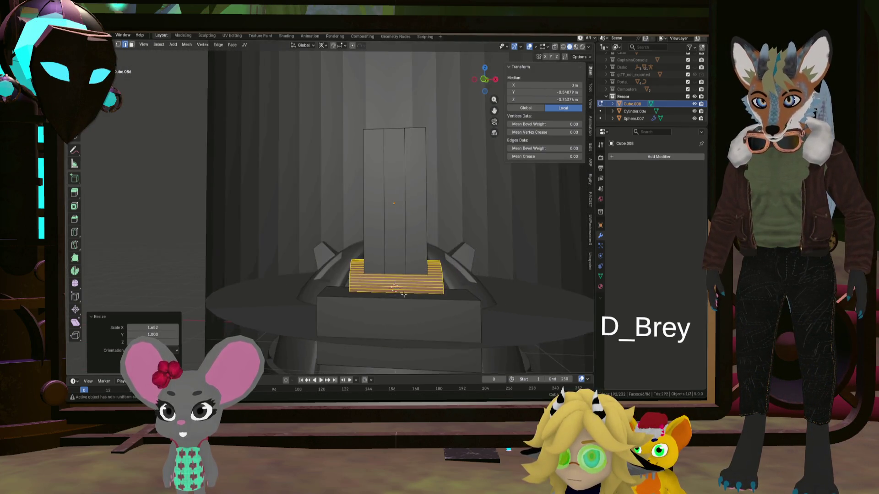
scroll(403, 294, "up", 3)
Add two centred vertical edge loops across the curved armour band
left_click(403, 294)
middle_click_drag(403, 294, 375, 256)
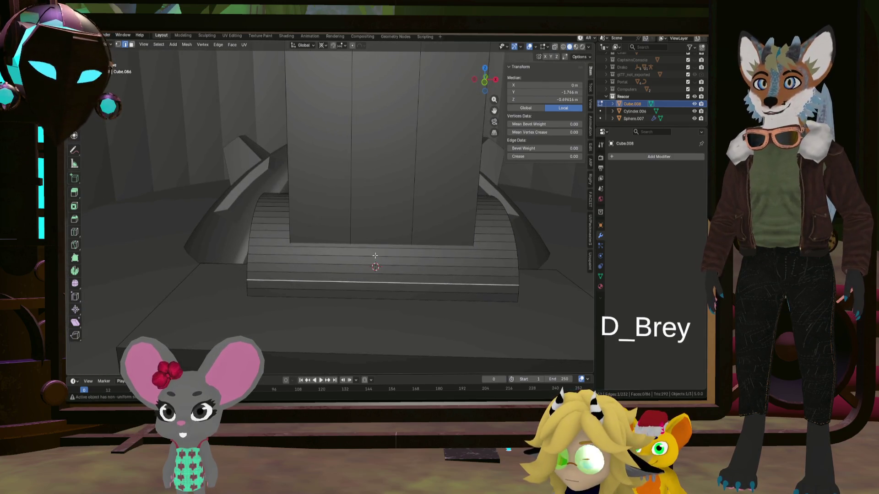
left_click(375, 255)
key("ctrl+r")
scroll(370, 251, "up", 1)
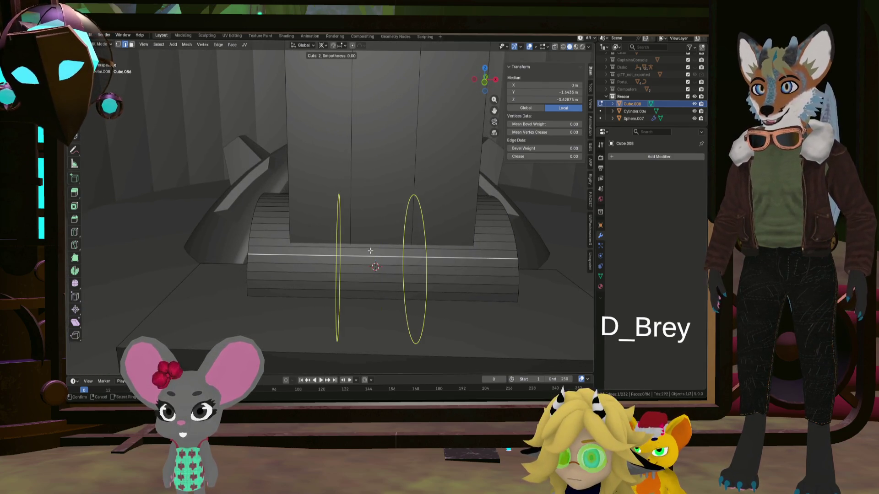
left_click(371, 251)
right_click(371, 251)
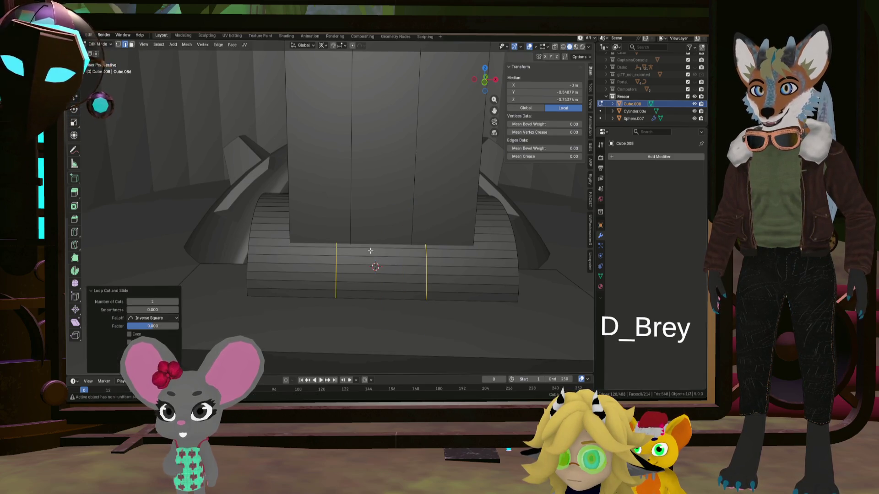
scroll(370, 250, "up", 3)
scroll(344, 251, "up", 3)
Slide one of the new edge loops sideways along the band
key("g")
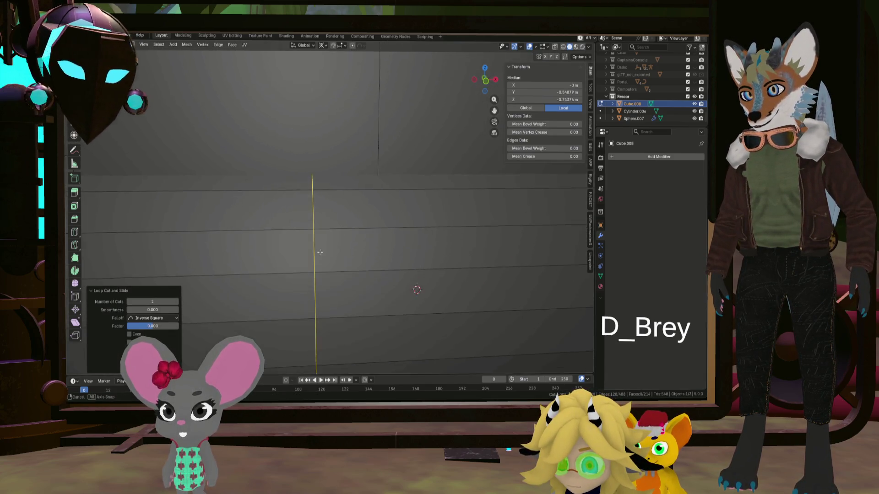
scroll(314, 253, "down", 2)
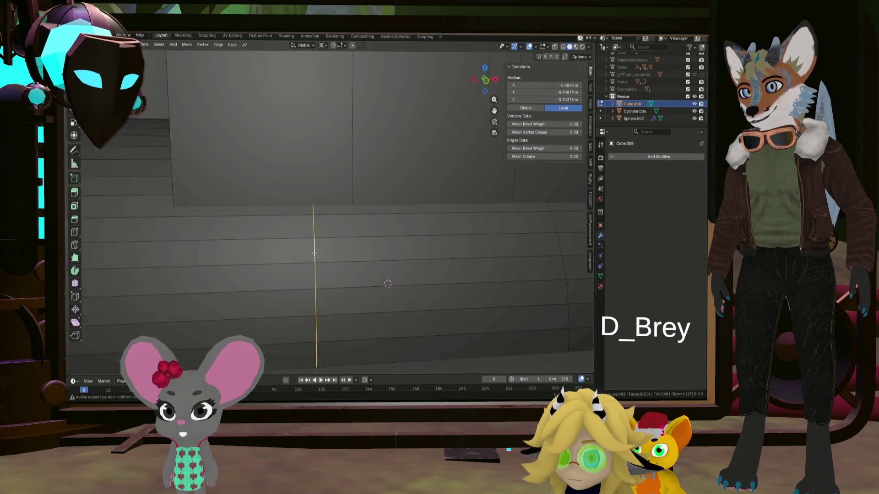
scroll(317, 253, "down", 3)
key("g")
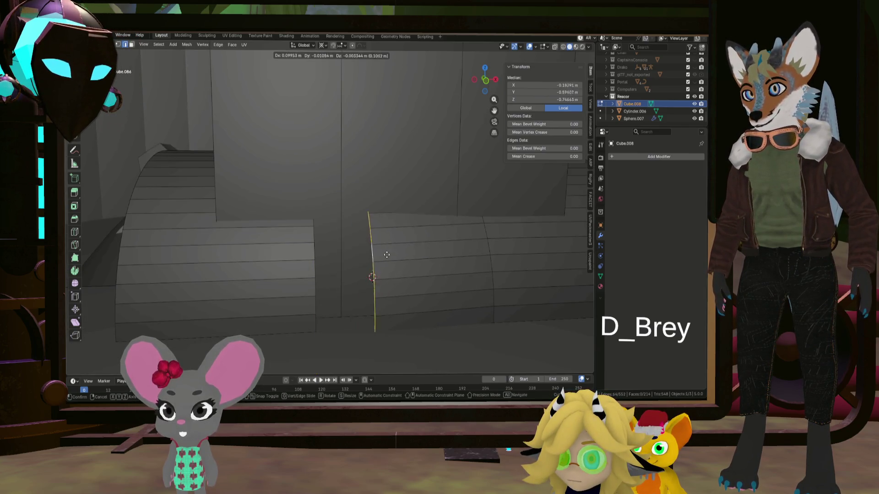
left_click(340, 253)
mouse_move(340, 253)
middle_mouse_down()
mouse_move(321, 254)
mouse_move(385, 241)
mouse_move(350, 257)
mouse_move(303, 261)
mouse_move(327, 269)
mouse_move(249, 259)
mouse_move(362, 244)
mouse_move(367, 204)
mouse_move(351, 206)
middle_mouse_up()
middle_click_drag(357, 180, 349, 218)
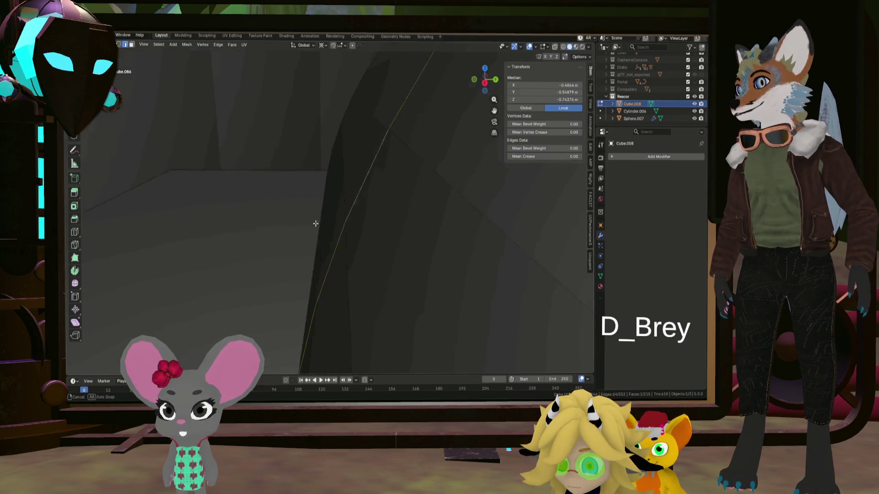
Turn on snapping and move the selected edge loop 0.2 m along X to open a gap
middle_click_drag(349, 218, 383, 221)
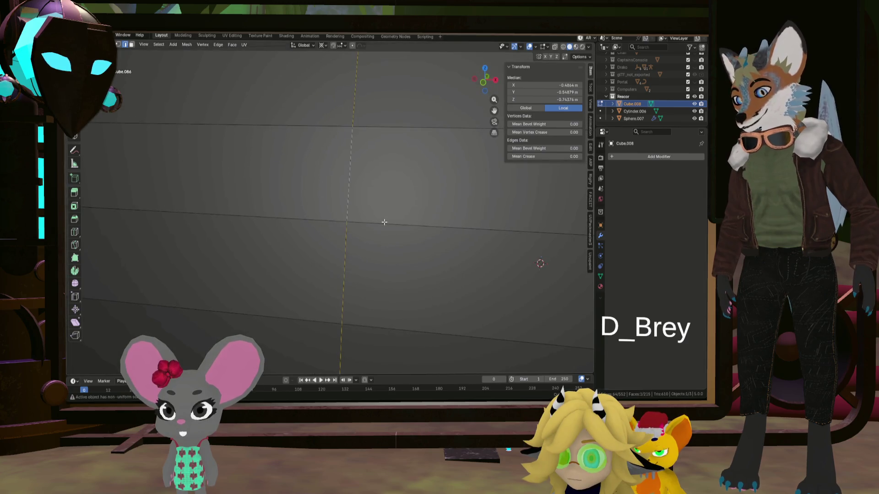
left_click(334, 45)
mouse_move(392, 124)
middle_mouse_down()
mouse_move(428, 172)
mouse_move(463, 174)
middle_mouse_up()
key("g")
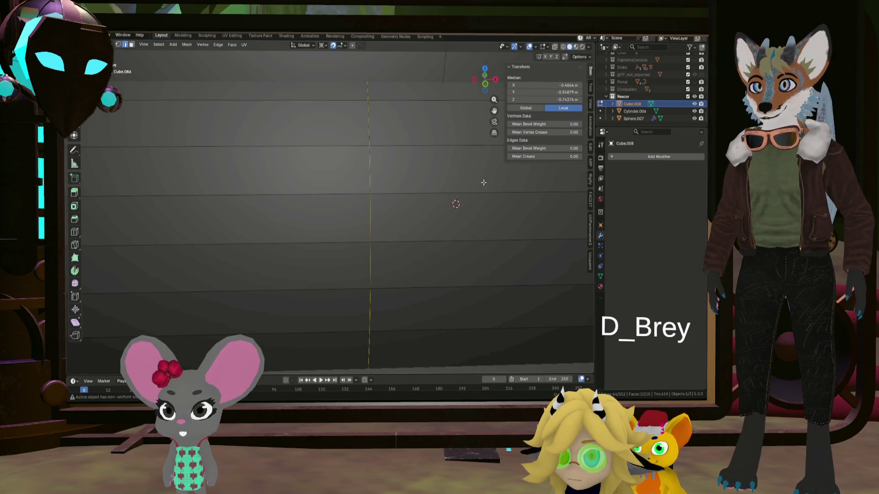
scroll(494, 184, "down", 3)
type("Dx: 0.2000 m  Dy: -0.0000 m  Dz: -0.0000 m (0.2000 m")
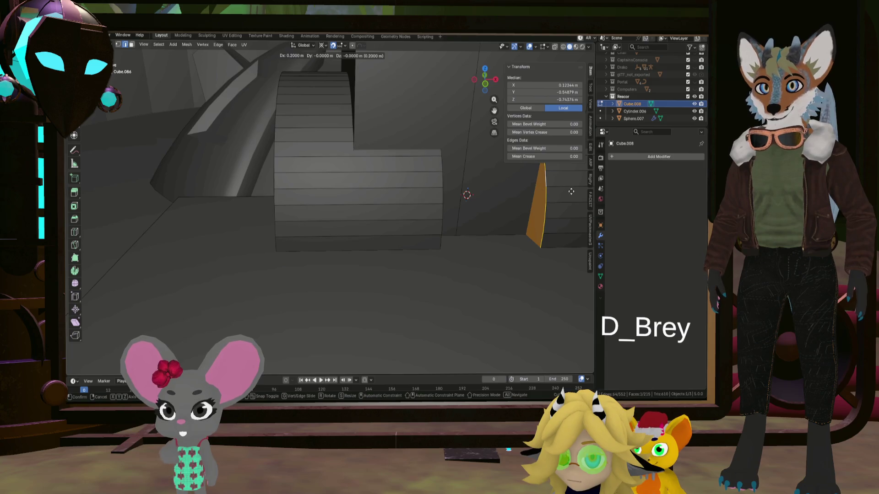
key("Return")
middle_click_drag(466, 195, 444, 188)
Reposition the other curved edge loop to finish the thin cut across the band
left_click(397, 181, "alt")
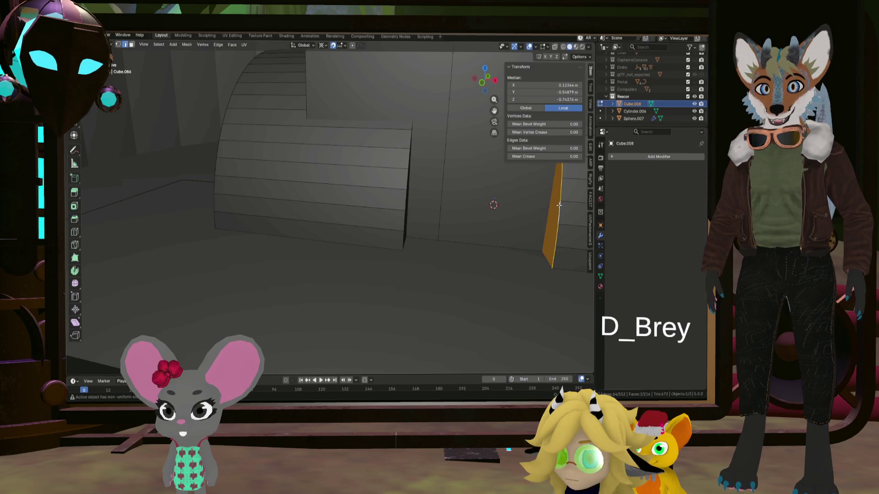
key("g")
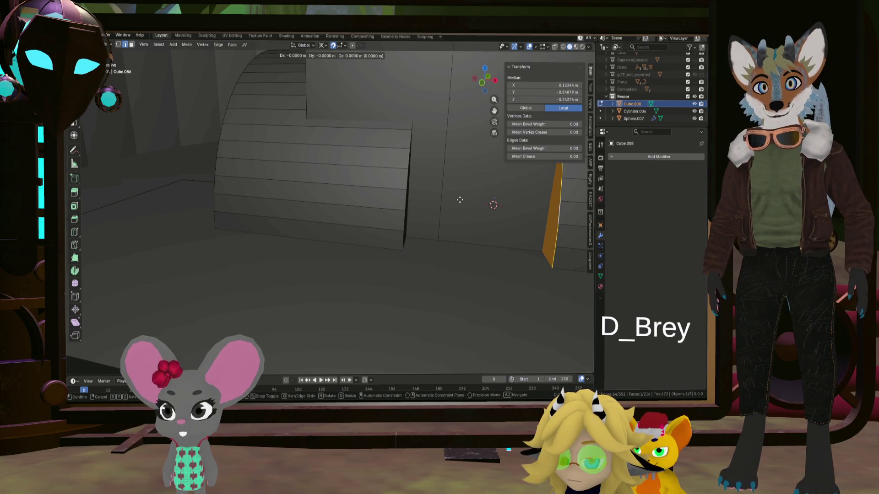
middle_click_drag(300, 185, 506, 195)
key("Escape")
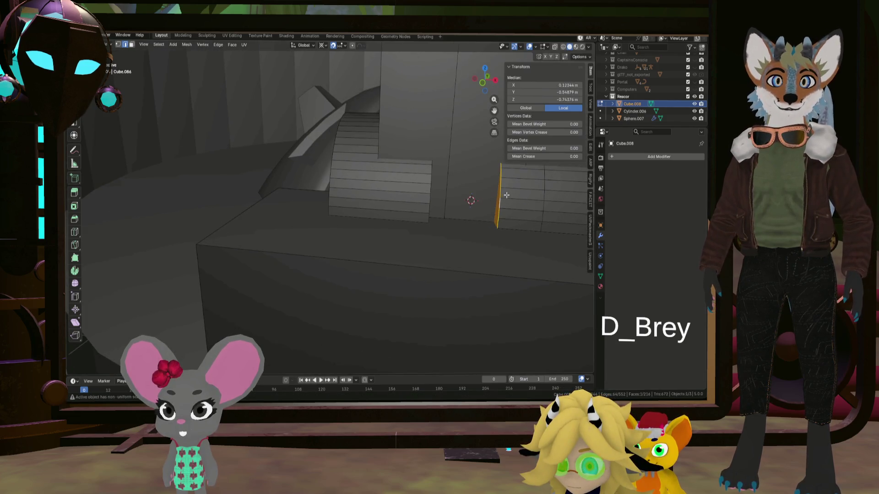
middle_click_drag(416, 189, 412, 197)
key("g")
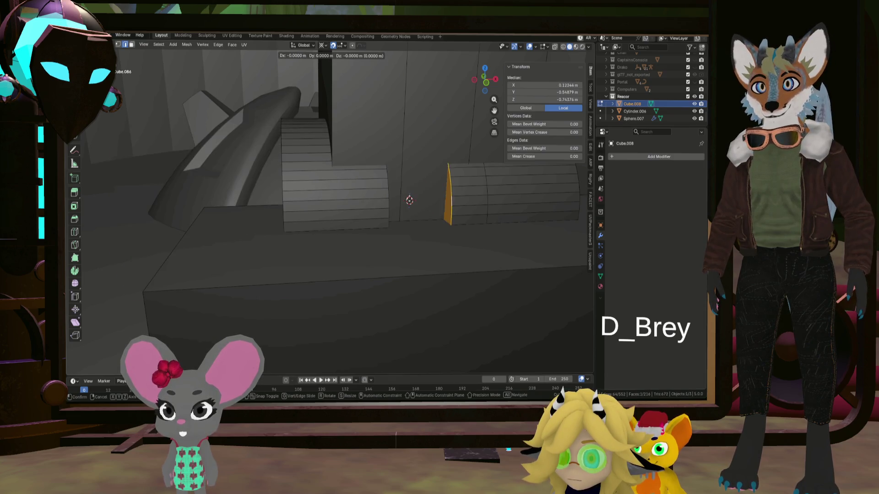
left_click(343, 203)
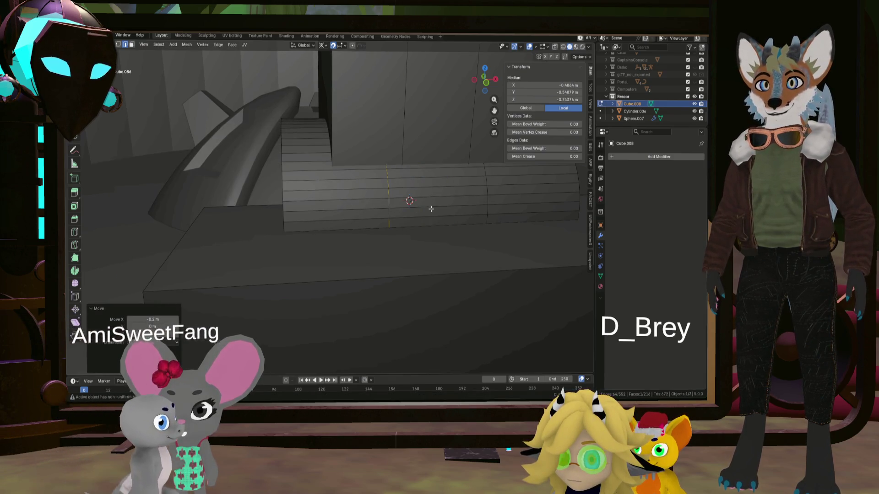
mouse_move(343, 203)
middle_mouse_down()
mouse_move(400, 180)
mouse_move(333, 197)
mouse_move(353, 226)
mouse_move(385, 213)
mouse_move(343, 212)
mouse_move(374, 210)
mouse_move(378, 189)
mouse_move(360, 230)
mouse_move(422, 230)
mouse_move(480, 243)
mouse_move(455, 253)
middle_mouse_up()
Leave edit mode back to object mode
left_click(467, 250)
key("Tab")
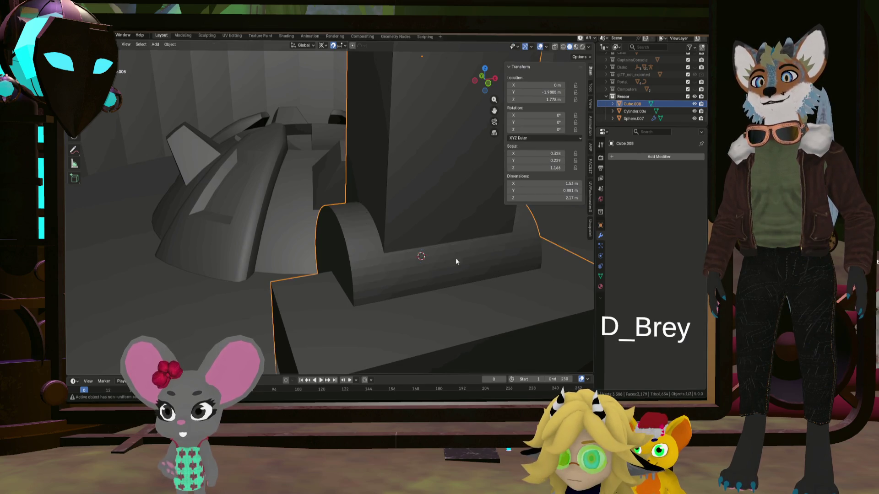
scroll(441, 253, "up", 3)
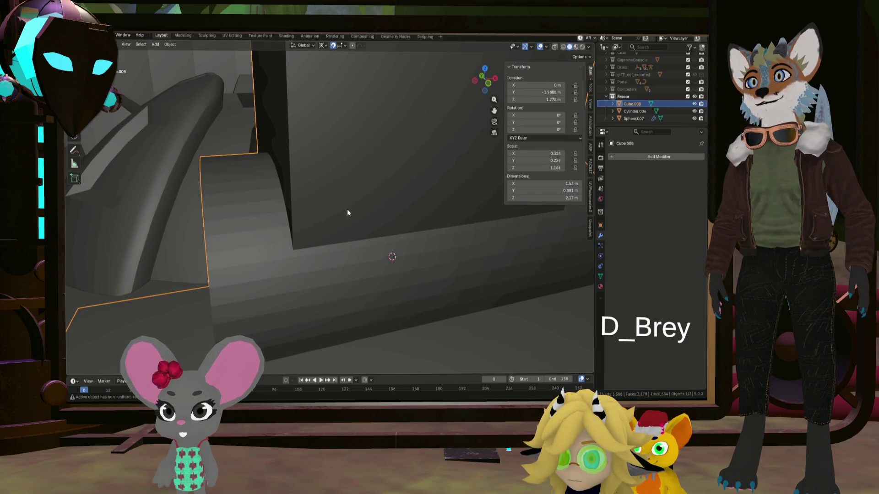
left_click(170, 45)
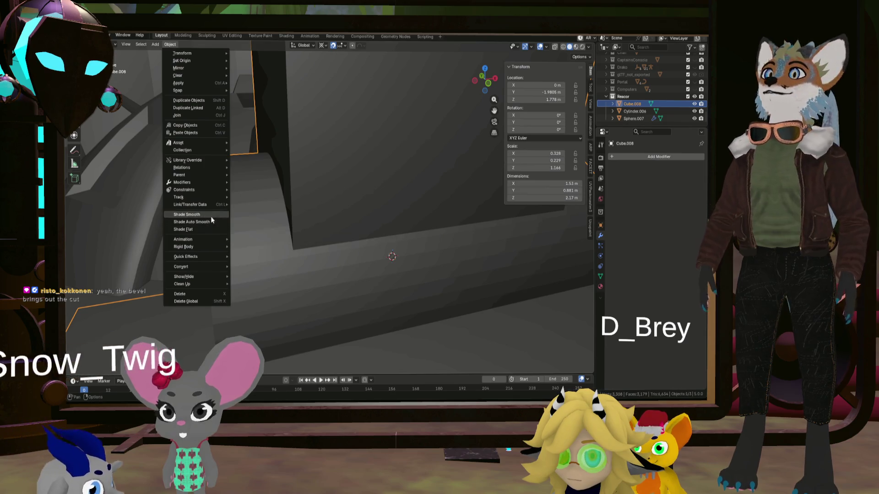
Add a Bevel modifier to the pillar and bring its width down to 0.007 m
left_click(647, 157)
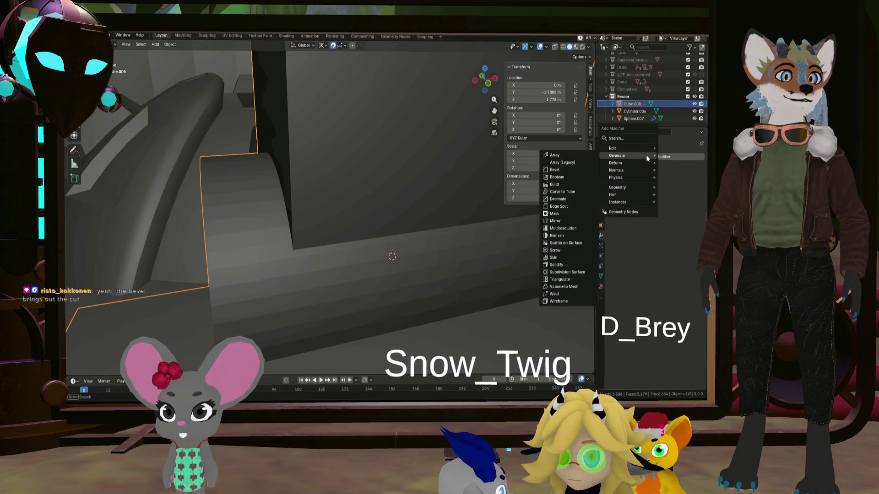
left_click(554, 170)
middle_click_drag(554, 178, 381, 197)
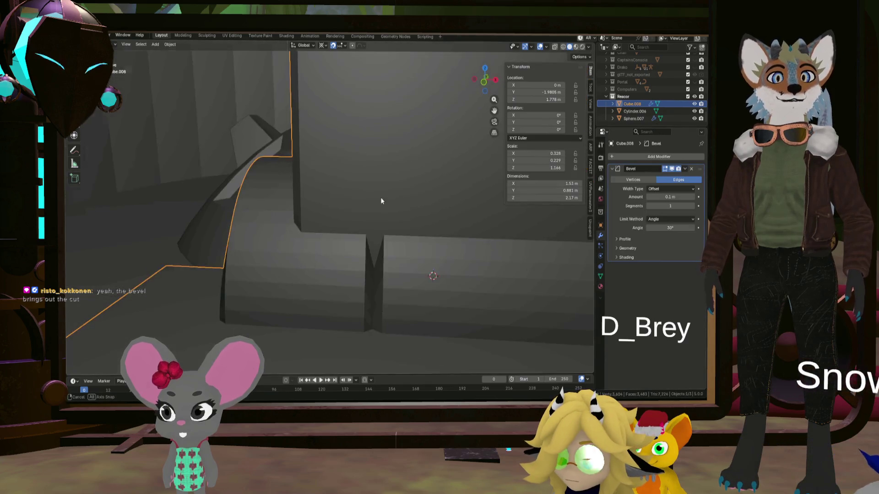
left_click_drag(670, 196, 660, 197)
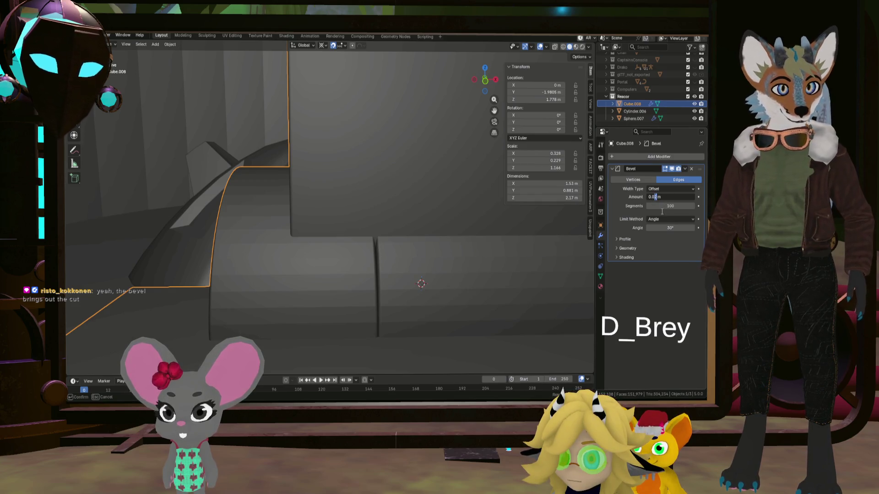
key("Return")
mouse_move(467, 249)
middle_mouse_down()
mouse_move(439, 212)
mouse_move(486, 242)
mouse_move(466, 246)
mouse_move(404, 230)
mouse_move(394, 198)
mouse_move(408, 241)
mouse_move(349, 235)
mouse_move(362, 214)
mouse_move(379, 230)
mouse_move(436, 245)
mouse_move(370, 241)
mouse_move(424, 235)
middle_mouse_up()
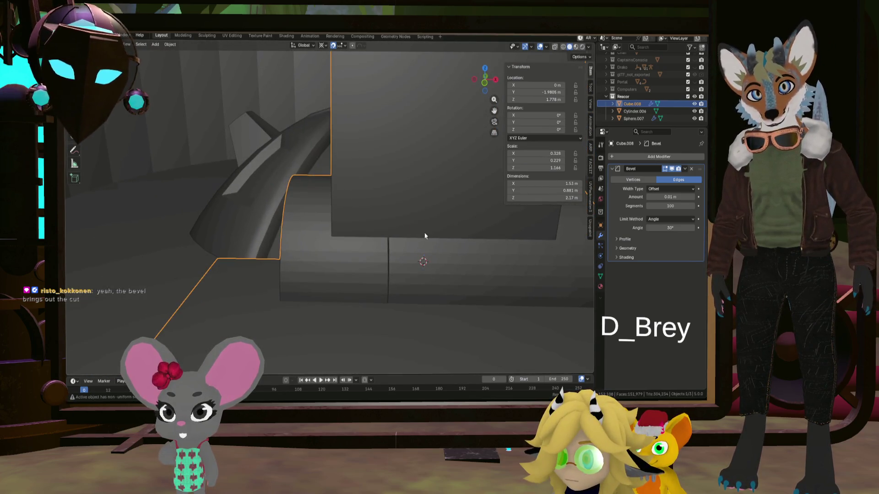
left_click_drag(669, 197, 670, 197)
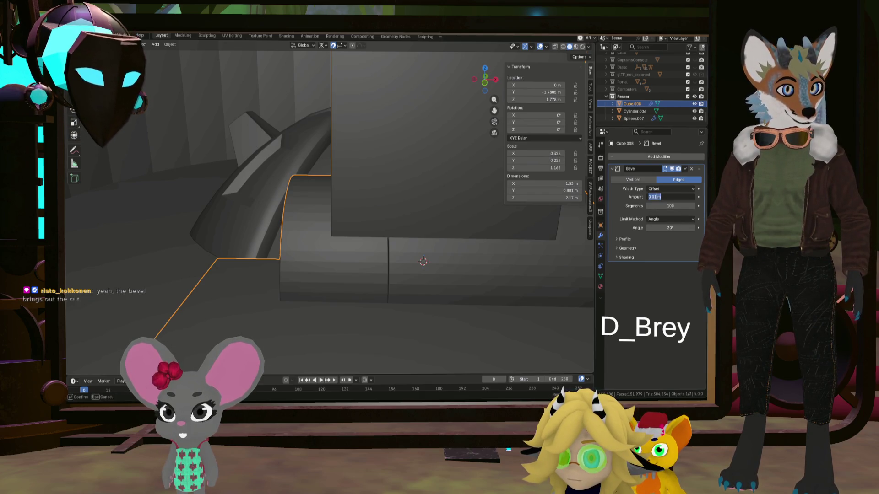
type("08")
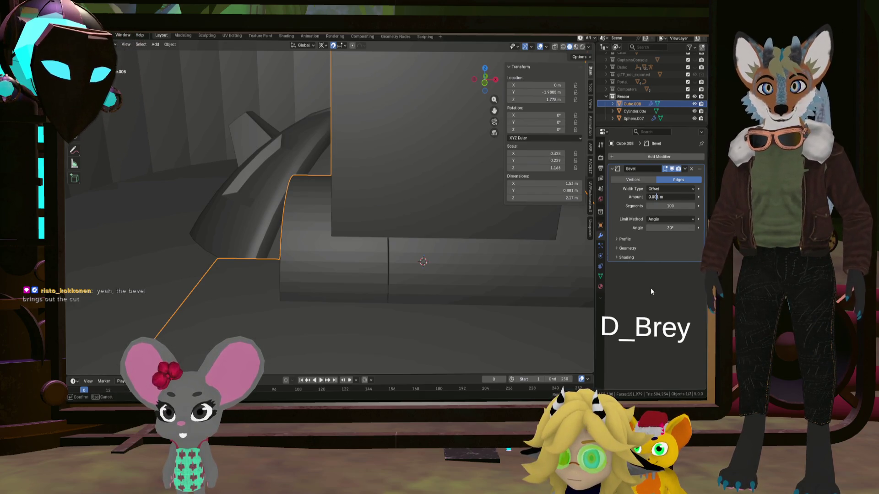
scroll(425, 283, "up", 3)
scroll(401, 265, "up", 4)
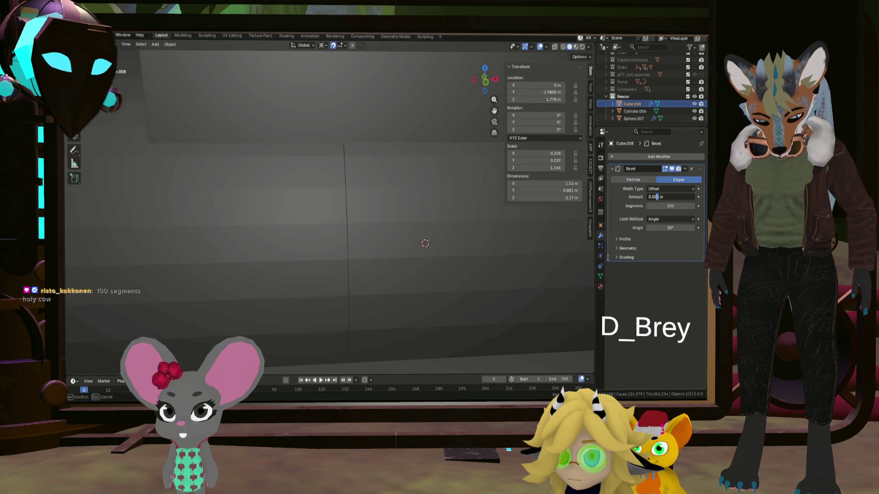
key("Return")
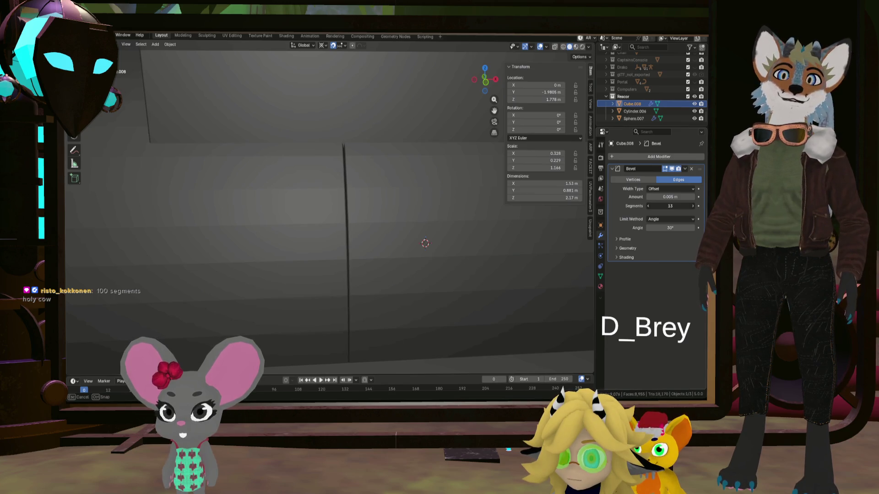
Set the bevel to 4 segments and inspect the softened edges
left_click_drag(646, 209, 635, 208)
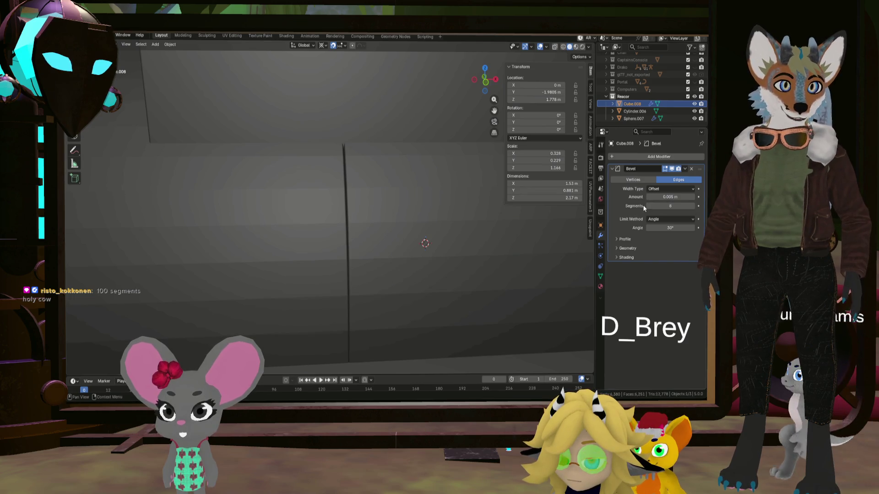
mouse_move(647, 205)
left_mouse_down()
mouse_move(635, 205)
mouse_move(693, 207)
left_mouse_up()
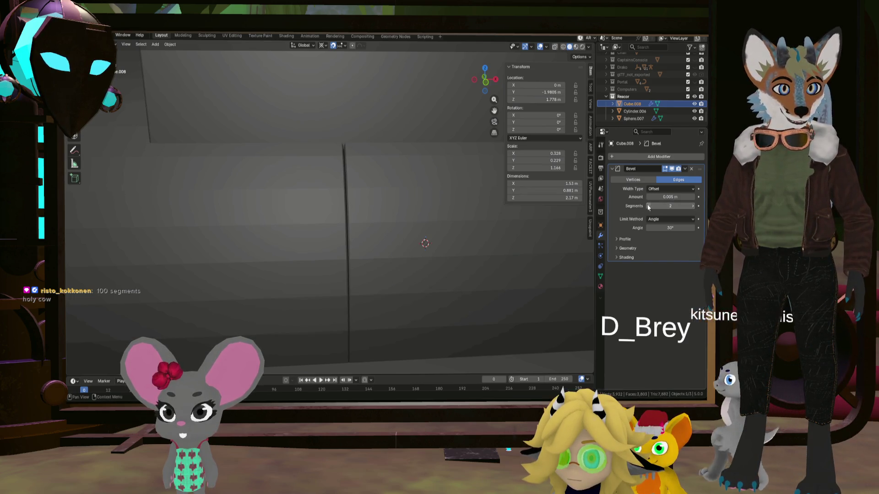
left_click(693, 207)
mouse_move(478, 230)
middle_mouse_down()
mouse_move(344, 224)
mouse_move(418, 238)
mouse_move(393, 224)
mouse_move(385, 231)
mouse_move(446, 239)
mouse_move(380, 249)
middle_mouse_up()
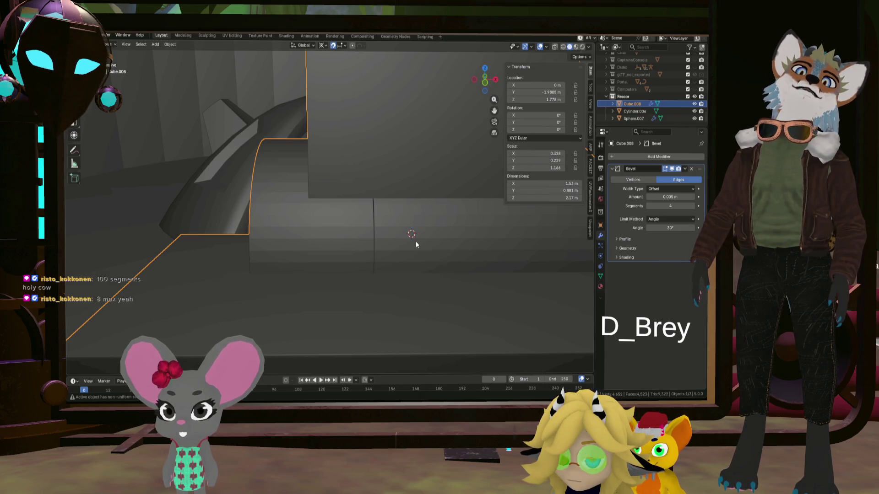
mouse_move(425, 192)
middle_mouse_down()
mouse_move(489, 202)
mouse_move(418, 195)
mouse_move(433, 180)
middle_mouse_up()
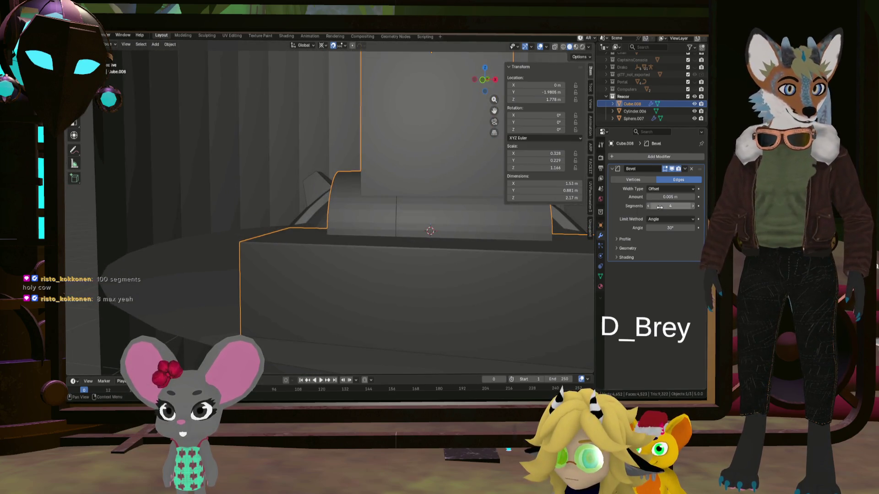
left_click(673, 197)
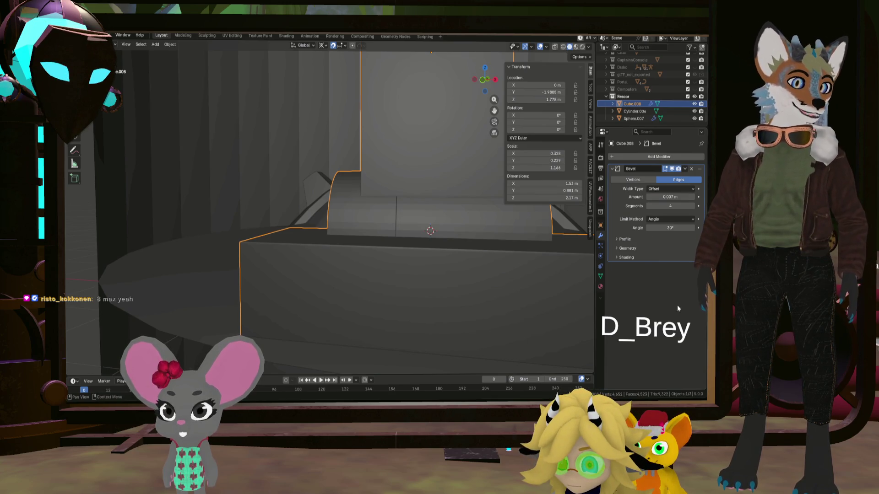
mouse_move(452, 226)
middle_mouse_down()
mouse_move(455, 218)
mouse_move(448, 237)
mouse_move(431, 240)
mouse_move(420, 221)
mouse_move(497, 222)
mouse_move(351, 169)
mouse_move(379, 202)
mouse_move(362, 207)
mouse_move(311, 190)
mouse_move(334, 191)
middle_mouse_up()
mouse_move(355, 159)
middle_mouse_down()
mouse_move(350, 222)
mouse_move(373, 198)
mouse_move(391, 202)
mouse_move(354, 192)
mouse_move(378, 322)
mouse_move(357, 330)
mouse_move(350, 322)
middle_mouse_up()
key("Tab")
scroll(341, 319, "up", 3)
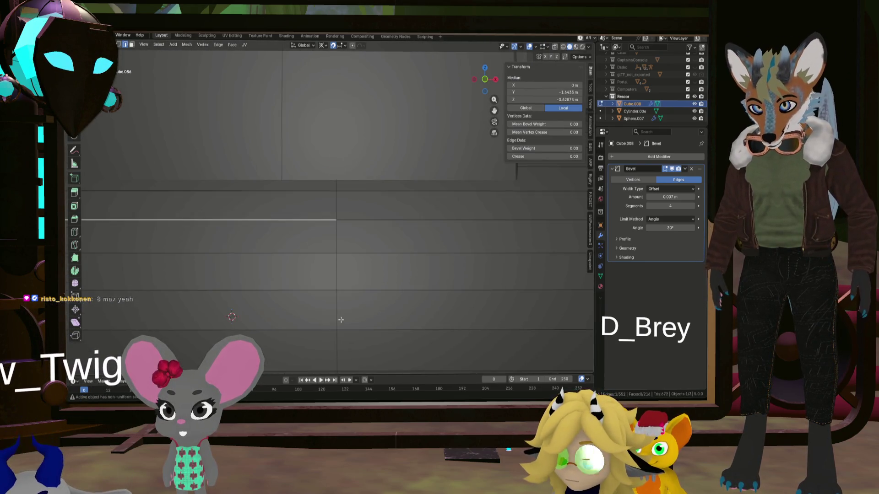
Cut a new edge loop across the curved armour band, trying and undoing a sideways slide
key("ctrl+r")
scroll(357, 312, "down", 4)
left_click(378, 306)
key("g")
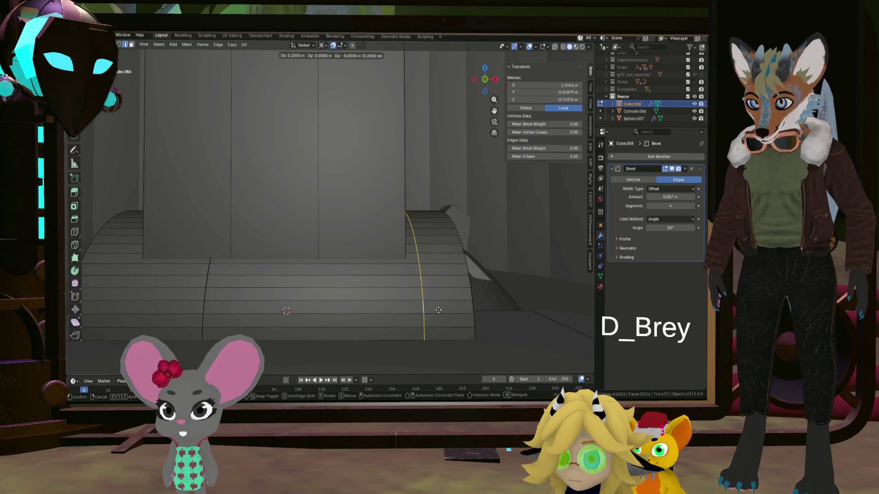
key("Escape")
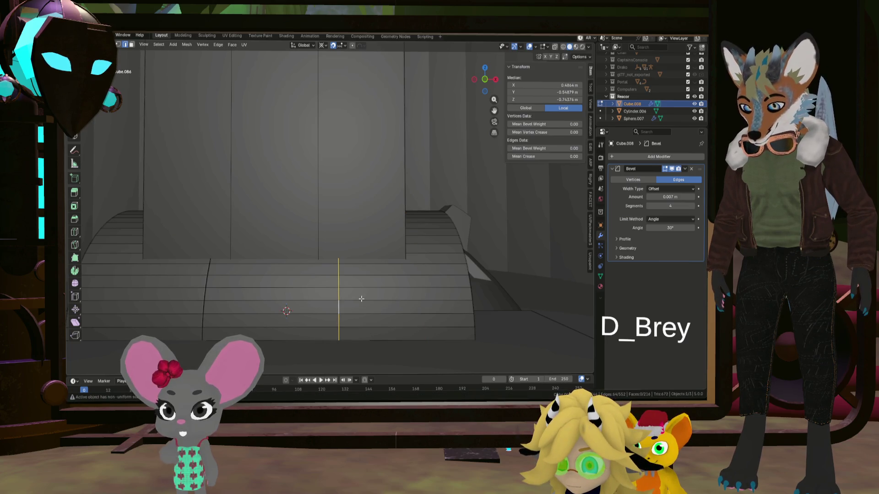
key("g")
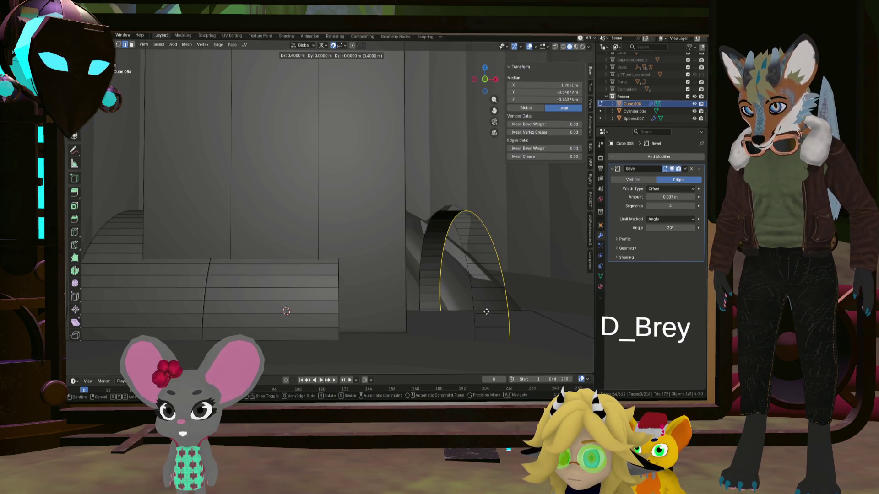
left_click(465, 309)
mouse_move(464, 310)
middle_mouse_down()
mouse_move(434, 299)
mouse_move(471, 308)
middle_mouse_up()
key("ctrl+z")
Retry moving the band edge, undo it again and inspect the band from another angle
key("g")
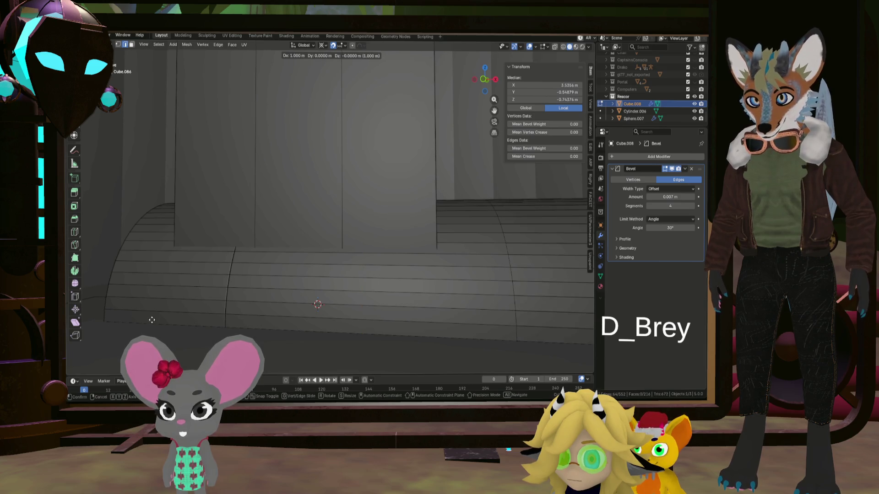
key("Escape")
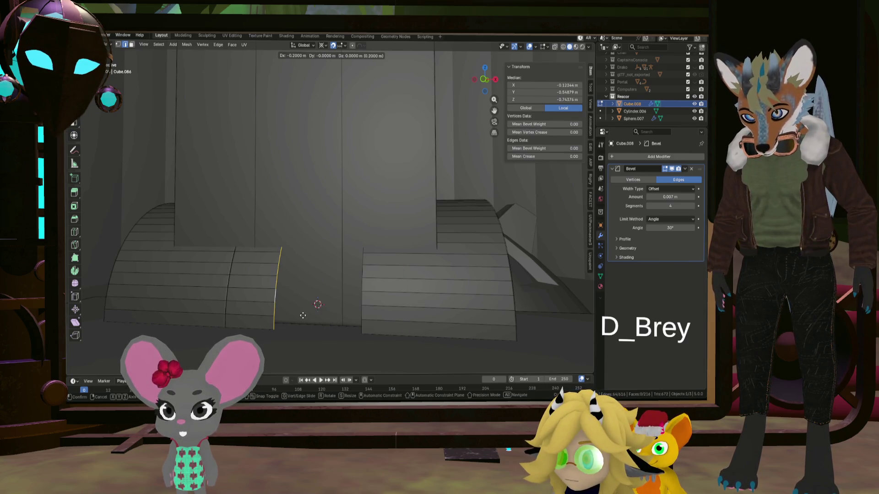
left_click(303, 315)
key("ctrl+z")
right_click(330, 316)
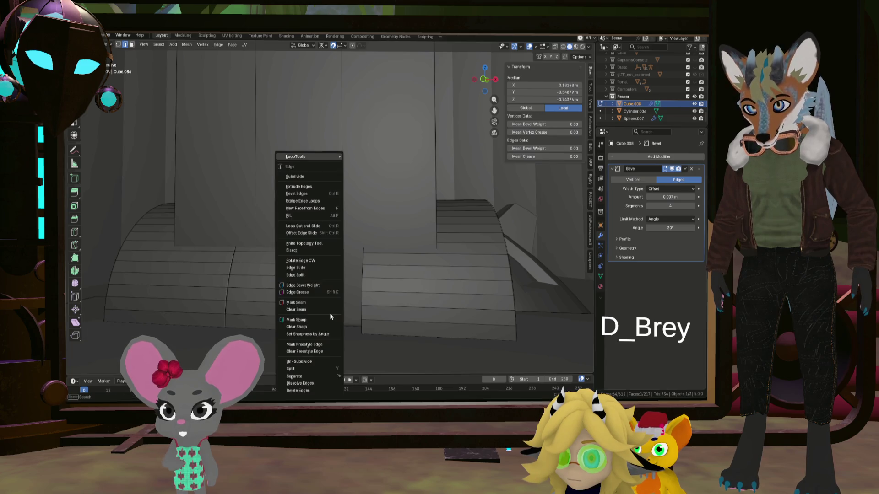
key("Escape")
middle_click_drag(362, 298, 350, 306)
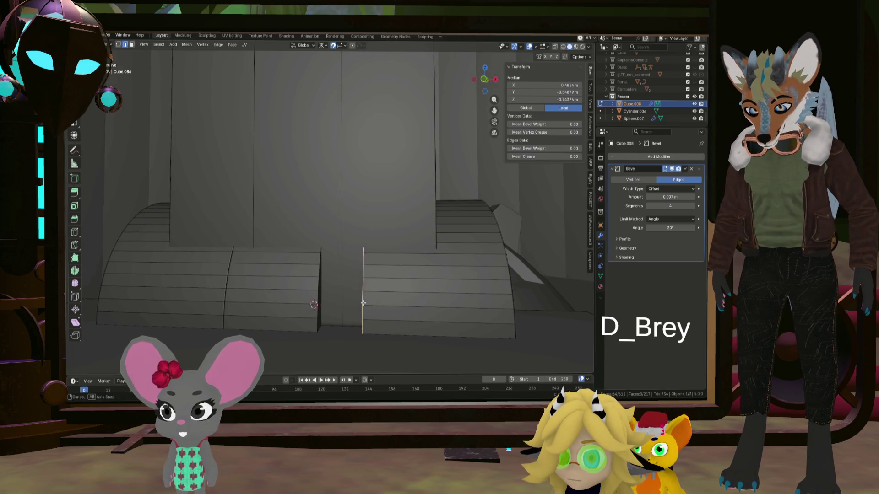
Shift the left band piece's end edge 0.1 m along X to split the band, then return to object mode
left_click(328, 287)
middle_click_drag(328, 287, 350, 297)
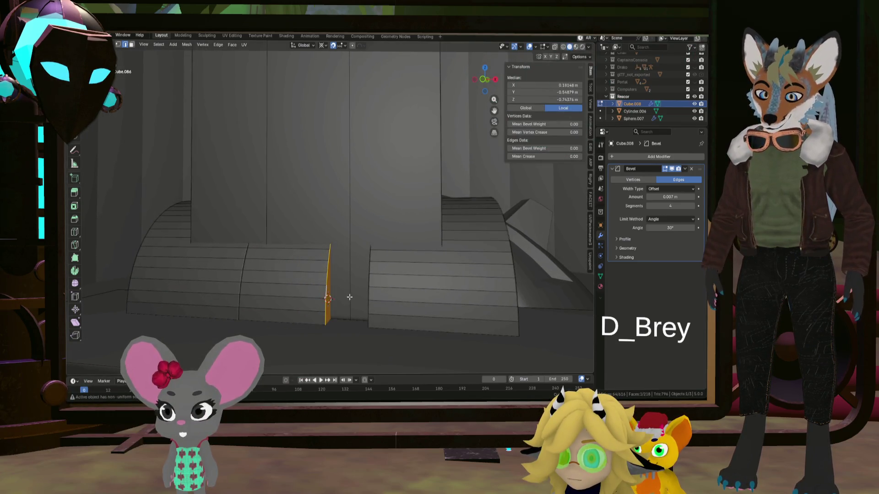
type("gx0.1")
key("Return")
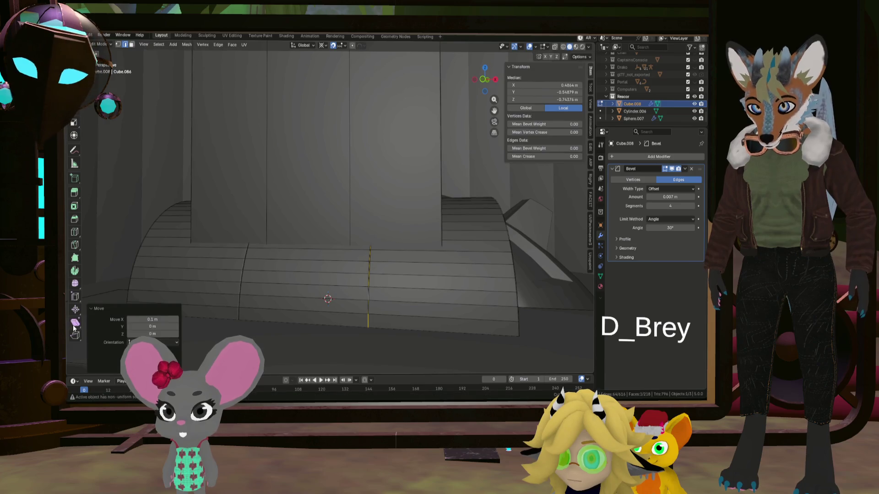
left_click(362, 316)
middle_click_drag(362, 316, 359, 338)
mouse_move(446, 355)
middle_mouse_down()
mouse_move(472, 346)
mouse_move(459, 356)
middle_mouse_up()
key("Tab")
mouse_move(363, 340)
middle_mouse_down()
mouse_move(396, 314)
mouse_move(405, 355)
mouse_move(344, 334)
mouse_move(352, 336)
middle_mouse_up()
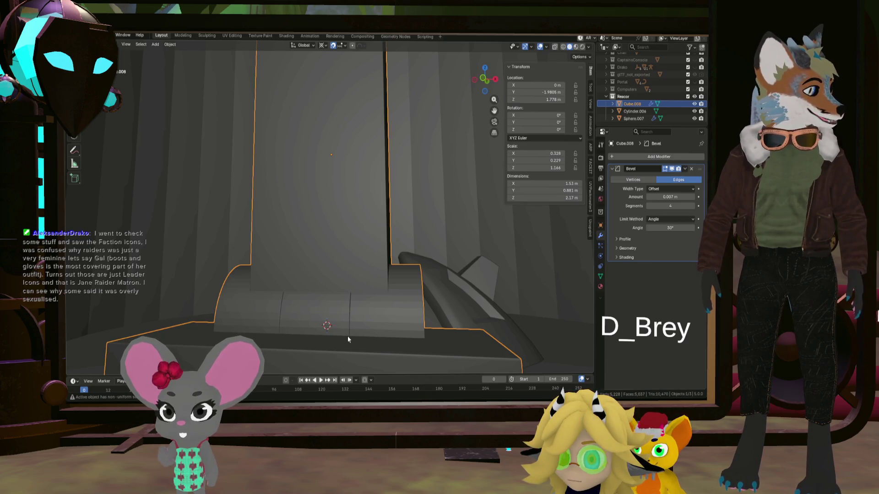
Orbit around the tall pillar block and enter Edit Mode on its mesh
mouse_move(348, 336)
middle_mouse_down()
mouse_move(355, 338)
mouse_move(335, 288)
mouse_move(383, 279)
mouse_move(437, 307)
mouse_move(313, 251)
mouse_move(303, 262)
middle_mouse_up()
middle_click_drag(374, 264, 374, 304)
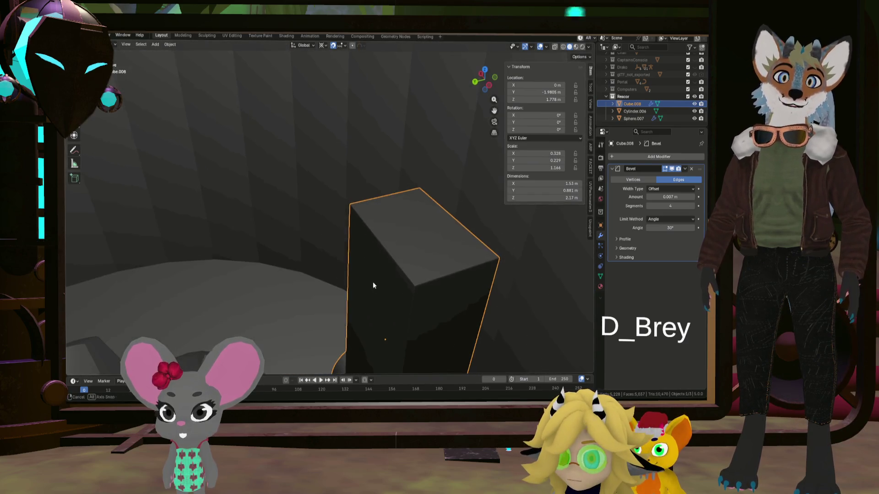
middle_click_drag(374, 304, 505, 273)
key("Tab")
middle_click_drag(390, 269, 370, 245)
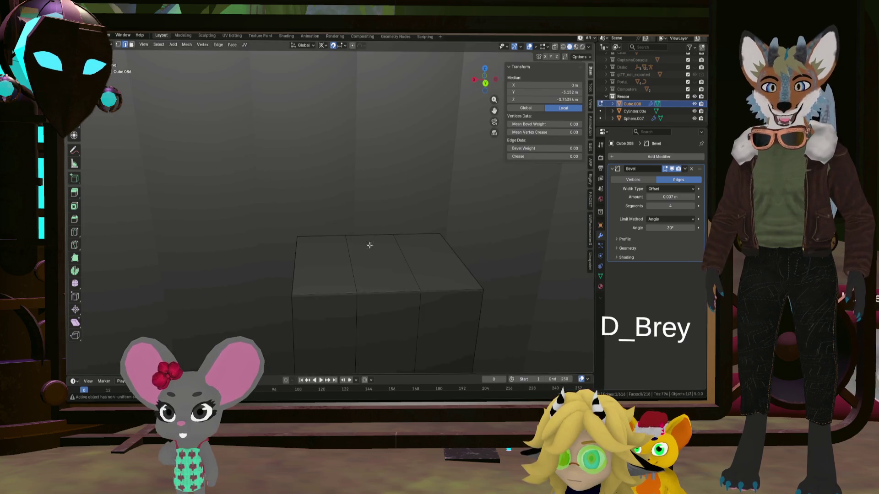
In face select, extrude the pillar's two outer top faces and raise them along Z
left_click(131, 45)
left_click(323, 255)
left_click(435, 261, "shift")
mouse_move(435, 261)
middle_mouse_down()
mouse_move(407, 269)
mouse_move(438, 258)
mouse_move(460, 267)
middle_mouse_up()
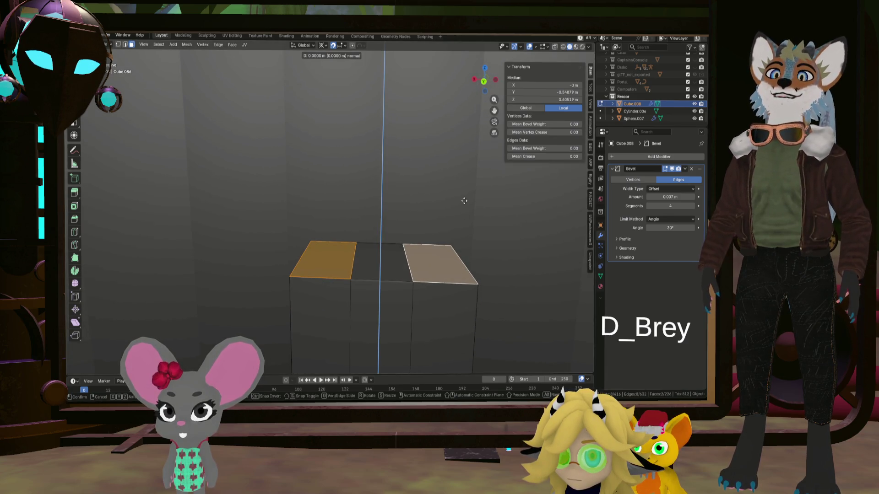
right_click(473, 247)
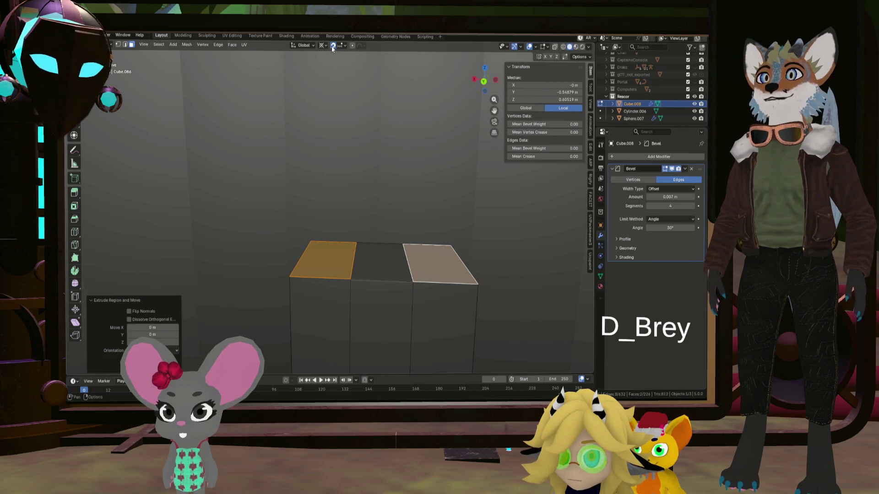
key("g")
key("z")
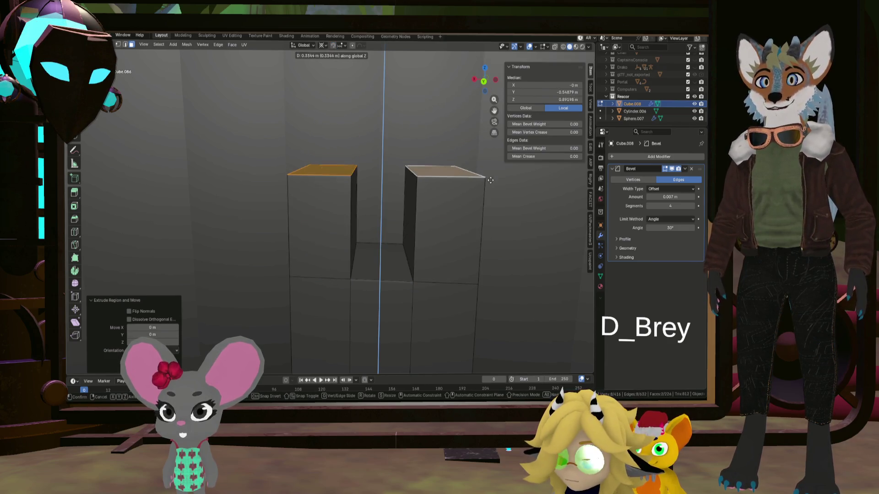
left_click(535, 216)
With Individual Origins pivot, shrink the raised top faces to about 0.324 into tapered prongs
key("s")
key("Escape")
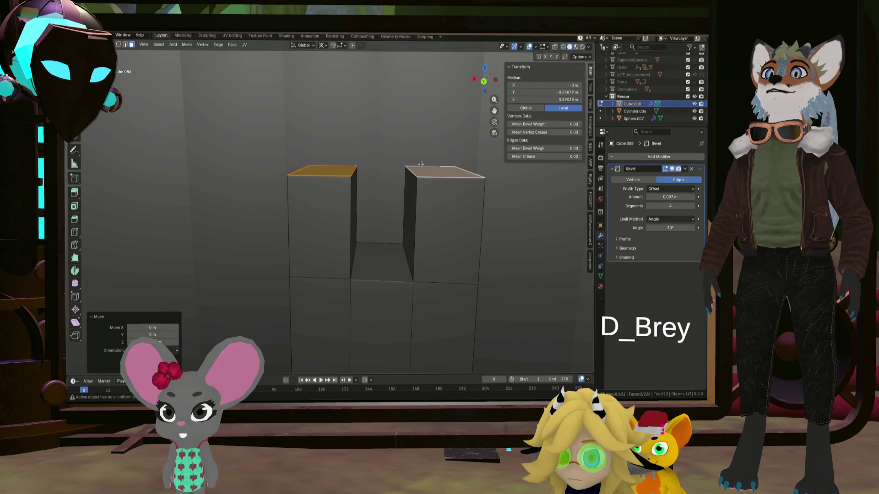
left_click(322, 46)
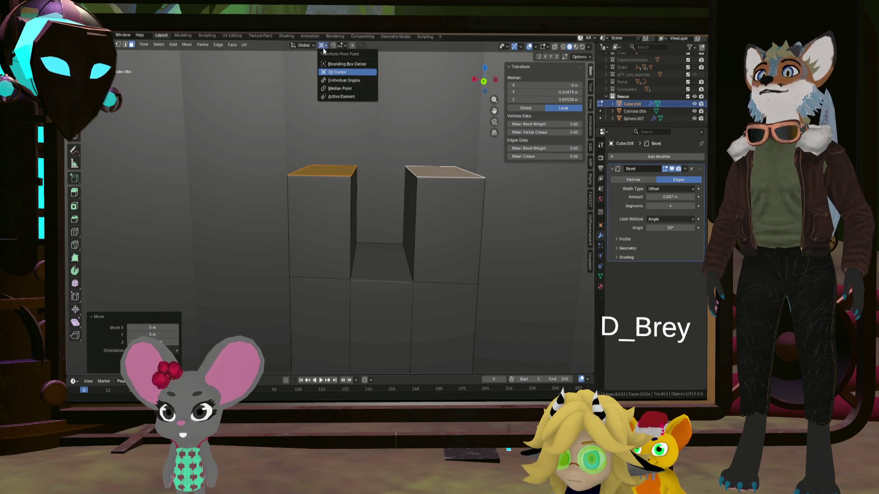
left_click(344, 80)
key("s")
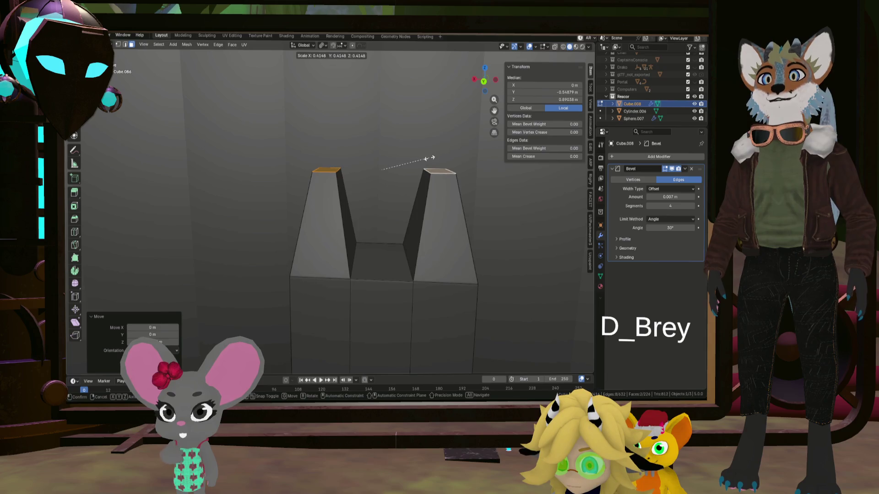
left_click(418, 159)
middle_click_drag(418, 158, 374, 170)
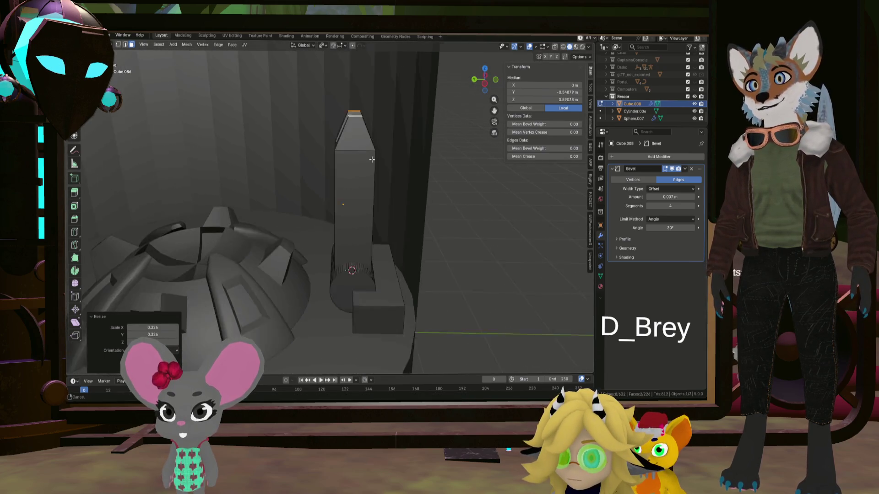
middle_click_drag(374, 170, 434, 161)
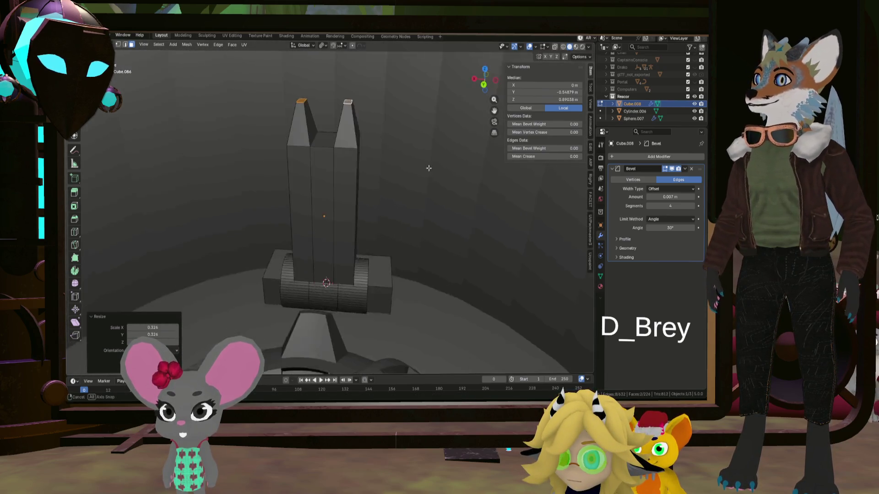
middle_click_drag(389, 144, 340, 99)
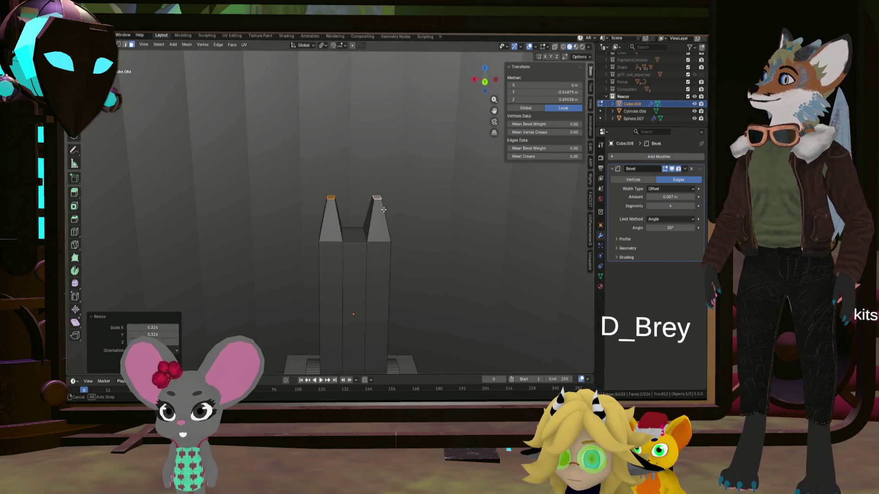
mouse_move(345, 122)
middle_mouse_down()
mouse_move(458, 230)
mouse_move(534, 242)
mouse_move(355, 230)
mouse_move(405, 216)
mouse_move(374, 215)
middle_mouse_up()
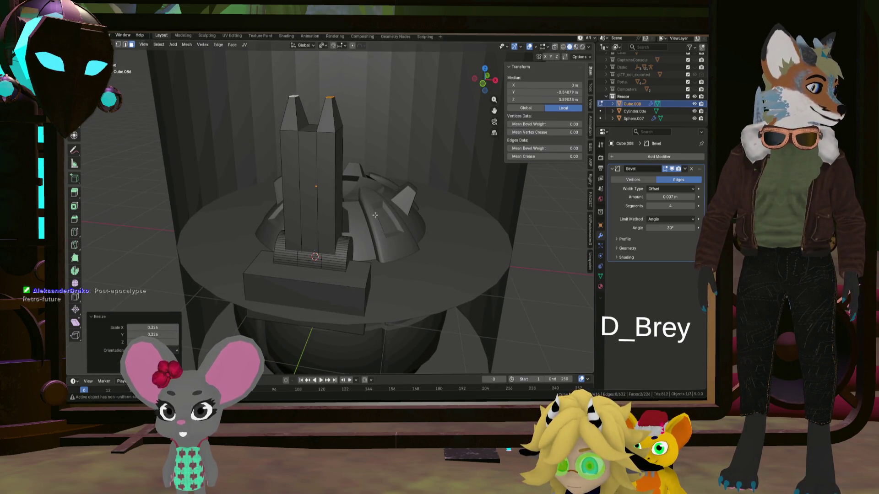
scroll(369, 190, "up", 5)
Rotate the prong tops, change the pivot point and shrink them further
middle_click_drag(370, 190, 343, 182)
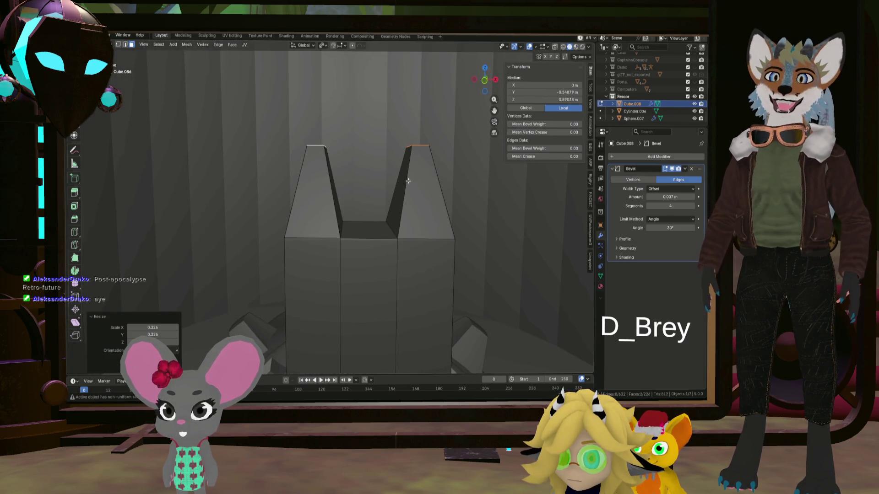
key("r")
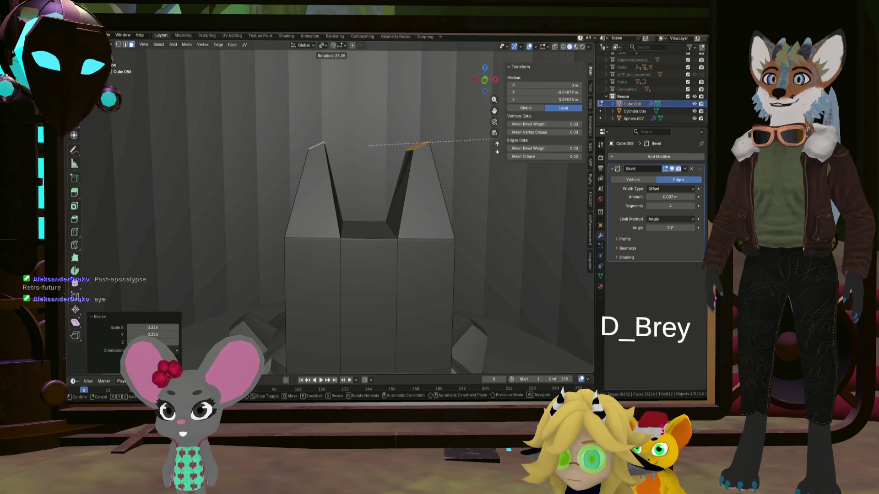
left_click(496, 142)
mouse_move(496, 142)
middle_mouse_down()
mouse_move(406, 196)
mouse_move(382, 249)
middle_mouse_up()
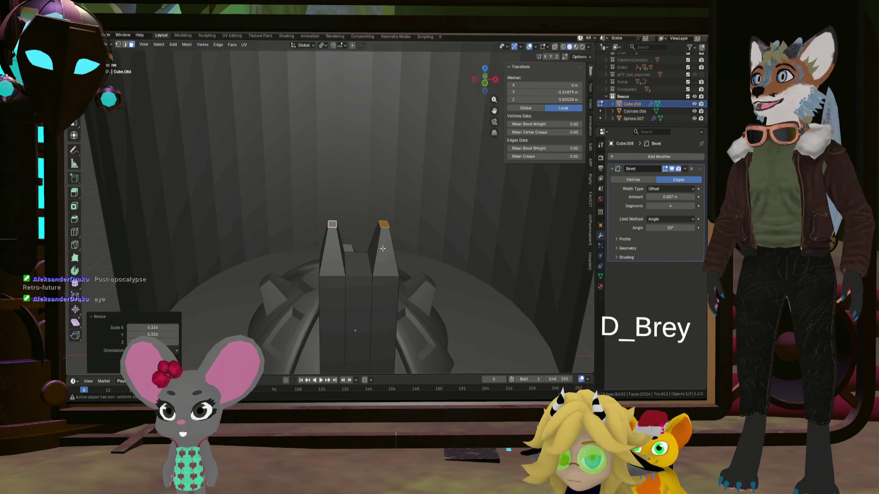
left_click(322, 45)
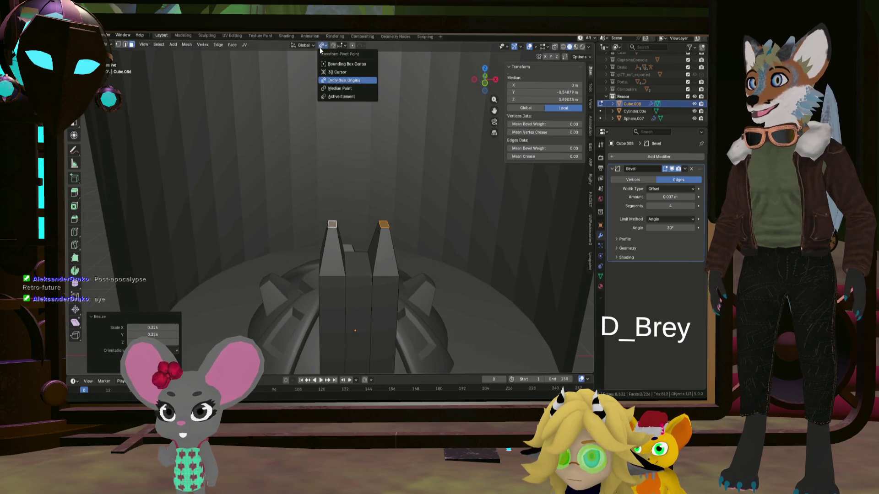
left_click(341, 96)
key("s")
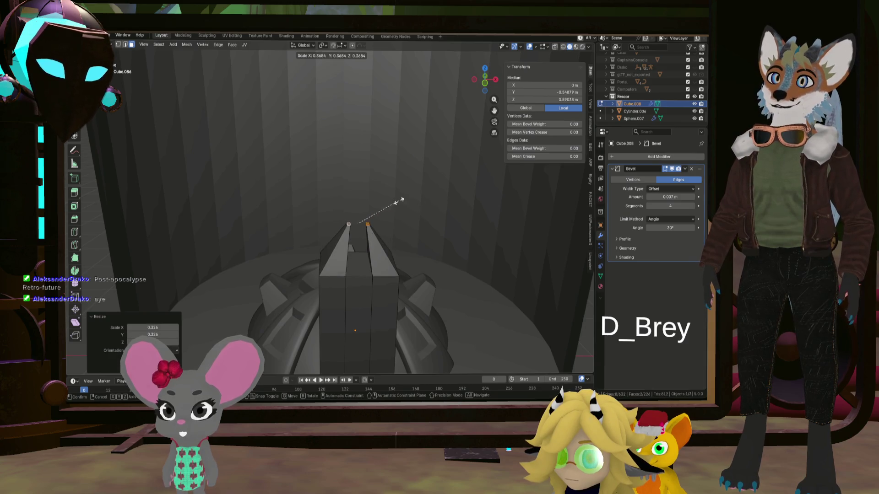
left_click(436, 194)
Squeeze the prong tips along X to about 0.444 into narrow wedge points
mouse_move(437, 194)
middle_mouse_down()
mouse_move(409, 212)
mouse_move(419, 206)
mouse_move(373, 186)
mouse_move(372, 194)
middle_mouse_up()
key("s")
key("x")
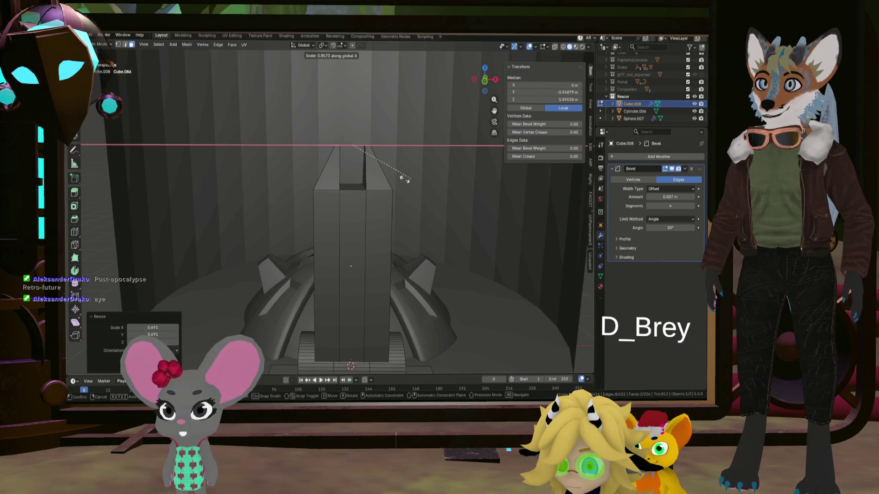
left_click(396, 178)
mouse_move(395, 179)
middle_mouse_down()
mouse_move(371, 188)
mouse_move(447, 192)
mouse_move(394, 197)
middle_mouse_up()
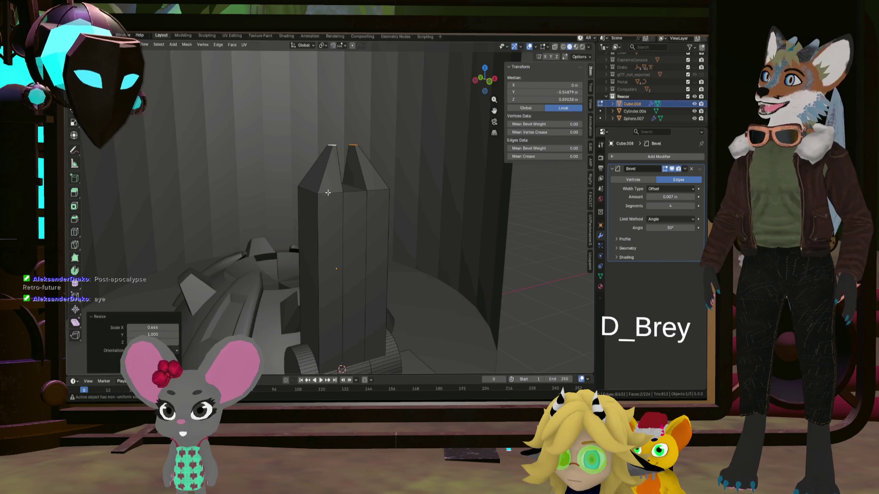
mouse_move(353, 215)
middle_mouse_down()
mouse_move(332, 248)
mouse_move(364, 247)
mouse_move(316, 247)
mouse_move(339, 238)
middle_mouse_up()
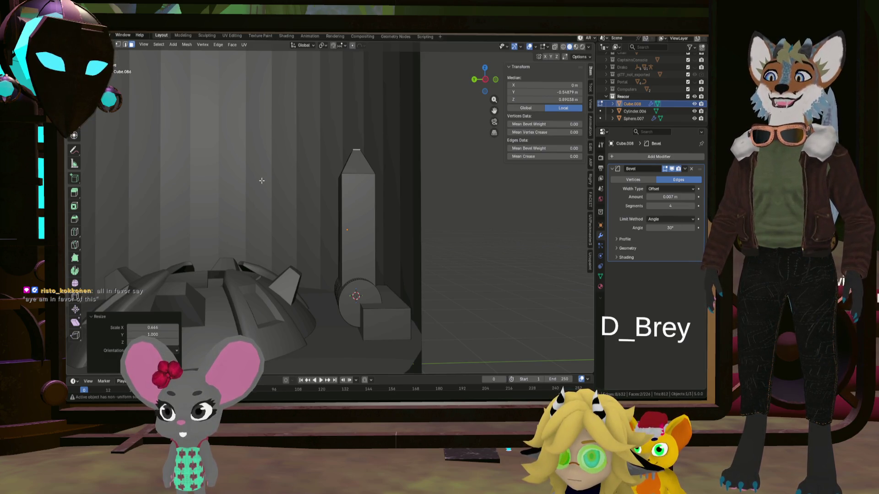
middle_click_drag(288, 182, 375, 199)
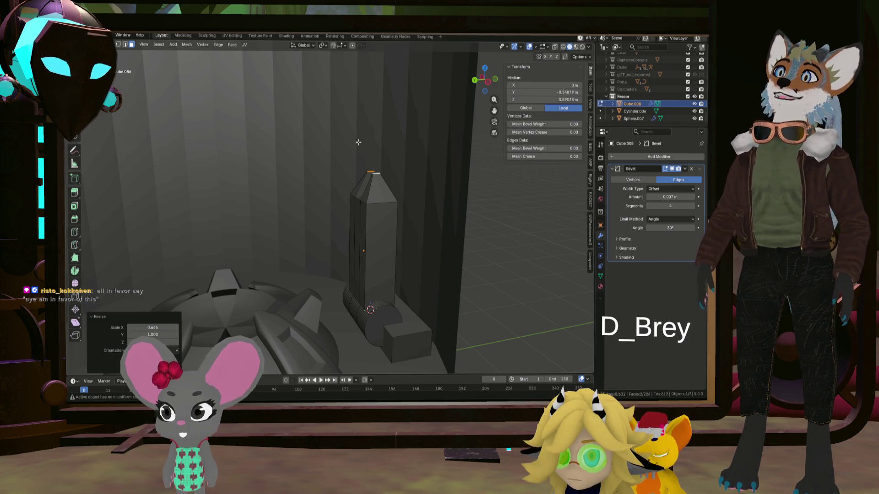
mouse_move(315, 204)
middle_mouse_down()
mouse_move(348, 228)
mouse_move(387, 235)
mouse_move(319, 238)
middle_mouse_up()
scroll(220, 107, "up", 4)
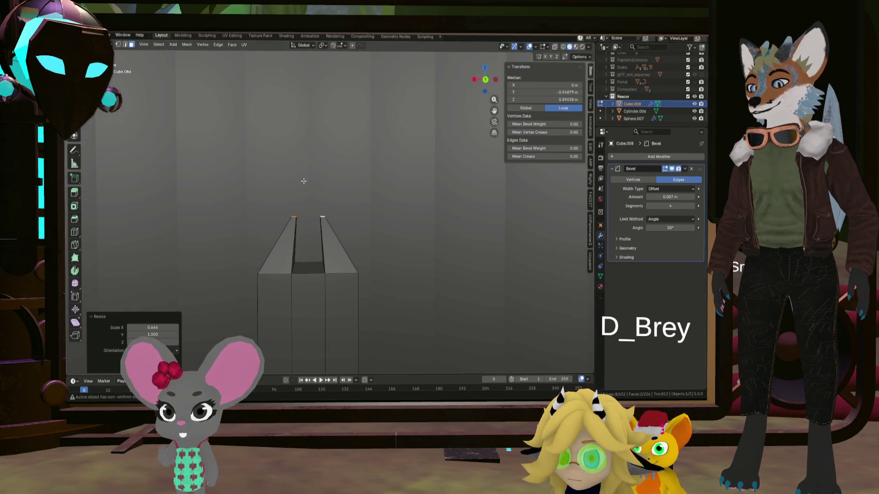
Snap the 3D cursor to the selected top vertices of the pillar
key("shift+s")
left_click(310, 211)
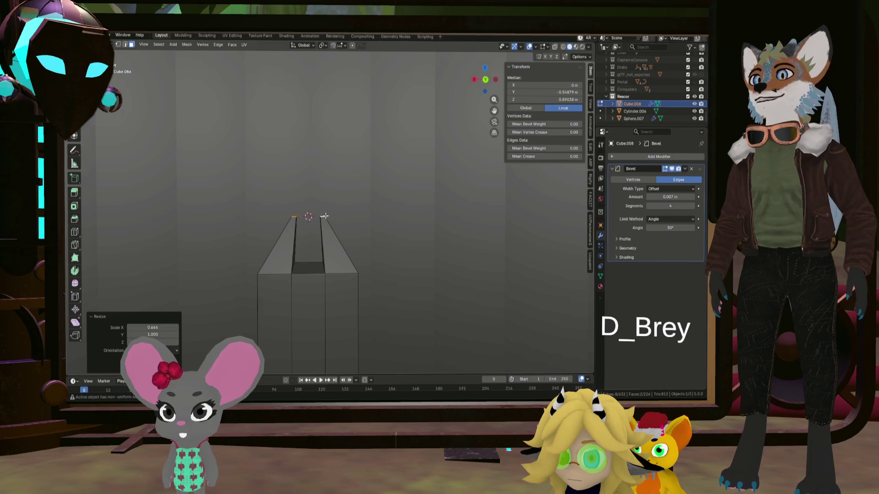
Add an Ico Sphere at the cursor with 1 subdivision and shrink it down
key("shift+a")
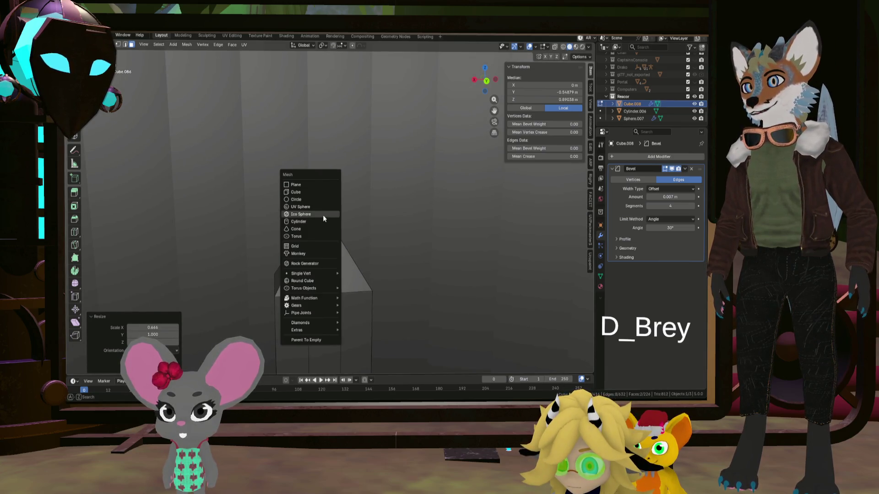
left_click(323, 215)
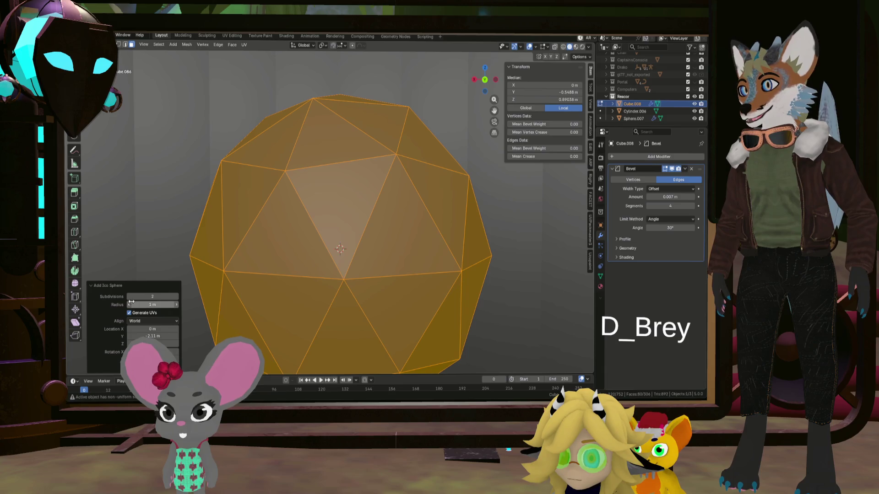
left_click(130, 297)
key("s")
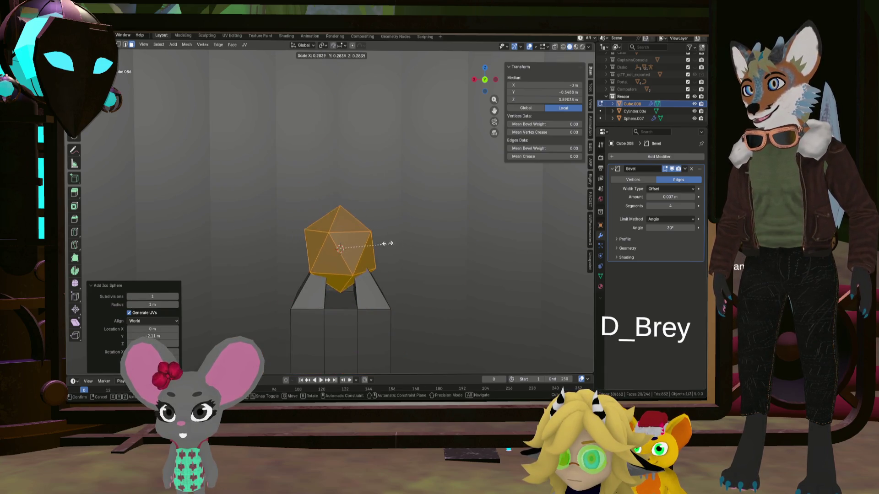
left_click(362, 240)
Stretch the icosphere along Z into a tall crystal spike and leave Edit Mode
key("s")
key("z")
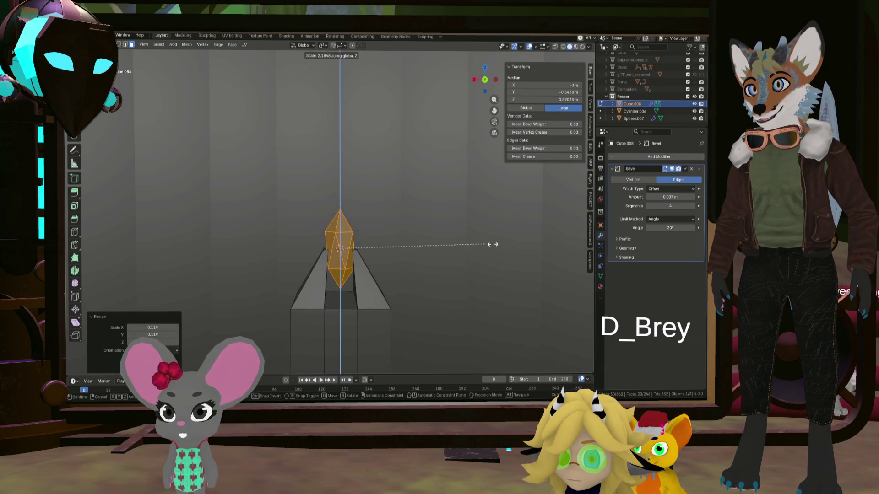
left_click(548, 242)
mouse_move(441, 249)
middle_mouse_down()
mouse_move(470, 264)
mouse_move(381, 249)
mouse_move(211, 259)
mouse_move(295, 252)
mouse_move(330, 236)
mouse_move(316, 209)
middle_mouse_up()
scroll(471, 263, "up", 3)
scroll(378, 249, "down", 3)
scroll(324, 227, "up", 3)
key("Tab")
scroll(315, 209, "down", 4)
In the pillar's Edit Mode, select the whole linked crystal mesh
left_click(357, 254)
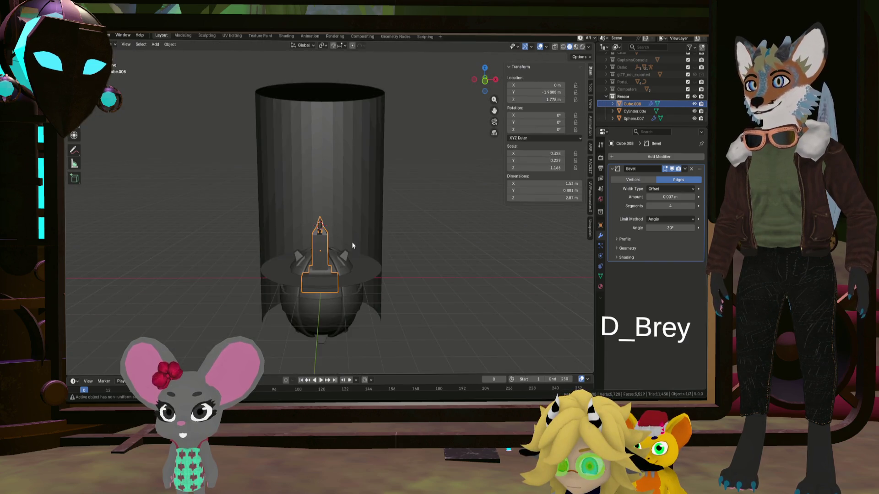
scroll(364, 251, "up", 2)
scroll(364, 251, "up", 3)
scroll(364, 183, "up", 2)
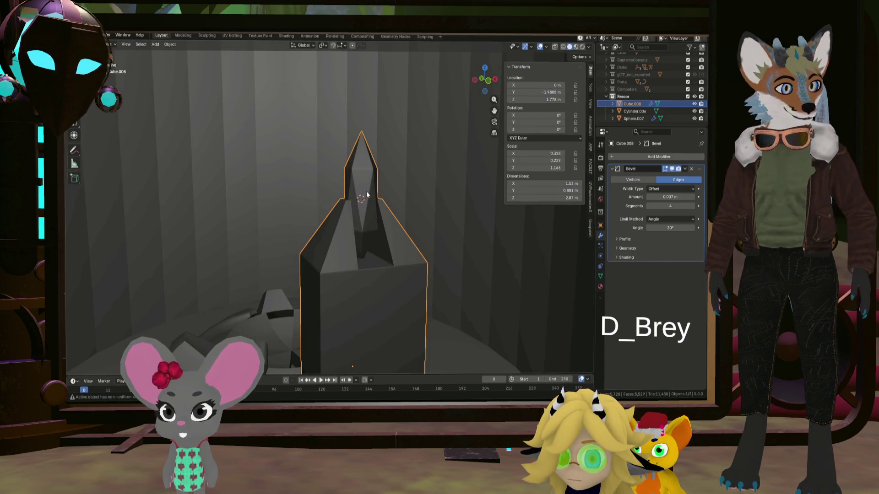
key("Tab")
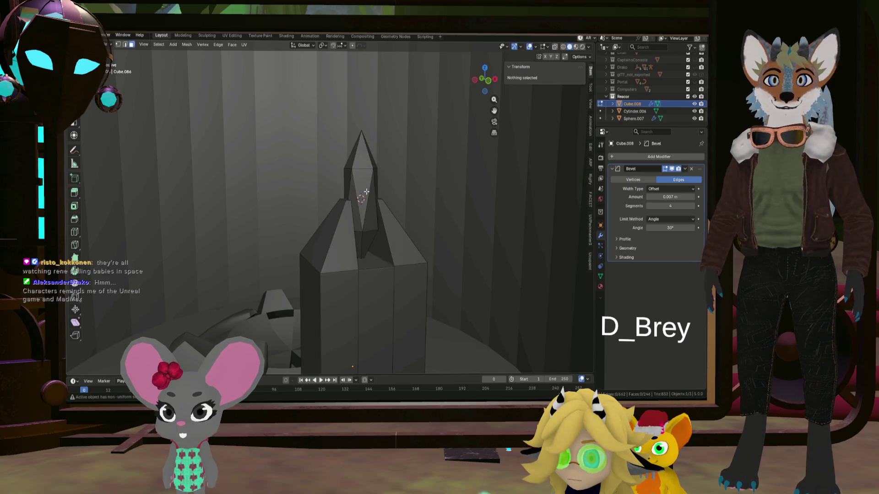
left_click(366, 182)
key("l")
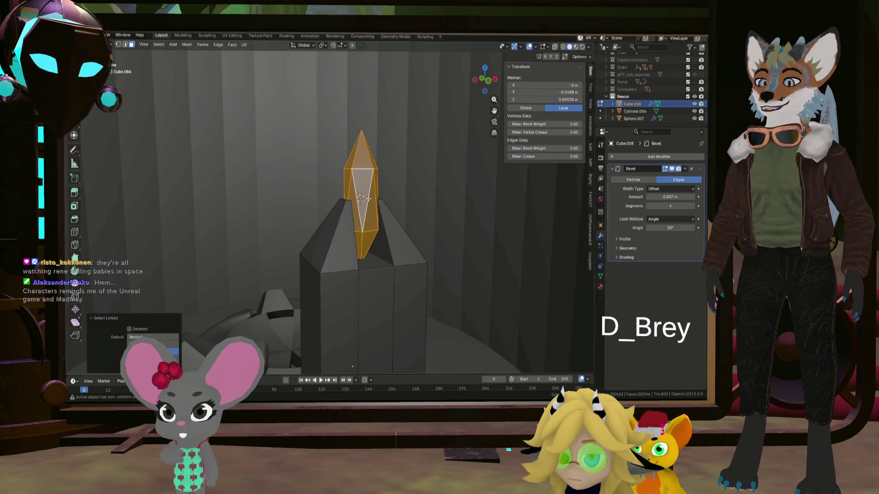
Separate the crystal by selection into its own object and reactivate the pillar
key("F3")
left_click(411, 221)
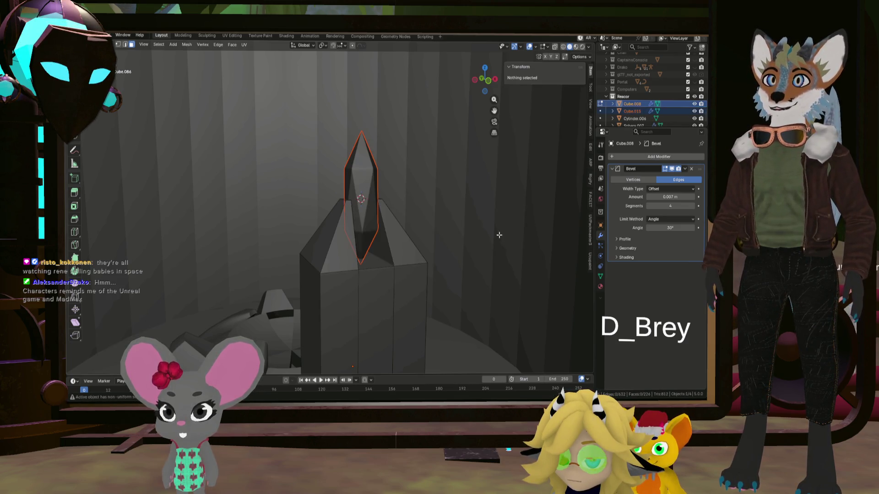
left_click(632, 111)
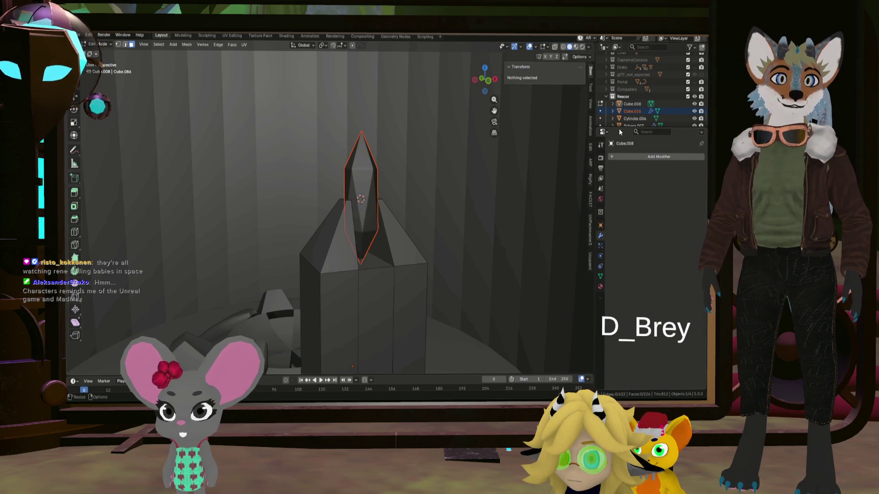
left_click(632, 104)
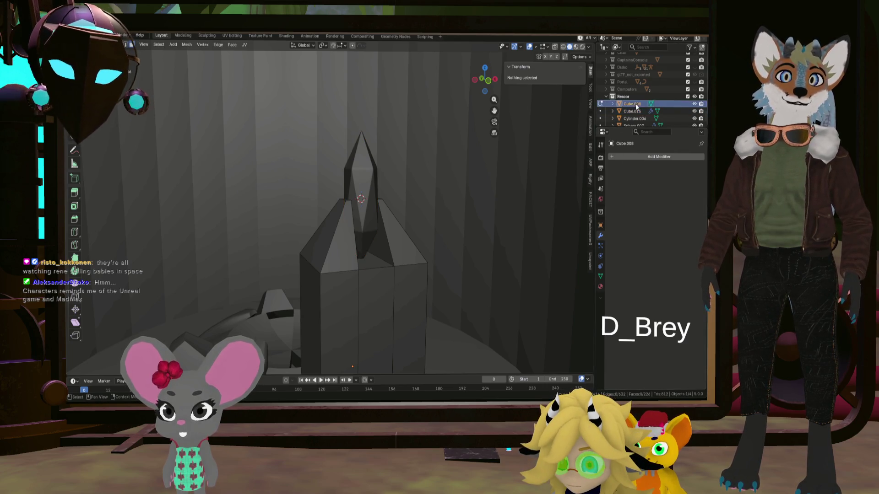
Reselect the pillar and add a Bevel modifier to it
left_click(632, 111)
left_click(638, 103)
left_click(644, 159)
mouse_move(612, 165)
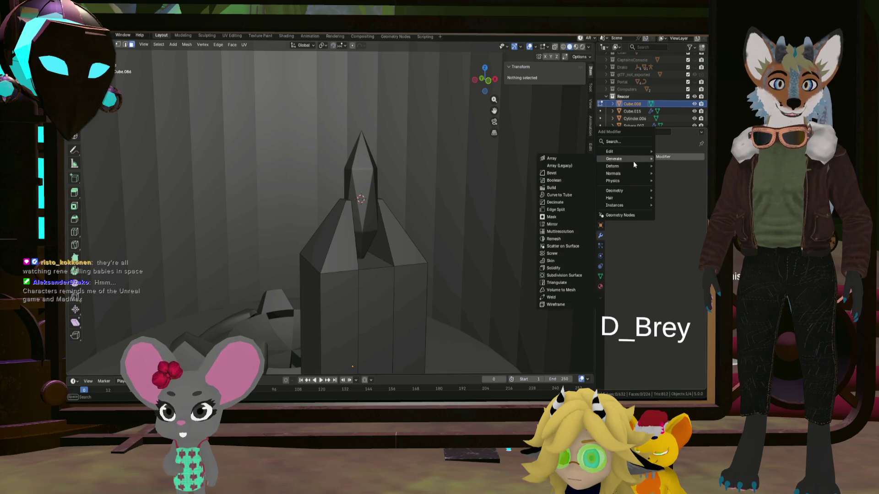
left_click(564, 172)
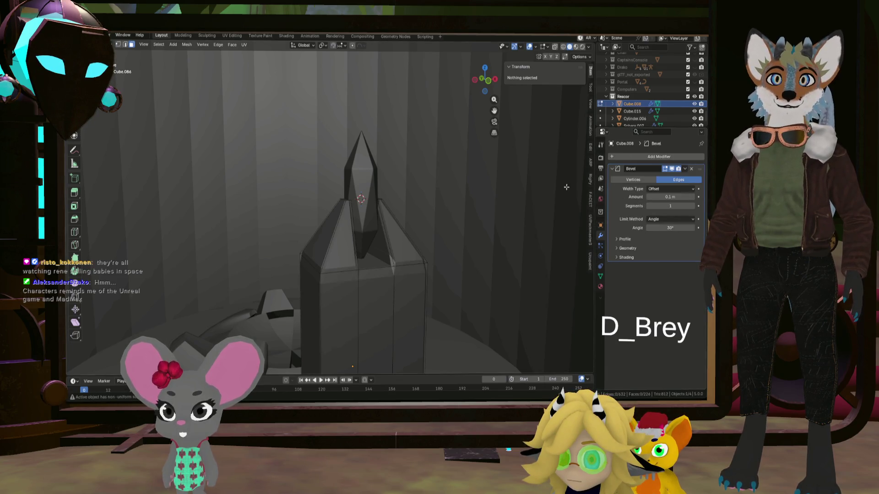
scroll(419, 193, "down", 5, "ctrl")
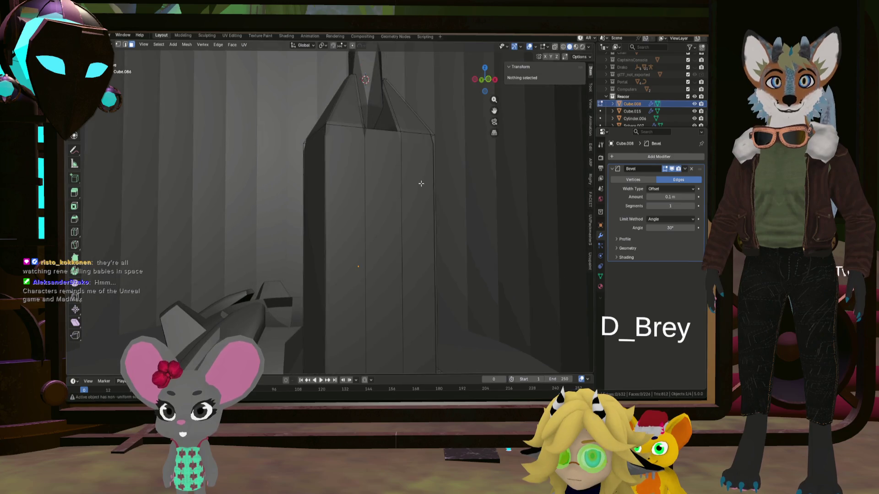
Set the pillar's bevel to 4 segments and a 0.04 m width for rounder edges
mouse_move(396, 191)
middle_mouse_down()
mouse_move(419, 124)
mouse_move(429, 187)
middle_mouse_up()
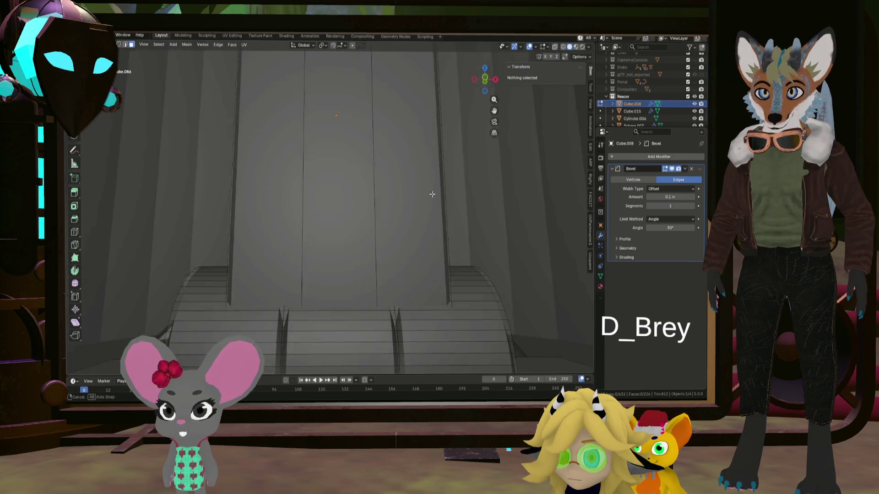
middle_click_drag(430, 187, 519, 209)
mouse_move(670, 206)
left_mouse_down()
mouse_move(693, 210)
mouse_move(635, 197)
left_mouse_up()
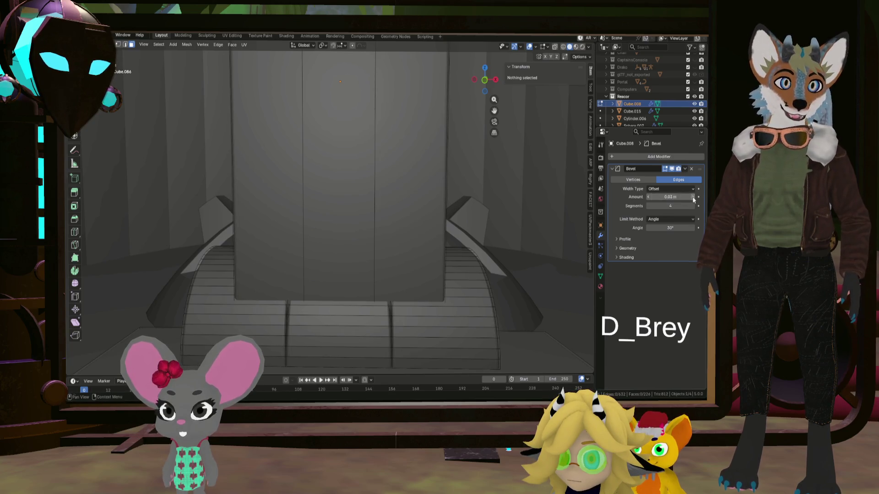
mouse_move(482, 199)
middle_mouse_down()
mouse_move(388, 198)
mouse_move(410, 192)
mouse_move(366, 188)
mouse_move(360, 176)
mouse_move(332, 183)
mouse_move(426, 222)
mouse_move(525, 225)
mouse_move(412, 196)
mouse_move(337, 199)
mouse_move(349, 178)
middle_mouse_up()
left_click(387, 198)
scroll(349, 178, "up", 5)
scroll(367, 166, "up", 3)
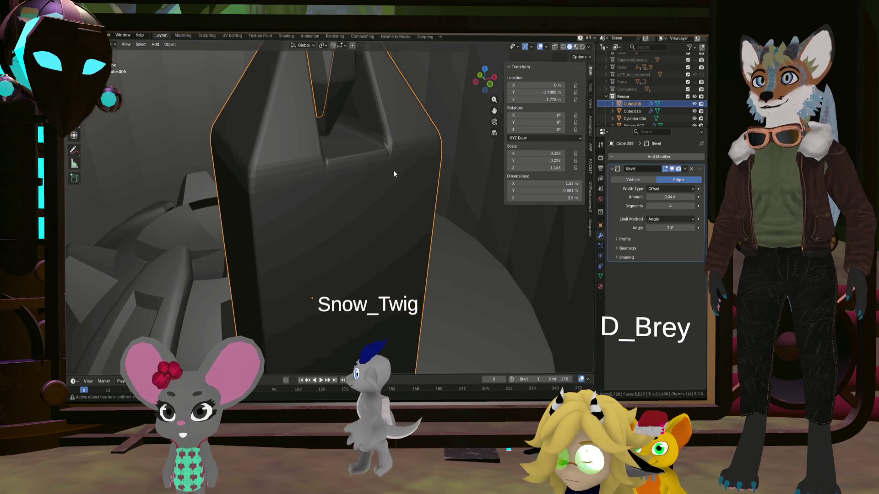
Apply Shade Auto Smooth to the pillar and inspect its base and spire
left_click(169, 44)
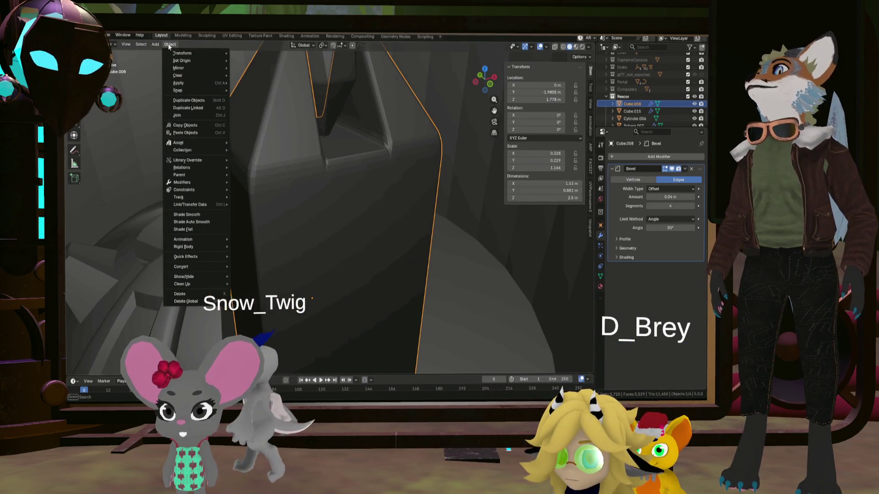
left_click(212, 221)
middle_click_drag(318, 230, 269, 212)
scroll(291, 219, "down", 4)
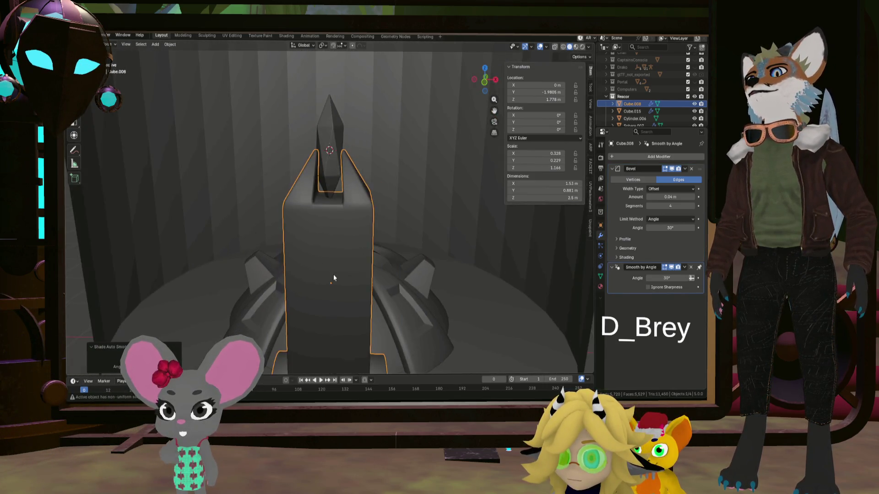
middle_click_drag(344, 292, 350, 215)
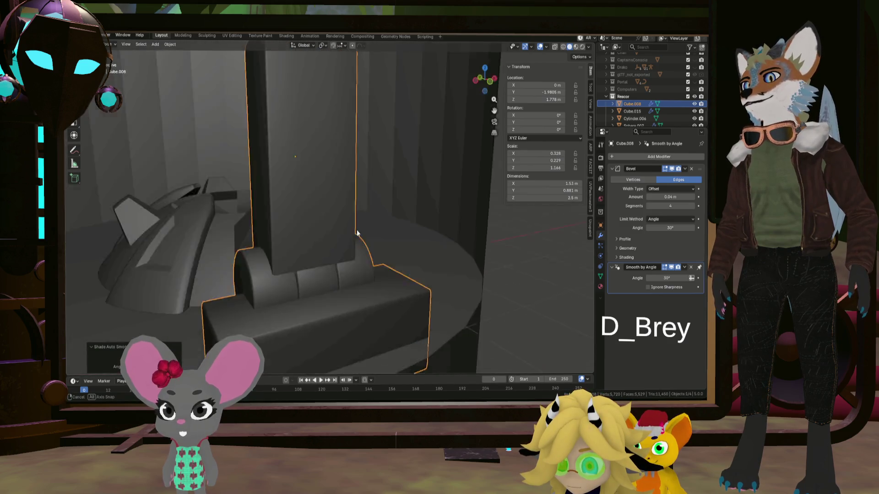
middle_click_drag(350, 215, 353, 253)
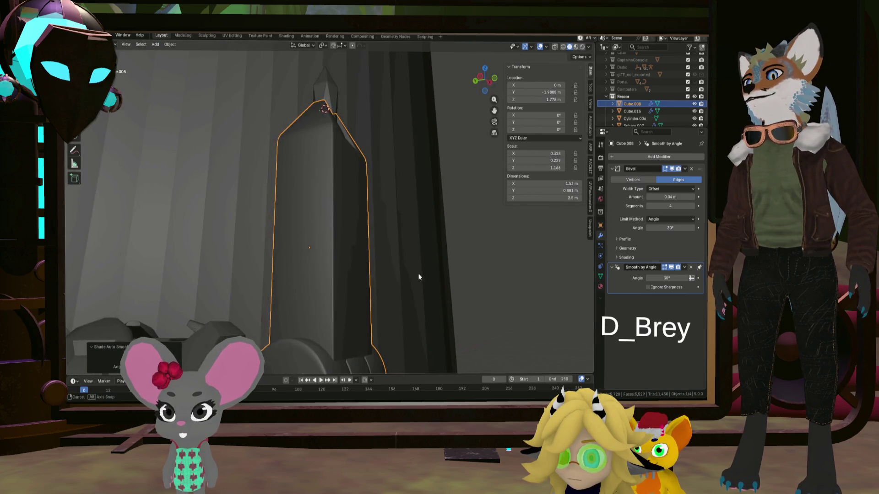
mouse_move(363, 287)
middle_mouse_down()
mouse_move(367, 278)
mouse_move(386, 292)
mouse_move(391, 161)
mouse_move(541, 65)
middle_mouse_up()
Enter Edit Mode with X-ray display on and select a face on the pillar
key("Tab")
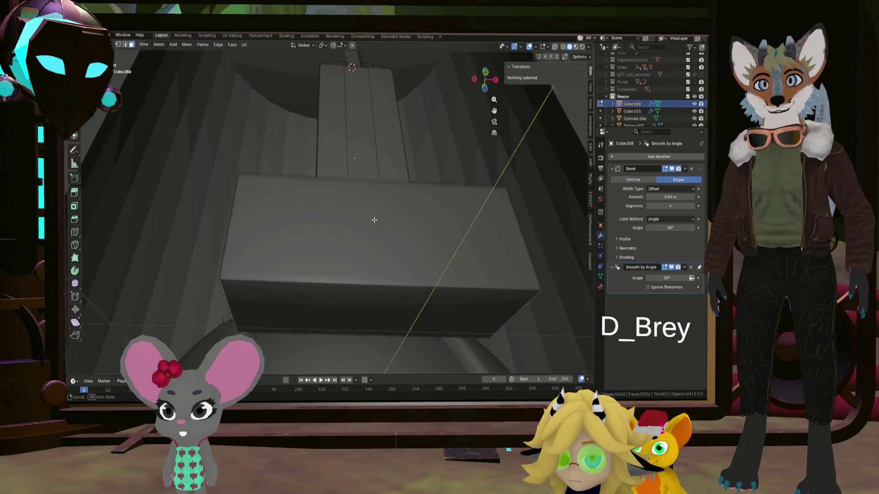
left_click(555, 47)
mouse_move(412, 151)
middle_mouse_down()
mouse_move(422, 195)
mouse_move(315, 194)
mouse_move(387, 282)
mouse_move(387, 208)
mouse_move(395, 318)
mouse_move(367, 356)
mouse_move(412, 293)
middle_mouse_up()
left_click(422, 195)
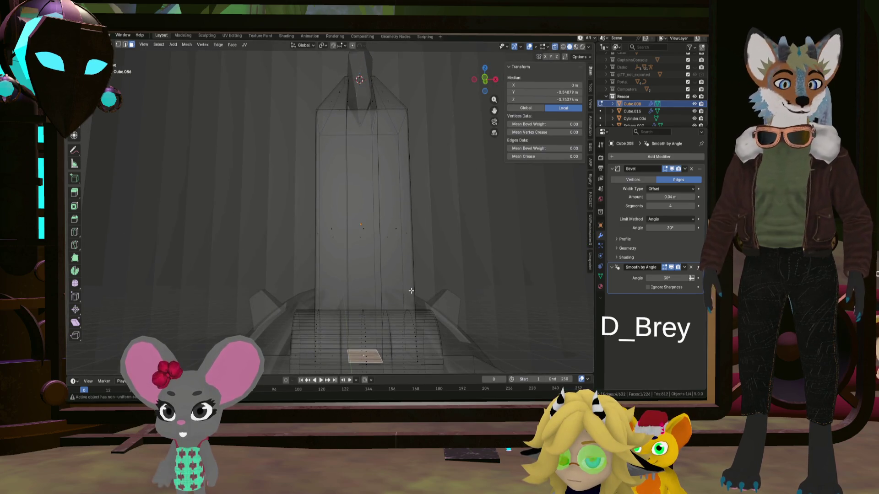
Extrude Manifold the selected front face to cut a narrow channel into the pillar
key("alt+e")
left_click(406, 303)
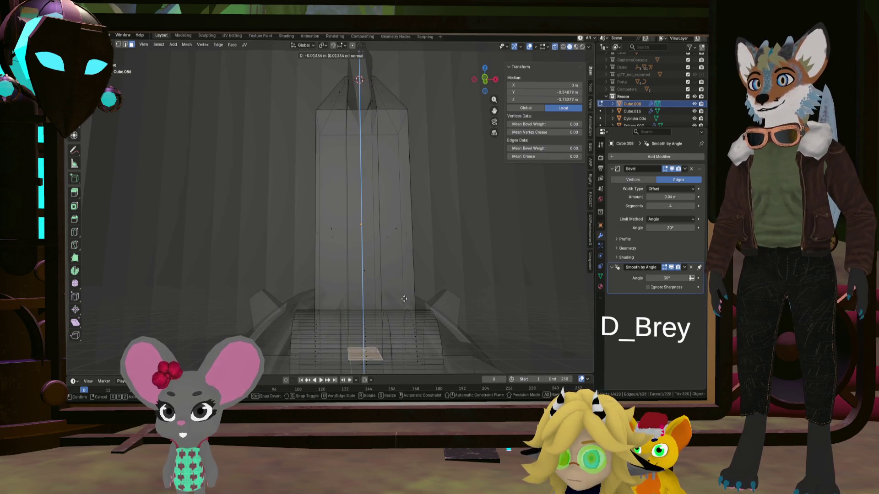
left_click(404, 249)
mouse_move(404, 248)
middle_mouse_down()
mouse_move(450, 291)
mouse_move(394, 277)
middle_mouse_up()
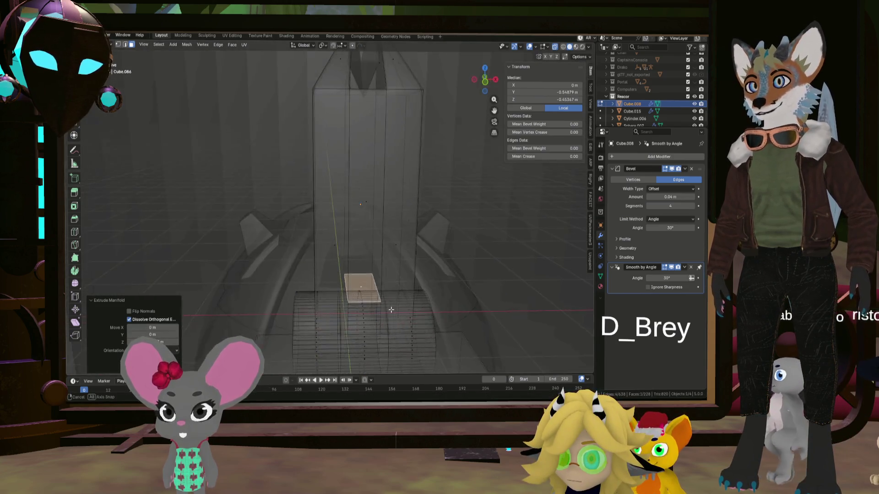
Reselect the pillar, turn X-ray off and re-enter Edit Mode to check the cut
key("Tab")
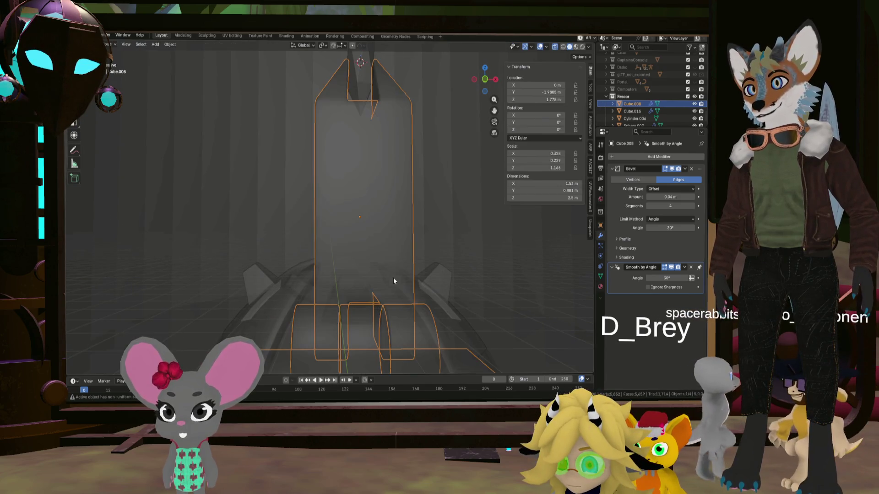
left_click(424, 279)
middle_click_drag(424, 278, 427, 281)
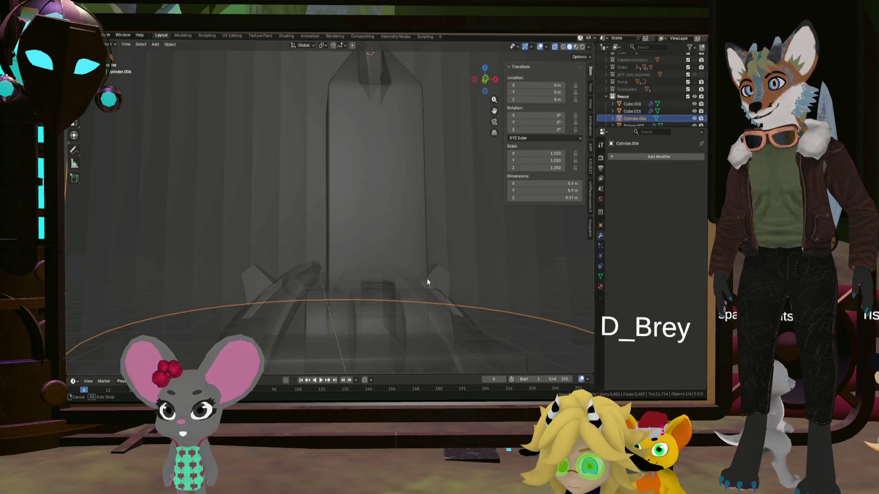
left_click(384, 239)
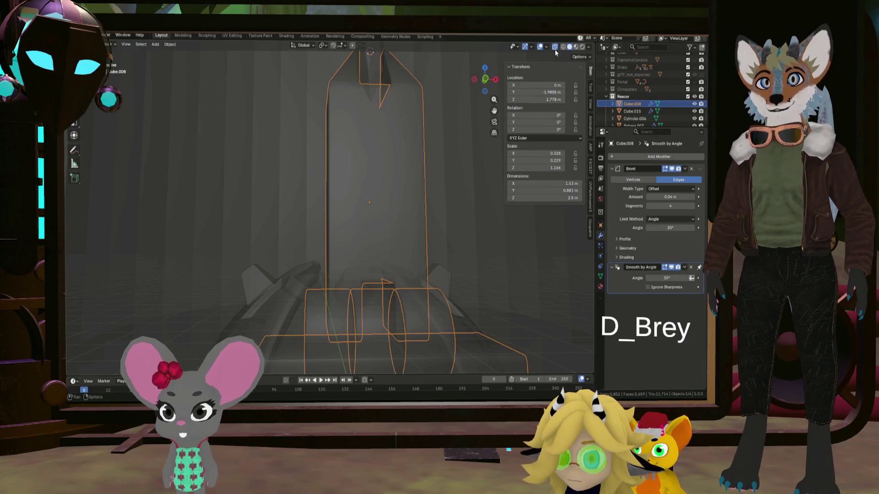
left_click(555, 47)
key("Tab")
mouse_move(412, 206)
middle_mouse_down()
mouse_move(361, 217)
mouse_move(372, 199)
middle_mouse_up()
scroll(361, 217, "up", 3)
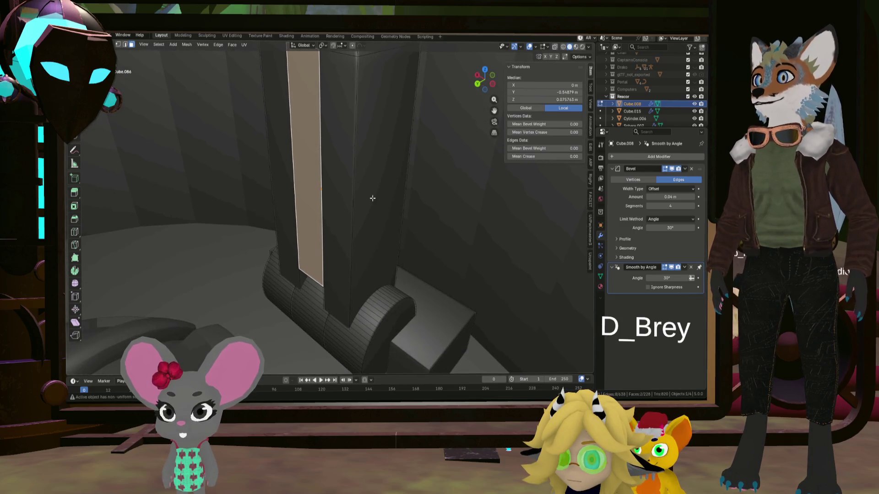
Extrude a pillar front face in place, shrink it, then extrude a neighbouring face along its normal
left_click(322, 45)
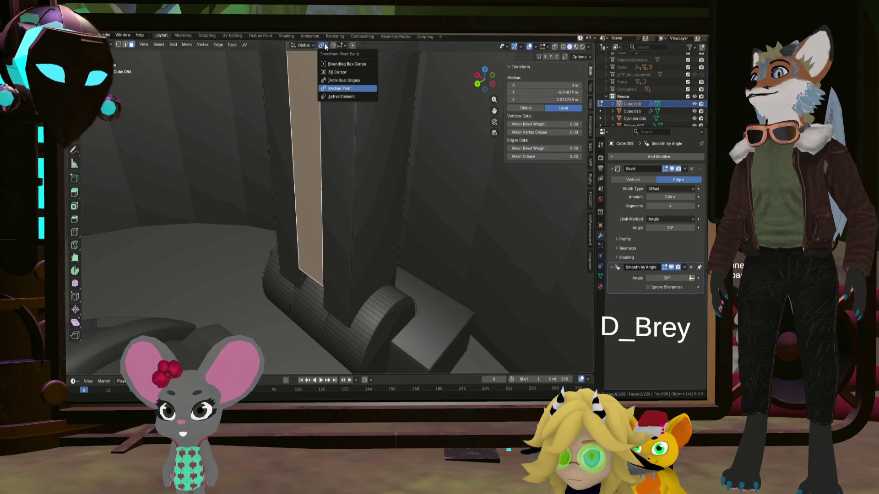
left_click(454, 153)
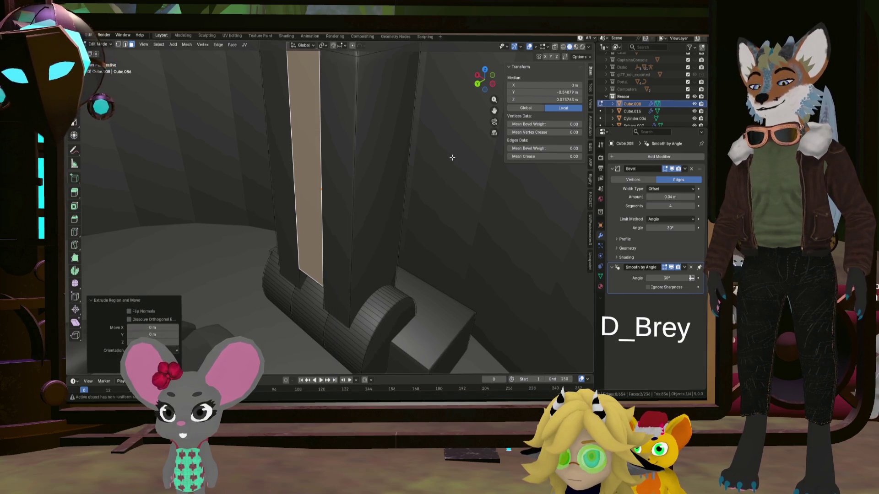
key("s")
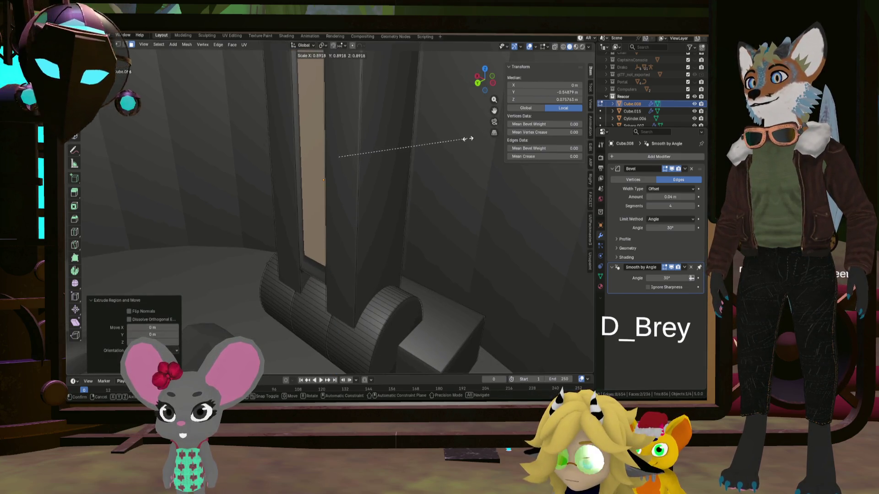
left_click(440, 145)
mouse_move(436, 147)
middle_mouse_down()
mouse_move(451, 133)
mouse_move(333, 159)
mouse_move(350, 156)
middle_mouse_up()
left_click(333, 160)
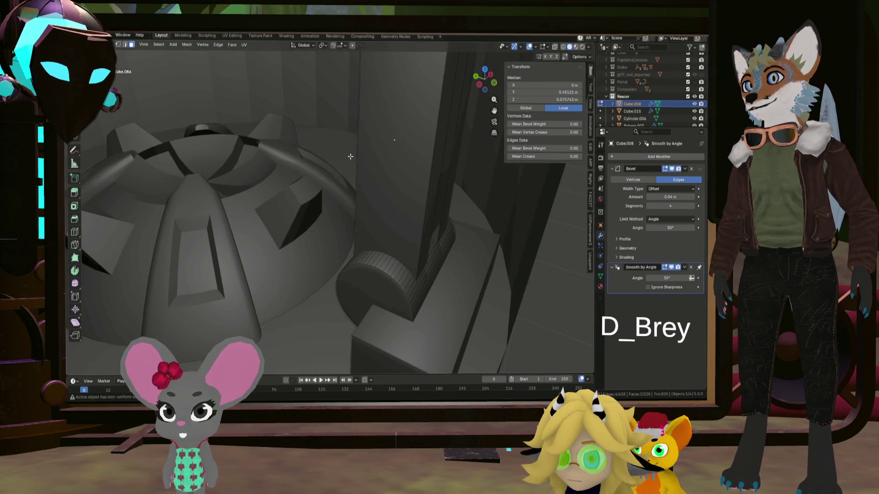
middle_click_drag(454, 158, 407, 179)
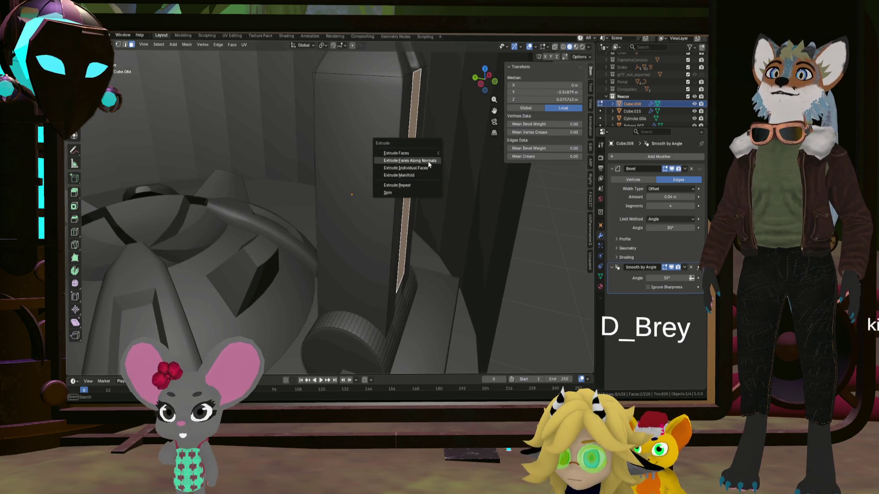
left_click(413, 160)
left_click(404, 166)
mouse_move(404, 167)
middle_mouse_down()
mouse_move(427, 158)
mouse_move(373, 171)
middle_mouse_up()
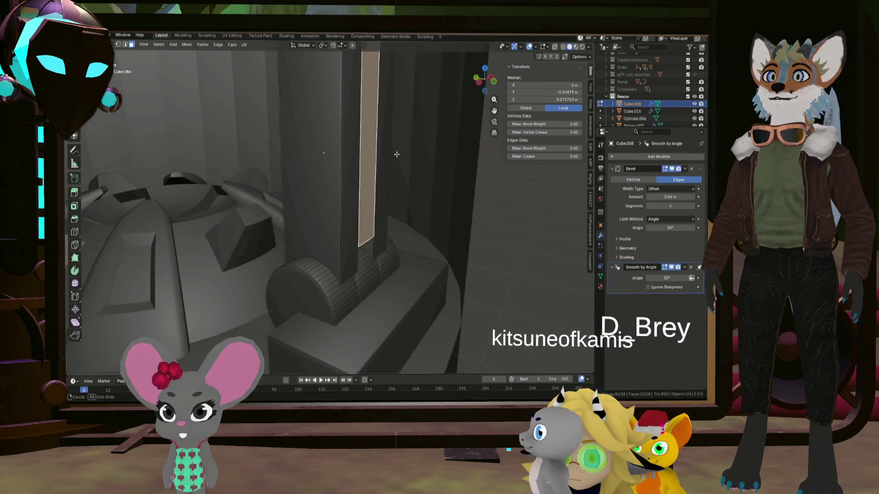
Extrude the face along its normal, try a manifold extrusion on it, then undo that attempt
key("alt+e")
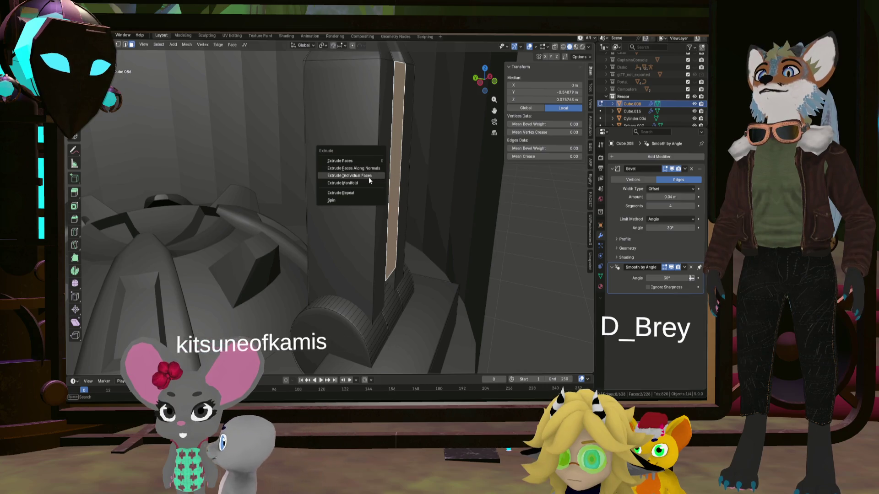
left_click(370, 169)
left_click(341, 182)
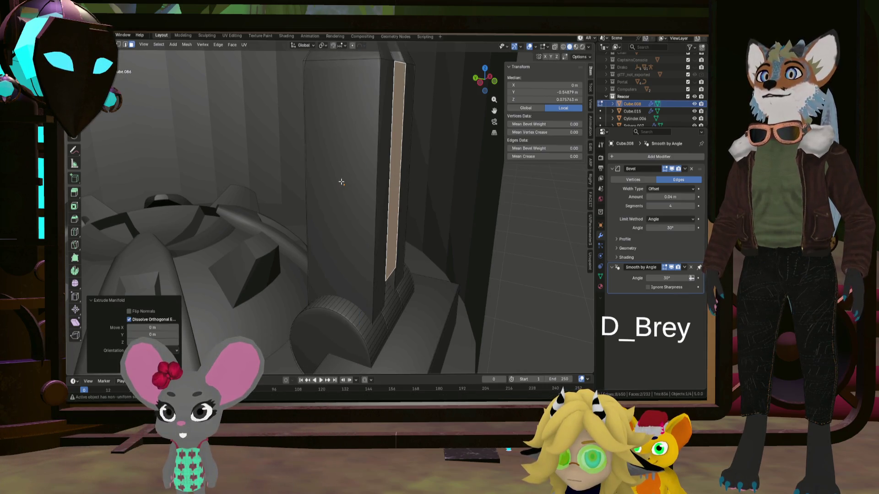
middle_click_drag(451, 181, 397, 179)
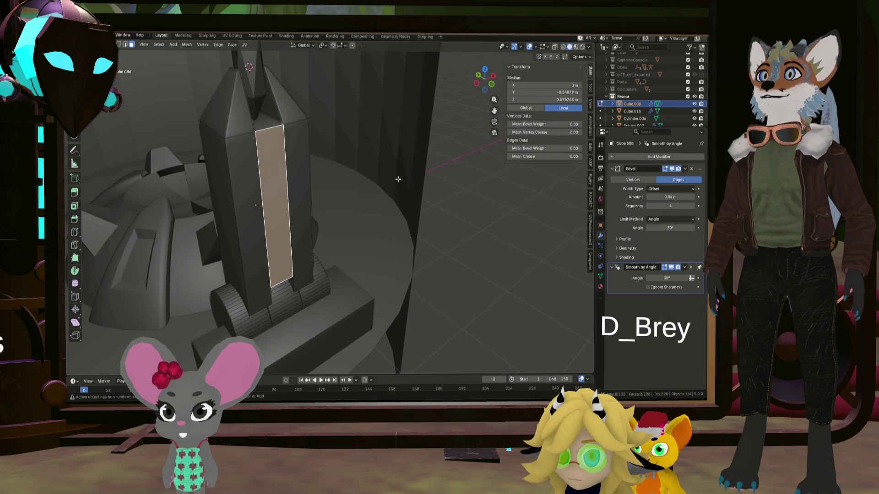
mouse_move(329, 167)
middle_mouse_down()
mouse_move(297, 232)
mouse_move(265, 195)
mouse_move(313, 198)
middle_mouse_up()
key("alt+e")
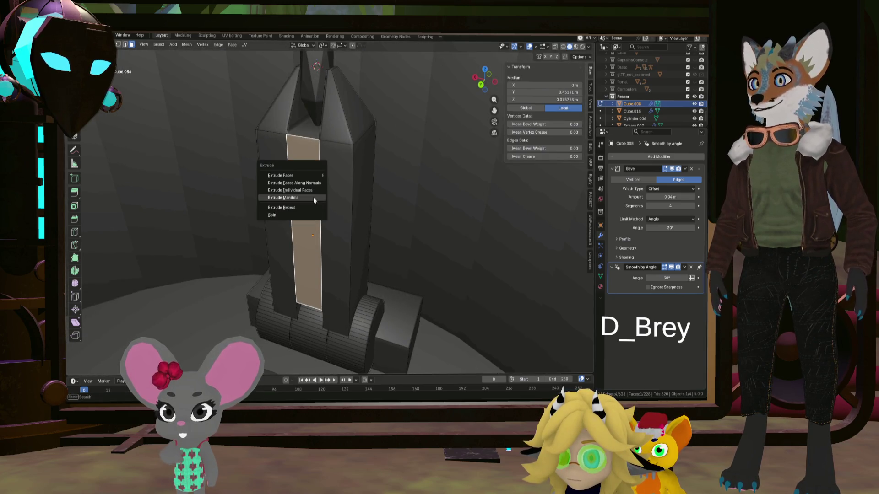
left_click(314, 197)
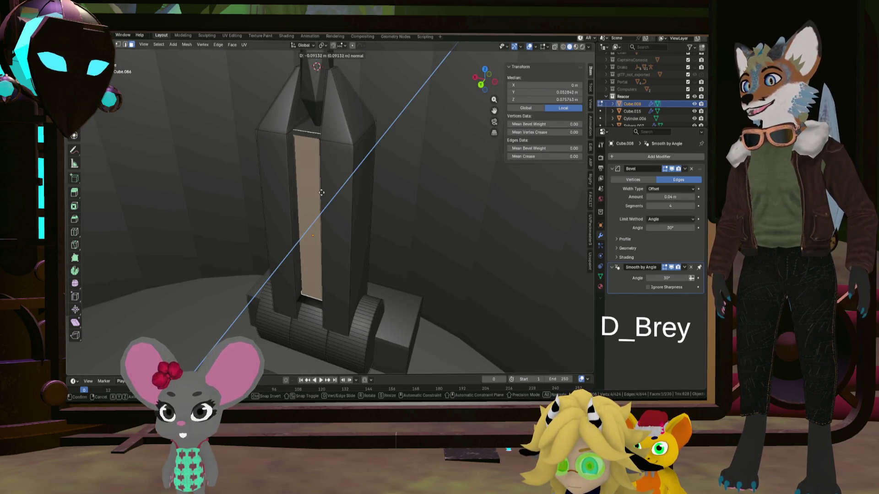
left_click(321, 193)
mouse_move(321, 193)
middle_mouse_down()
mouse_move(312, 232)
mouse_move(358, 226)
middle_mouse_up()
key("ctrl+z")
Extrude the face in place and push it inward with Extrude Manifold to form the recessed channel
key("e")
left_click(359, 227)
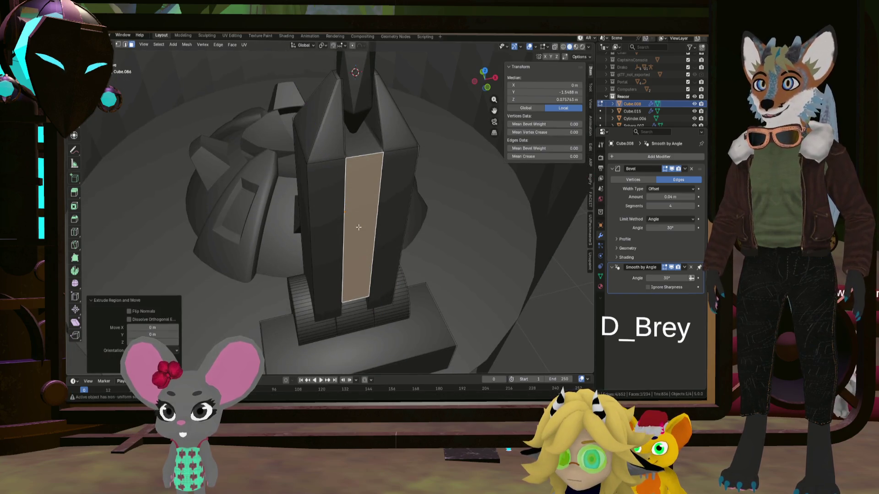
left_click(358, 227)
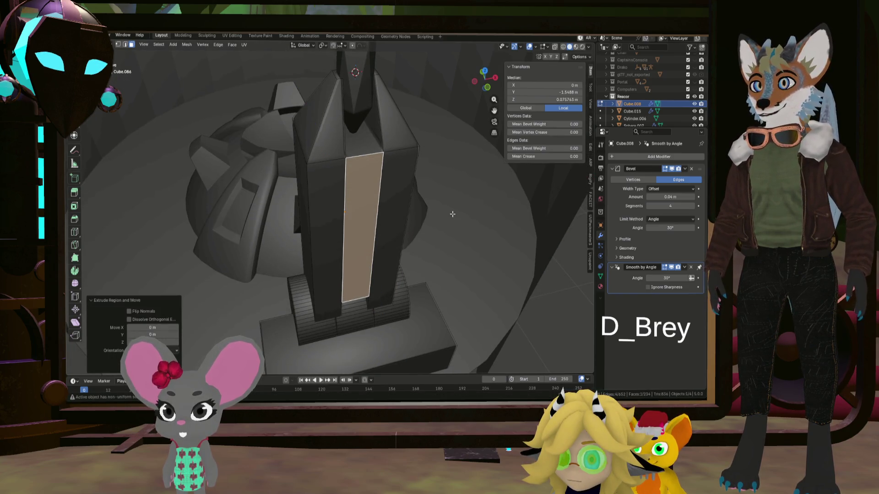
left_click(370, 218)
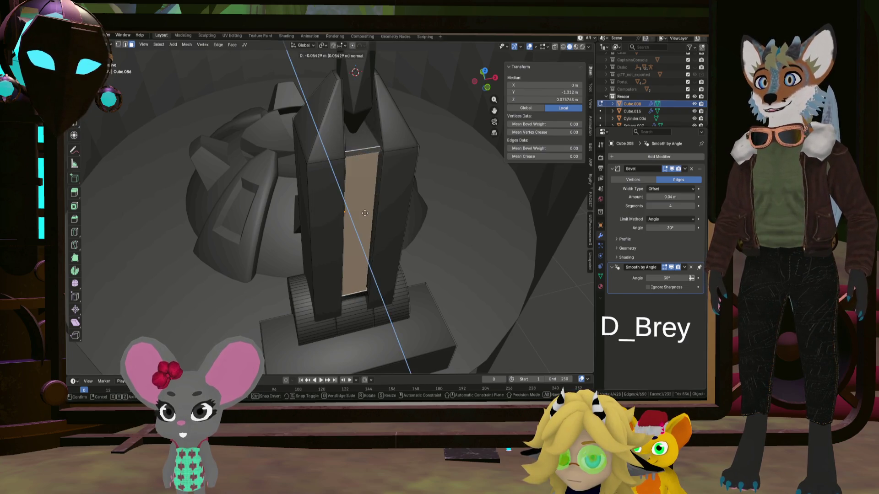
left_click(365, 214)
middle_click_drag(365, 214, 448, 226)
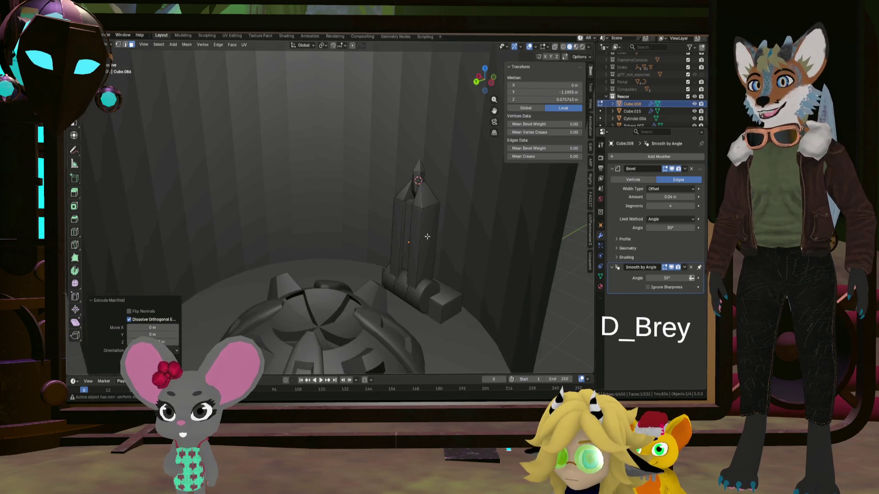
middle_click_drag(448, 226, 420, 215)
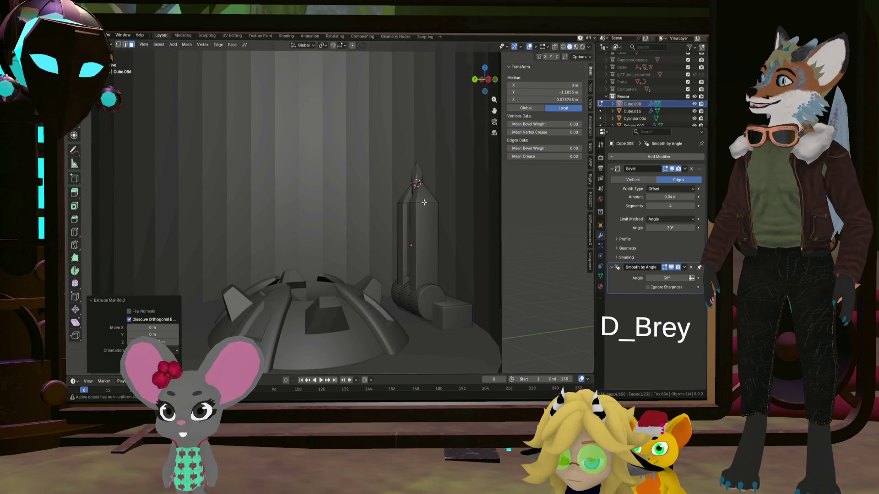
left_click(377, 225)
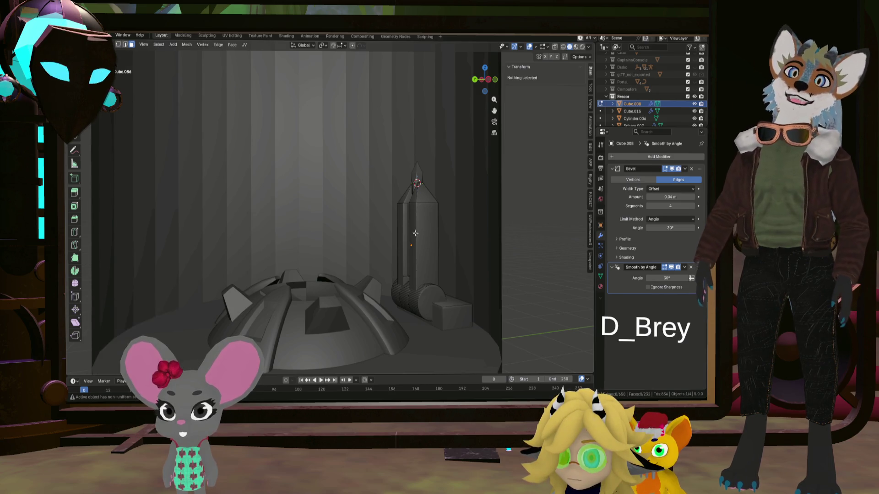
middle_click_drag(377, 225, 409, 246)
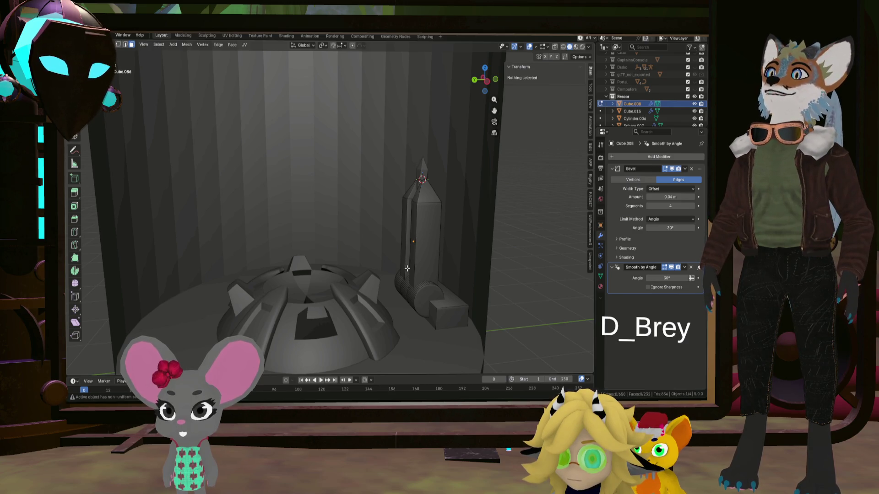
scroll(407, 269, "up", 3)
middle_click_drag(406, 268, 415, 240)
left_click(415, 237)
scroll(419, 234, "up", 2)
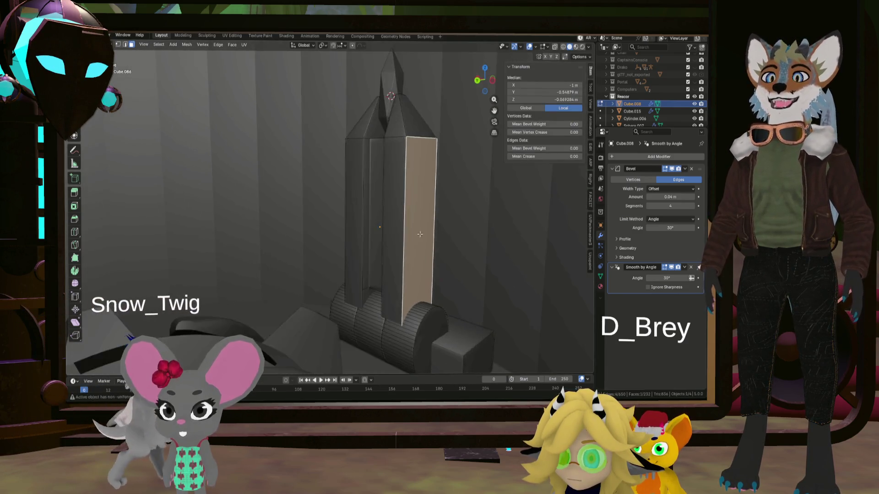
scroll(420, 234, "up", 2)
Add a centred horizontal loop cut across the pillar with Ctrl+R
key("ctrl+r")
scroll(437, 203, "up", 1)
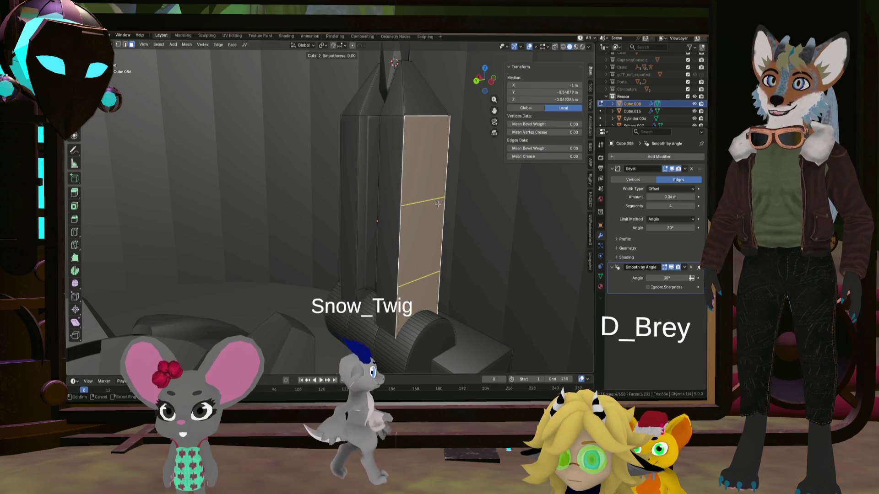
mouse_move(437, 203)
middle_mouse_down()
mouse_move(456, 208)
mouse_move(367, 232)
middle_mouse_up()
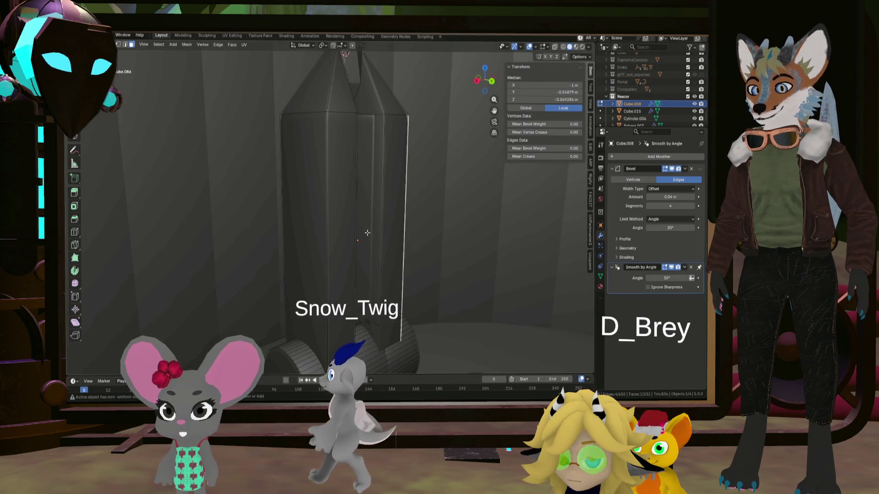
left_click(374, 226)
right_click(391, 225)
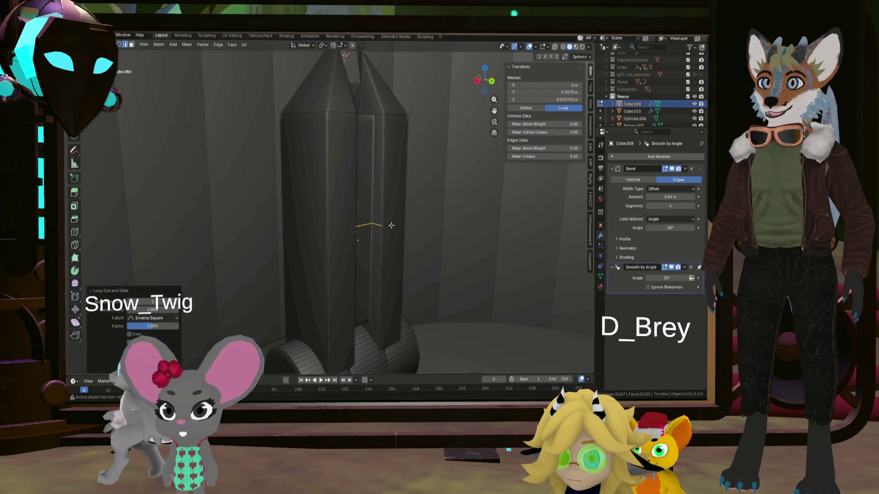
middle_click_drag(391, 225, 339, 226)
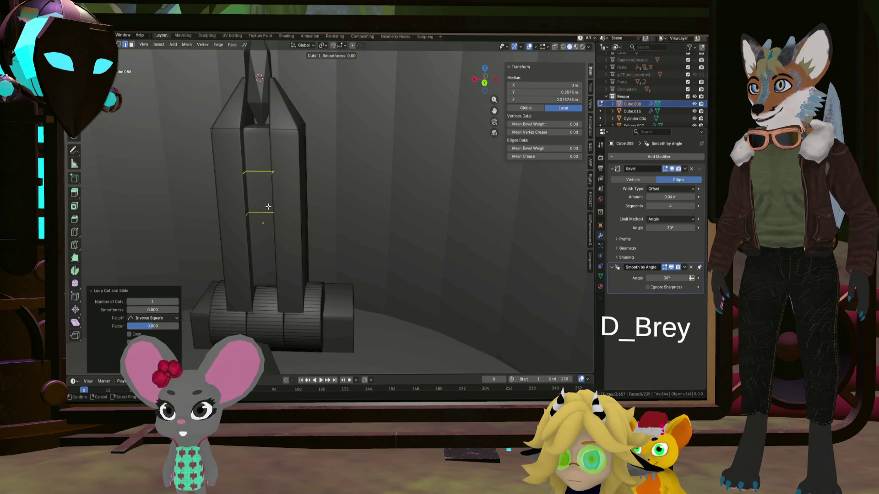
mouse_move(293, 211)
middle_mouse_down()
mouse_move(350, 218)
mouse_move(355, 201)
mouse_move(333, 204)
middle_mouse_up()
left_click(317, 236)
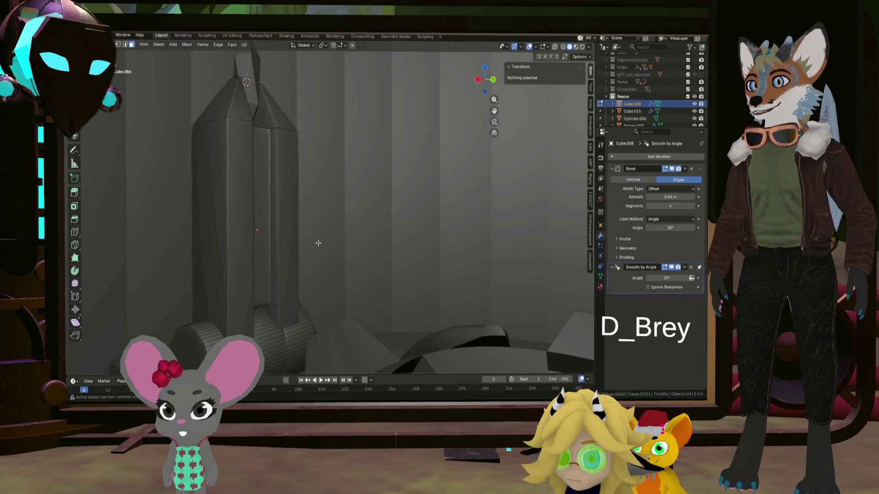
middle_click_drag(317, 243, 288, 288)
scroll(283, 301, "up", 3)
scroll(283, 302, "up", 2)
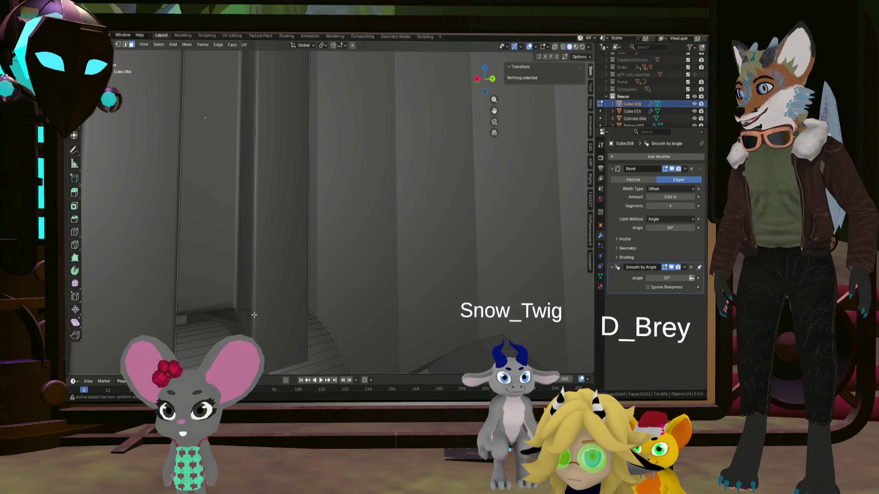
Select the connected pillar mesh with L, then pick the single long face to cut
left_click(248, 312)
mouse_move(248, 313)
middle_mouse_down()
mouse_move(251, 305)
mouse_move(214, 293)
mouse_move(104, 275)
mouse_move(228, 315)
mouse_move(232, 280)
mouse_move(279, 273)
mouse_move(299, 294)
middle_mouse_up()
scroll(299, 292, "up", 3)
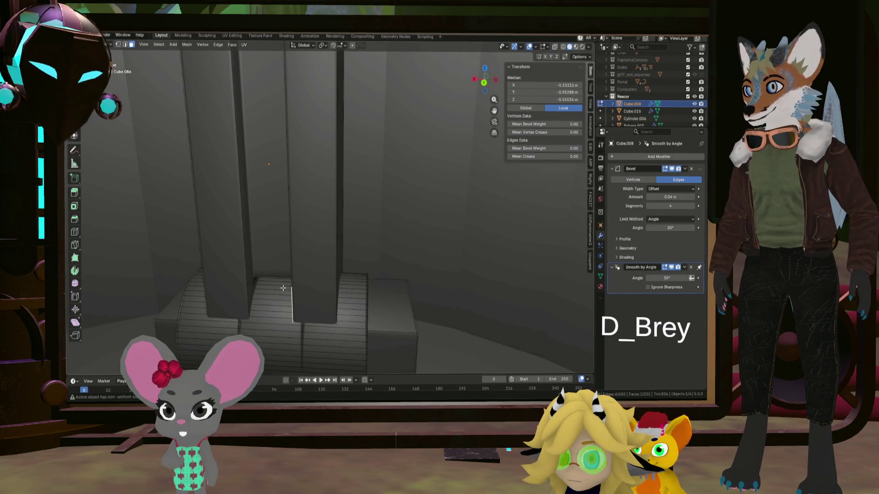
scroll(296, 265, "up", 4)
scroll(294, 253, "up", 3)
scroll(294, 253, "up", 3)
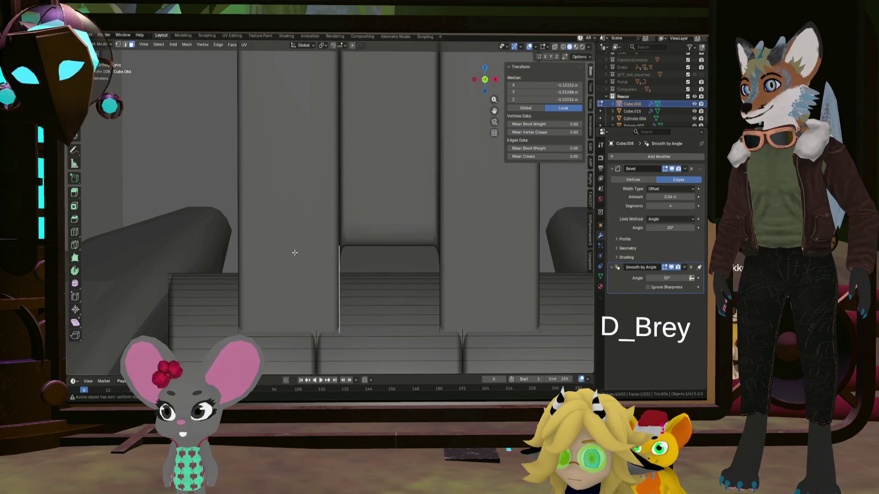
scroll(304, 245, "up", 2)
scroll(333, 249, "up", 2)
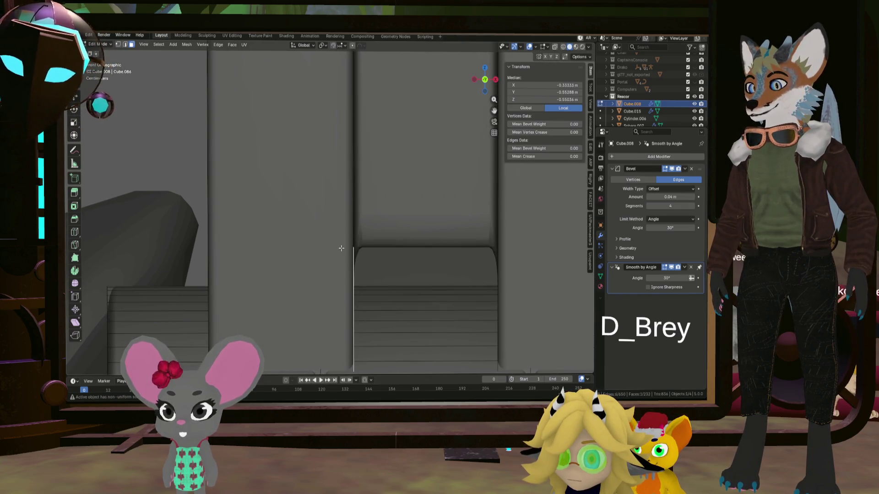
key("l")
left_click(344, 247)
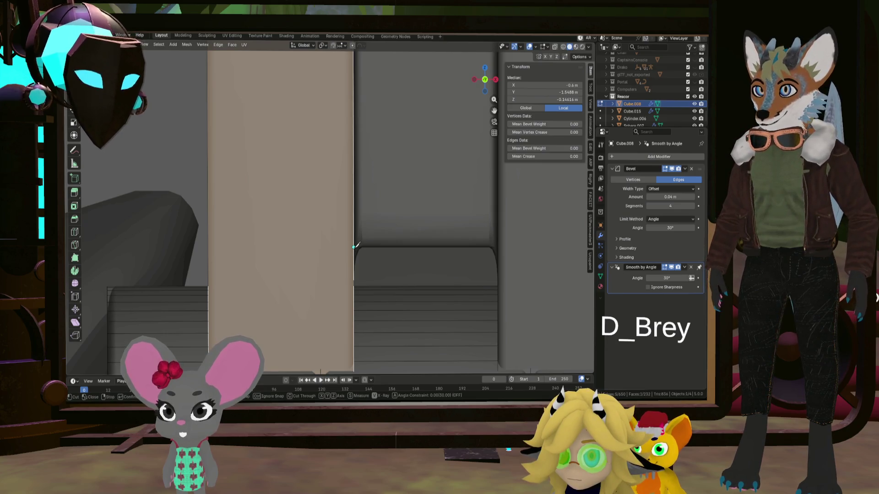
Knife-cut the pillar's tall side face horizontally into upper and lower parts, then deselect
left_click(355, 246)
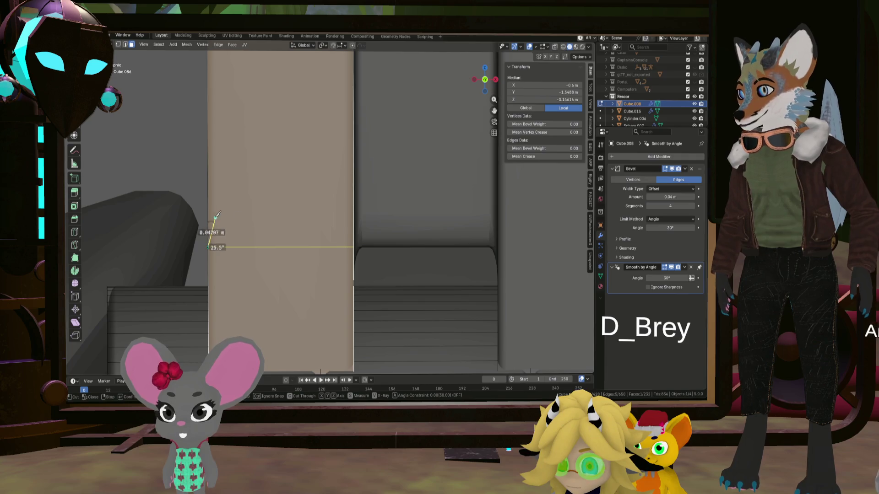
key("Return")
middle_click_drag(200, 218, 253, 239)
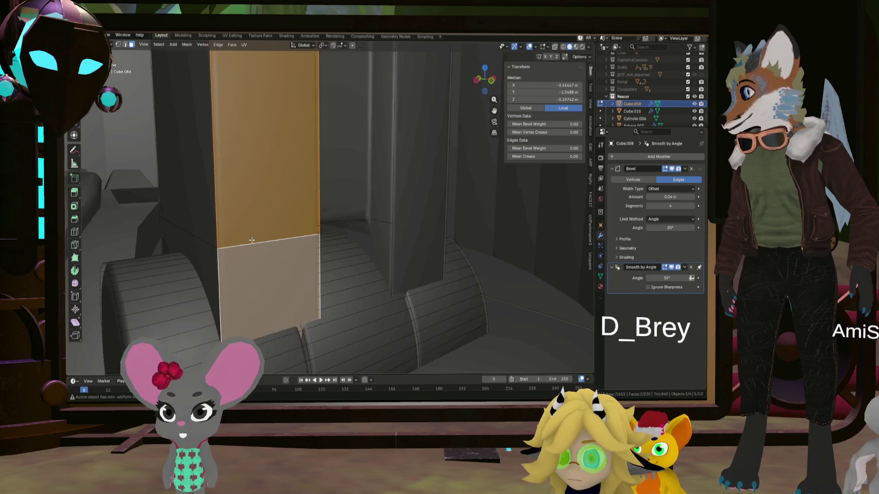
mouse_move(252, 240)
middle_mouse_down()
mouse_move(222, 236)
mouse_move(377, 284)
mouse_move(300, 274)
mouse_move(397, 283)
mouse_move(413, 271)
mouse_move(405, 268)
mouse_move(447, 206)
middle_mouse_up()
scroll(397, 283, "up", 2)
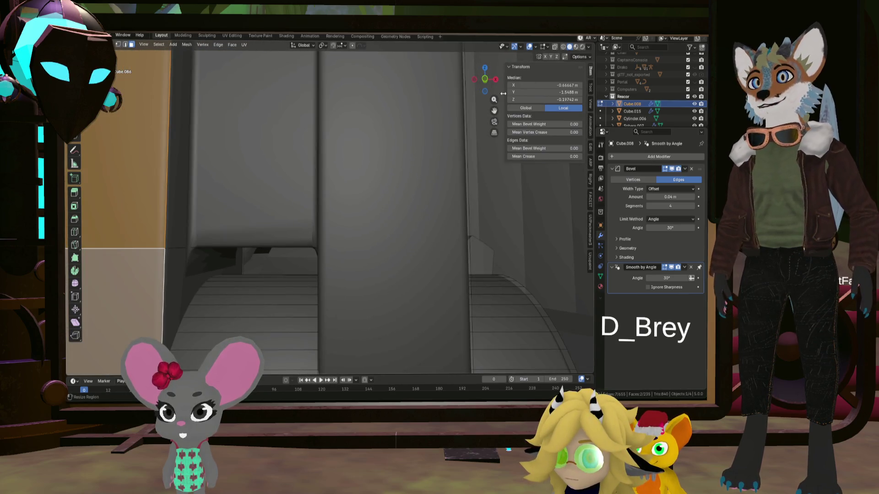
mouse_move(484, 78)
middle_mouse_down()
mouse_move(416, 182)
mouse_move(306, 250)
middle_mouse_up()
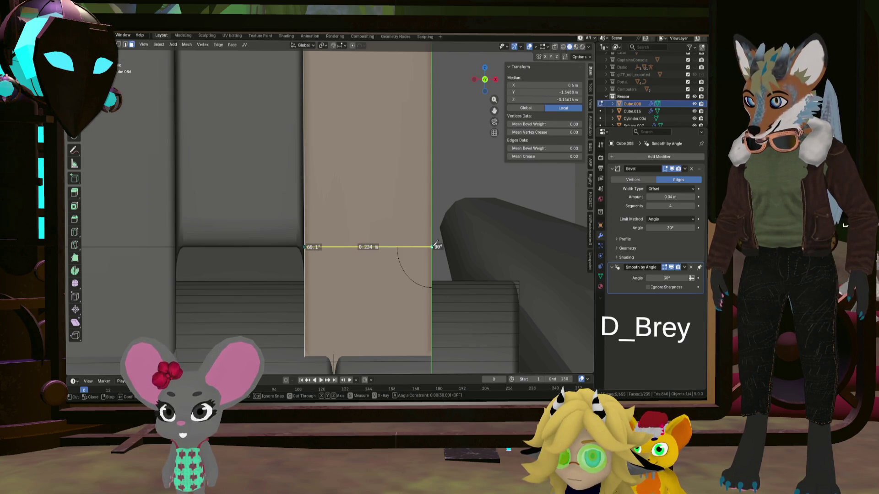
key("Return")
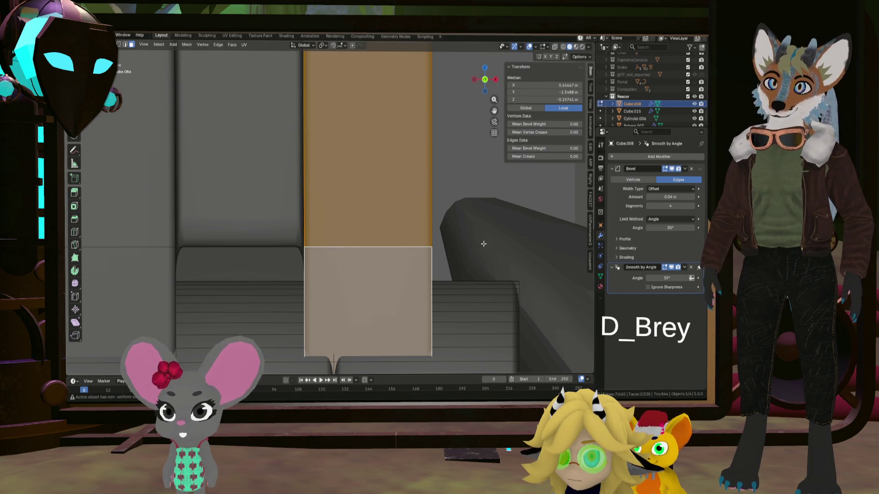
key("alt+a")
scroll(475, 243, "down", 5)
mouse_move(474, 243)
middle_mouse_down()
mouse_move(259, 231)
mouse_move(338, 285)
middle_mouse_up()
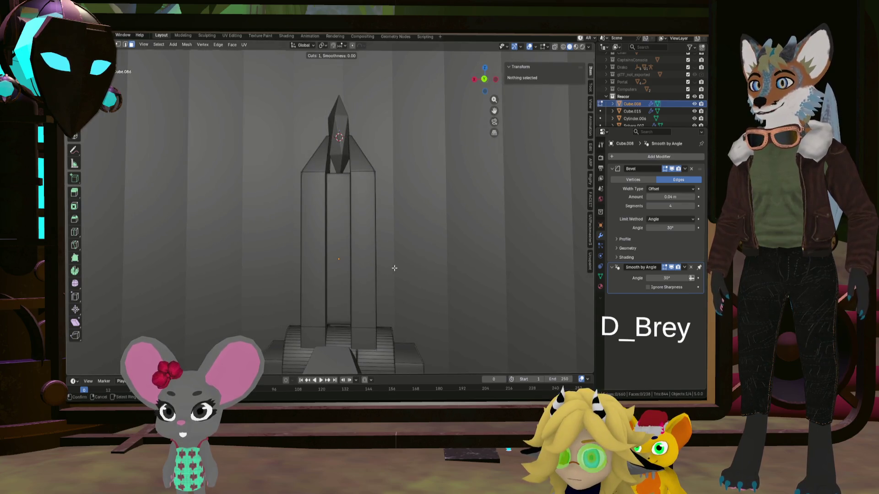
Place two loop cuts at the pillar's centre and select the face loop between them as a band
left_click(370, 256)
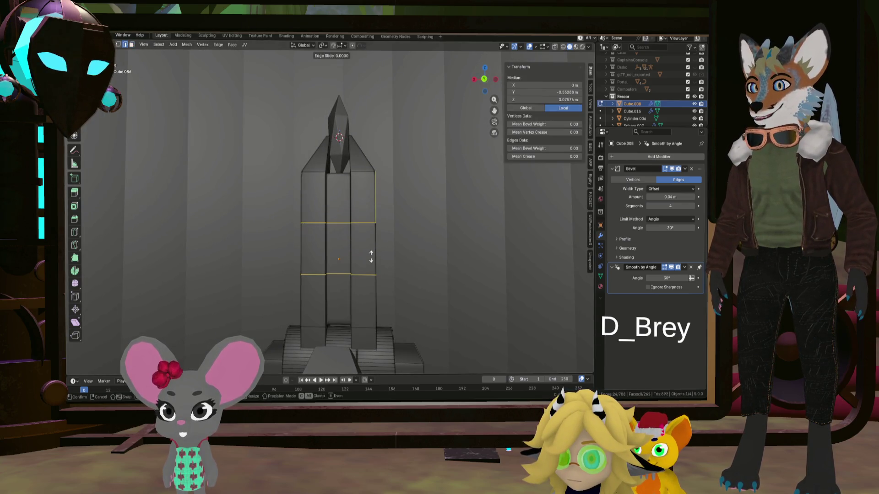
left_click(134, 44)
scroll(368, 236, "up", 2)
scroll(368, 235, "up", 2)
scroll(368, 235, "up", 2)
scroll(358, 271, "up", 2)
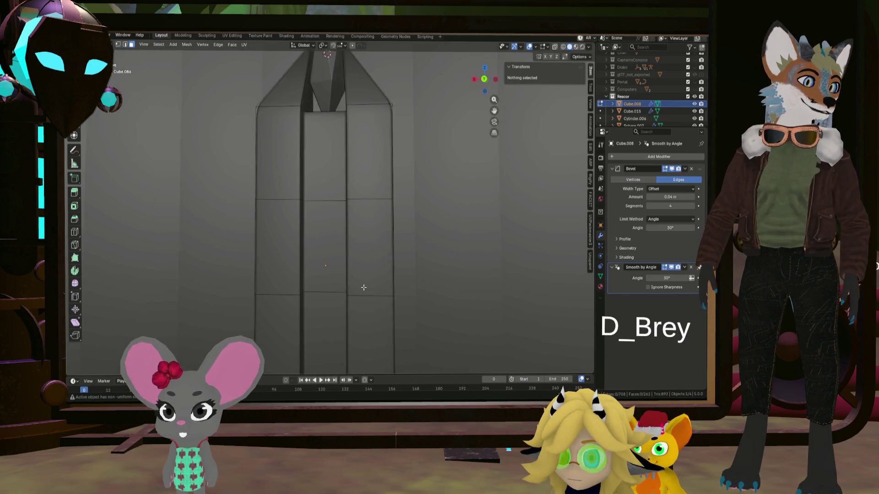
scroll(360, 270, "up", 2)
scroll(362, 270, "down", 2)
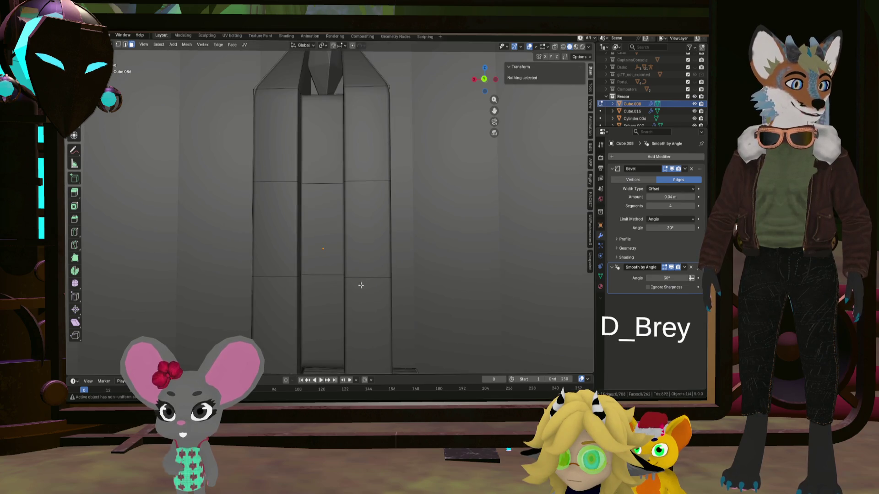
left_click(386, 254, "alt")
mouse_move(385, 254)
middle_mouse_down()
mouse_move(364, 251)
mouse_move(324, 282)
mouse_move(599, 196)
middle_mouse_up()
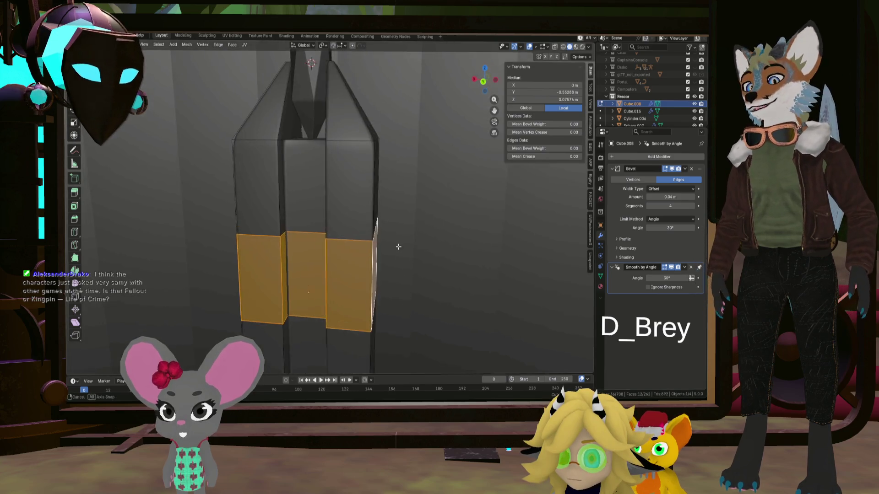
middle_click_drag(399, 249, 389, 248)
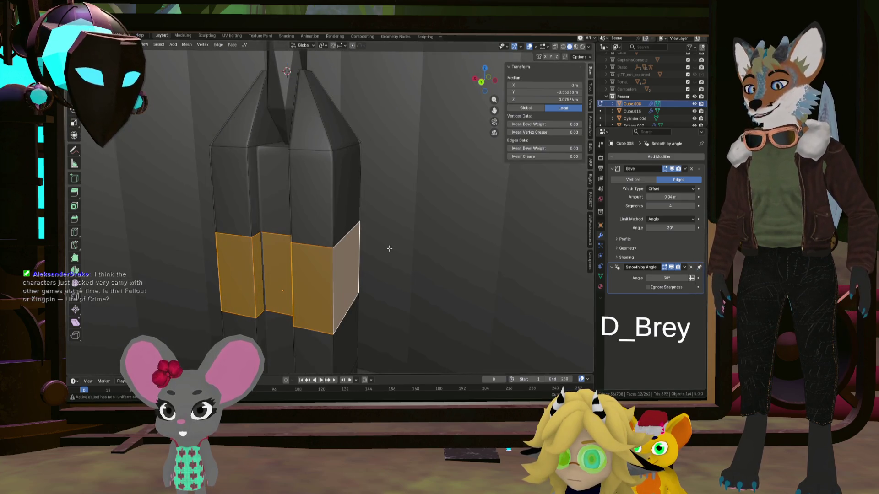
Extrude the band's faces outward along their normals to form thick armour
key("alt+e")
left_click(386, 234)
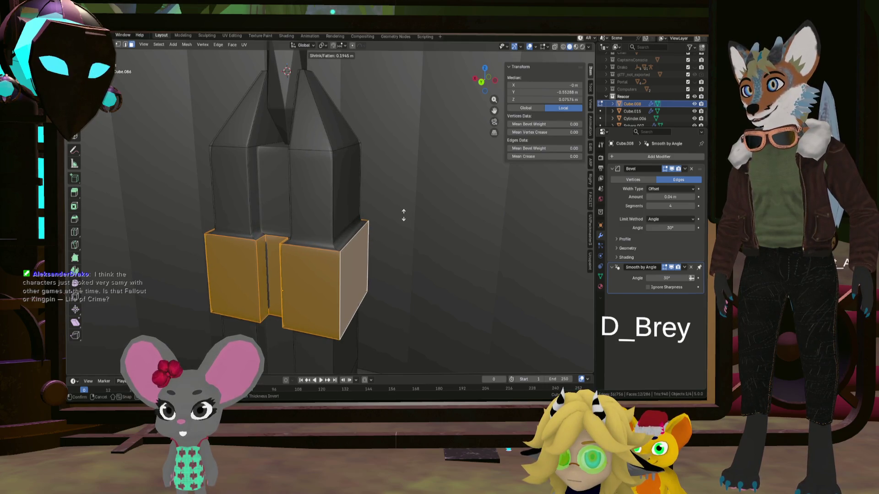
left_click(404, 215)
mouse_move(403, 217)
middle_mouse_down()
mouse_move(368, 255)
mouse_move(340, 246)
middle_mouse_up()
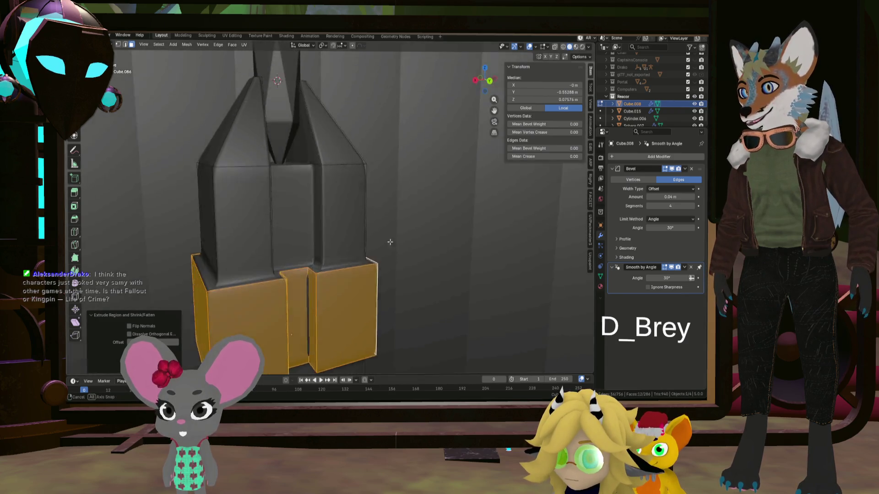
left_click(127, 44)
key("alt+a")
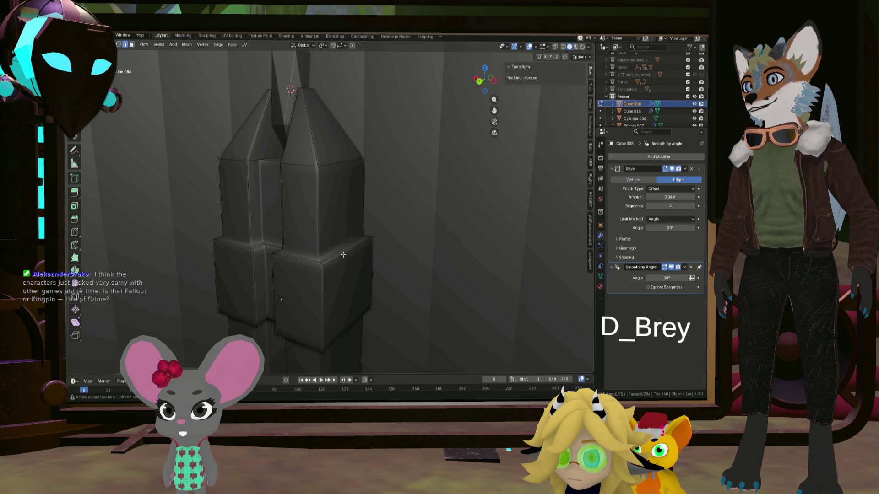
Select the band's top and second edge loops and raise their Mean Bevel Weight in the N panel
left_click(331, 256)
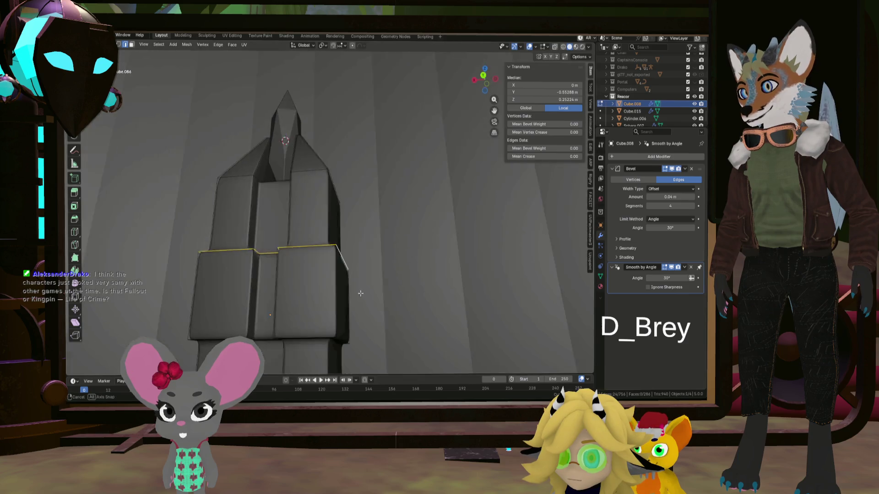
middle_click_drag(339, 340, 311, 330)
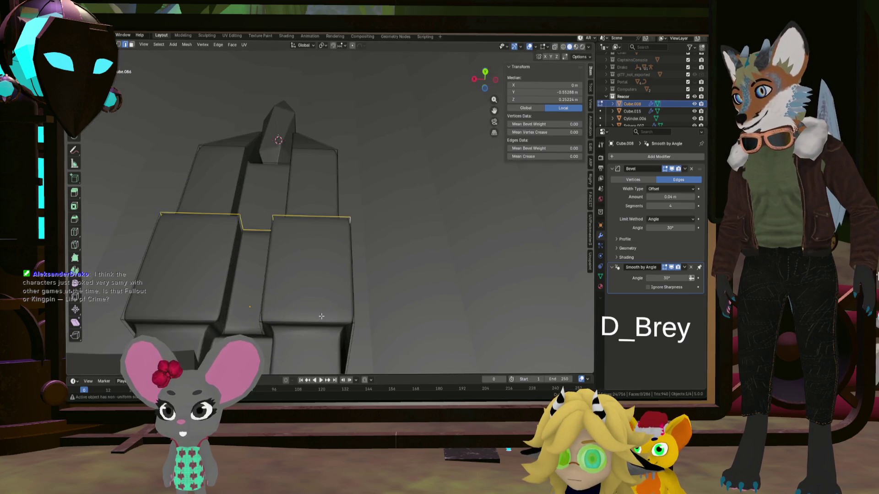
scroll(310, 330, "up", 4)
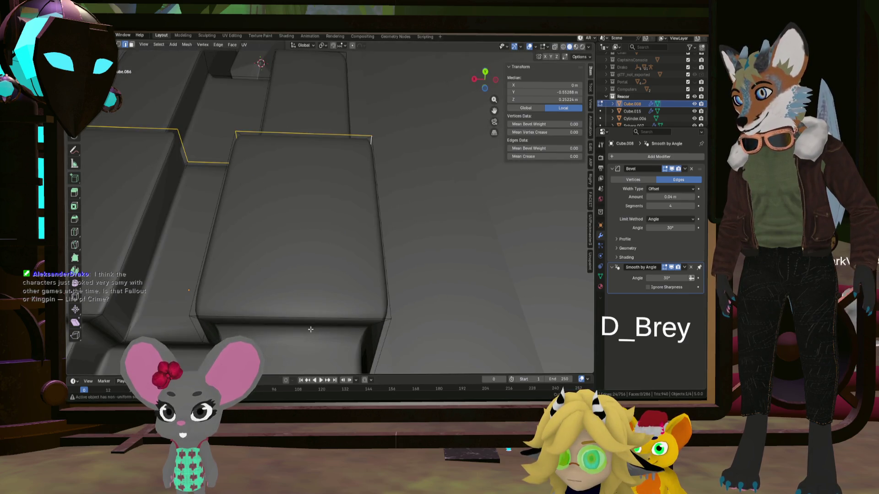
left_click(241, 327, "alt")
mouse_move(240, 328)
middle_mouse_down()
mouse_move(314, 319)
mouse_move(358, 185)
middle_mouse_up()
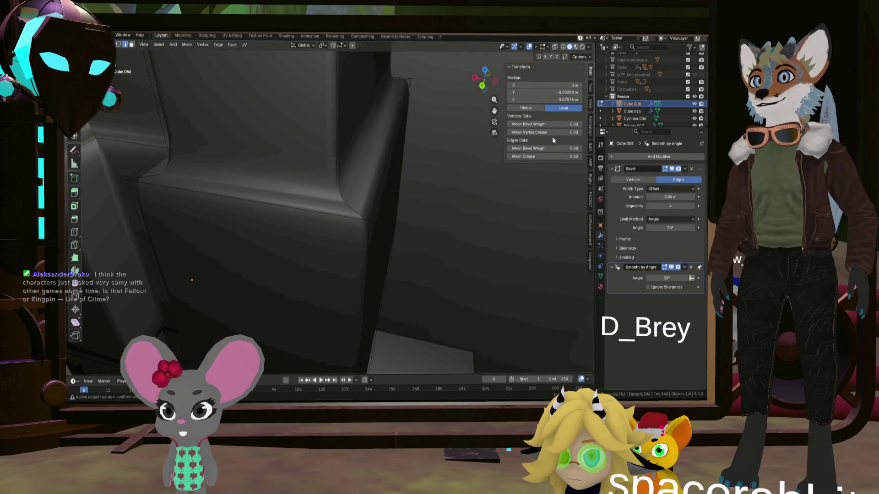
left_click_drag(549, 123, 550, 123)
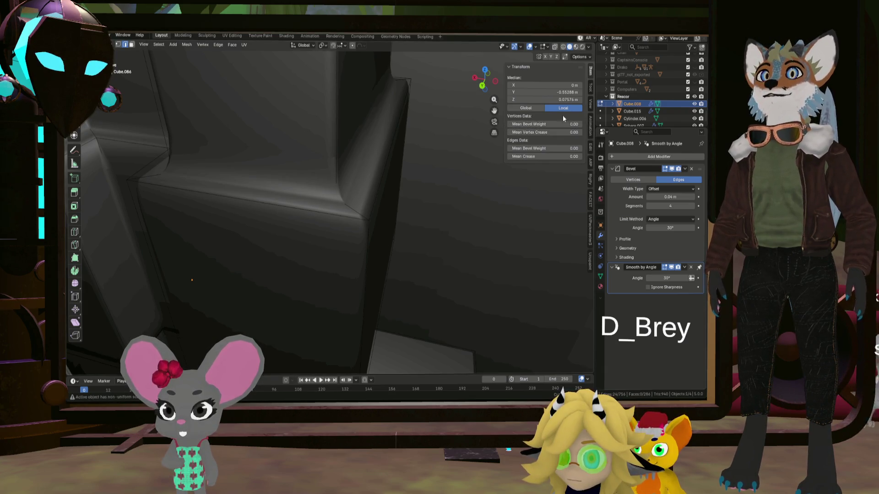
left_click(560, 47)
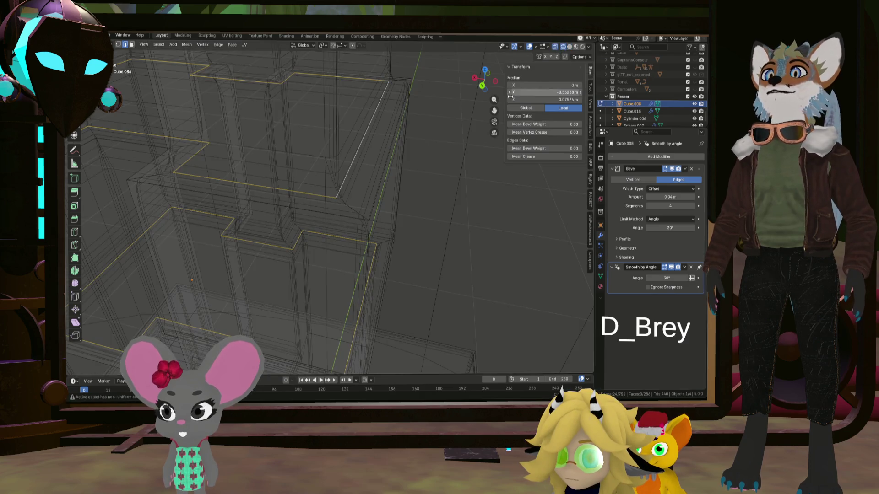
Check the loops in wireframe, return to solid shading and set their Mean Crease to 1.00
mouse_move(350, 211)
middle_mouse_down()
mouse_move(339, 198)
mouse_move(368, 227)
mouse_move(374, 204)
mouse_move(425, 165)
mouse_move(408, 258)
mouse_move(377, 254)
mouse_move(418, 207)
middle_mouse_up()
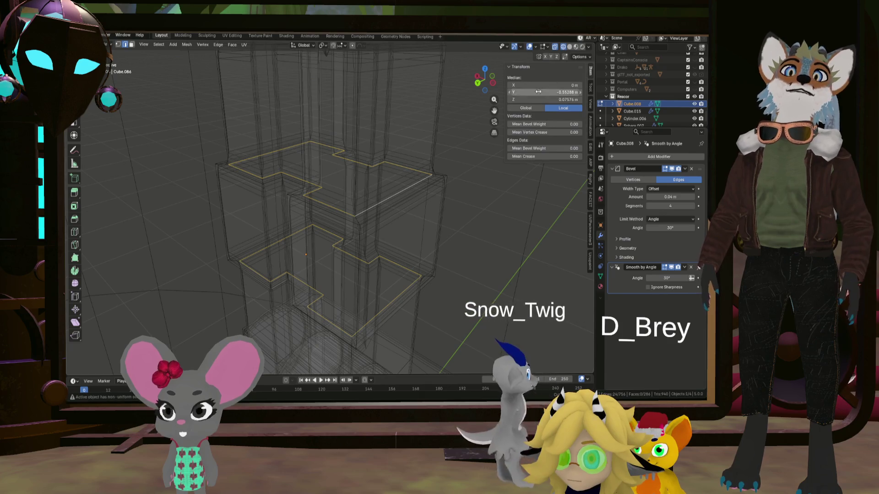
left_click(572, 47)
middle_click_drag(542, 158, 530, 169)
left_click_drag(542, 157, 569, 157)
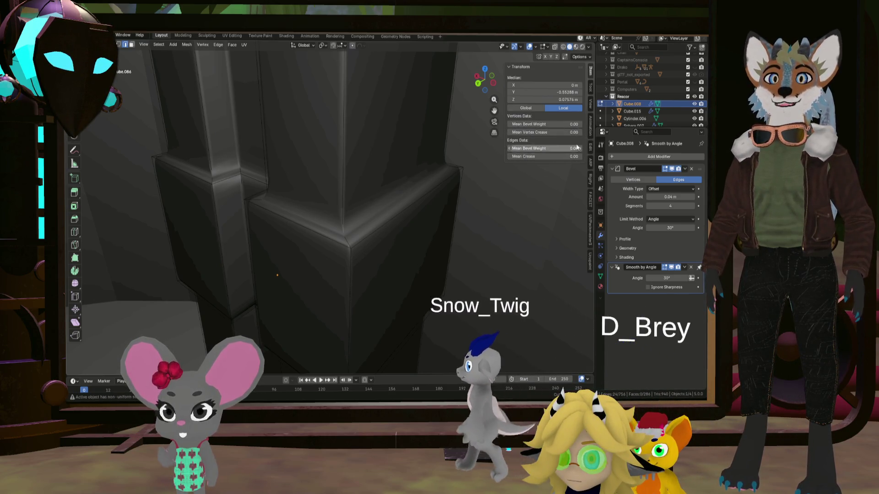
left_click(500, 214)
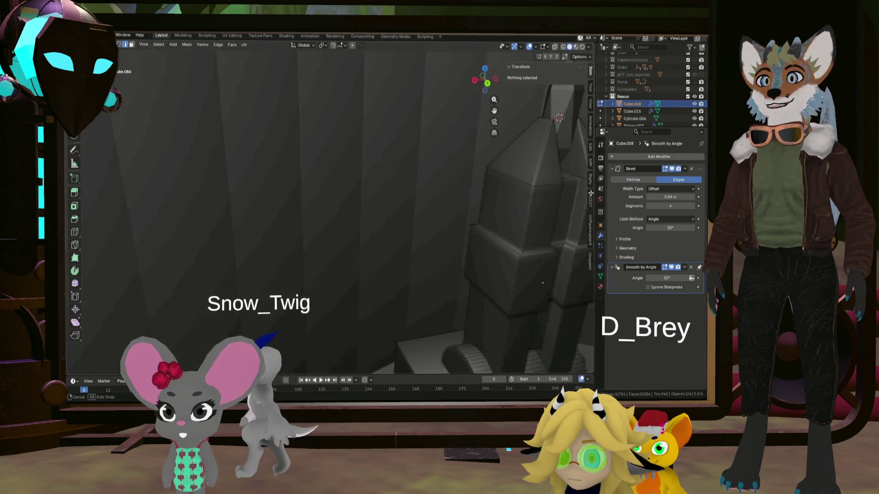
middle_click_drag(501, 213, 473, 179)
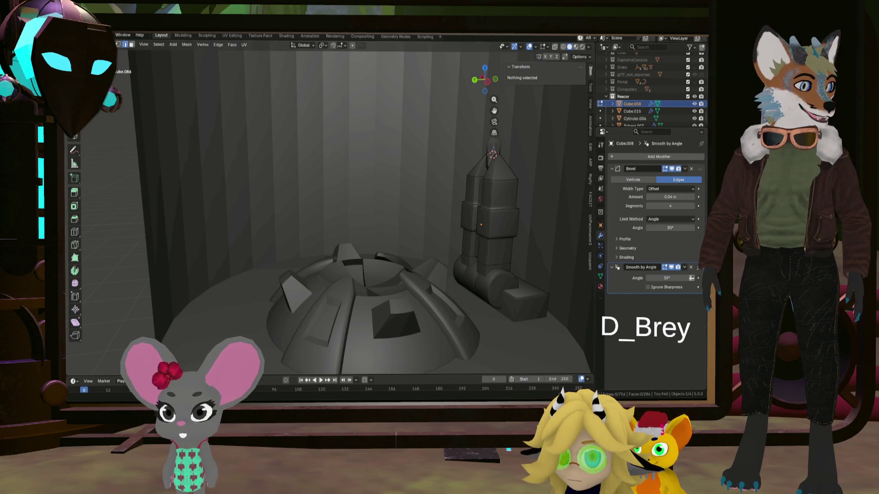
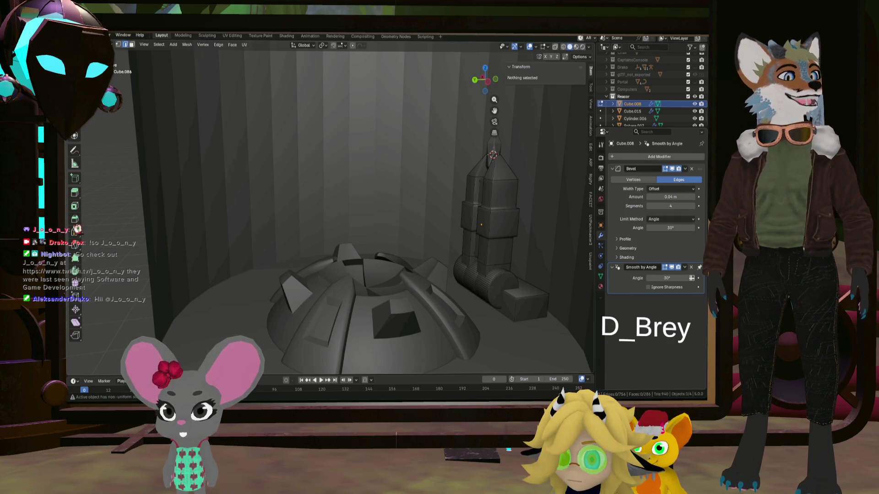
Select the hinge's round end face, begin an inset on it and cancel the inset
mouse_move(384, 206)
middle_mouse_down()
mouse_move(329, 206)
mouse_move(446, 274)
mouse_move(423, 245)
middle_mouse_up()
left_click(446, 274)
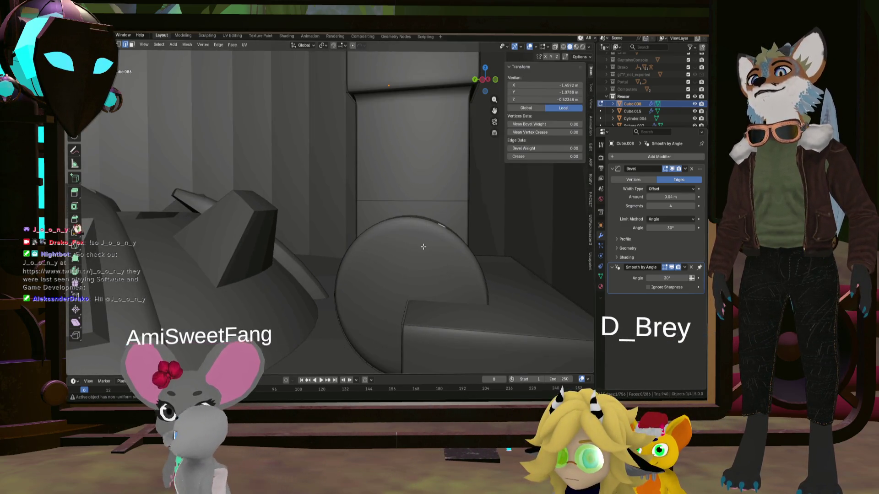
key("3")
left_click(447, 288)
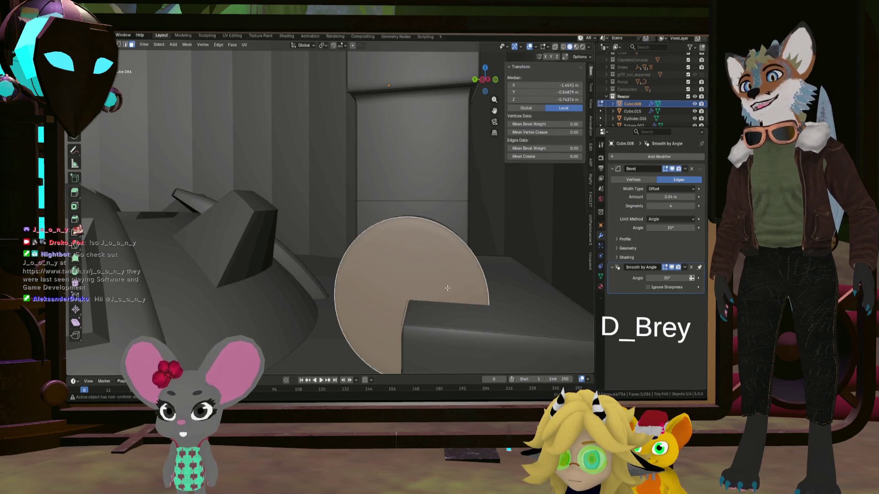
middle_click_drag(447, 288, 516, 274)
key("i")
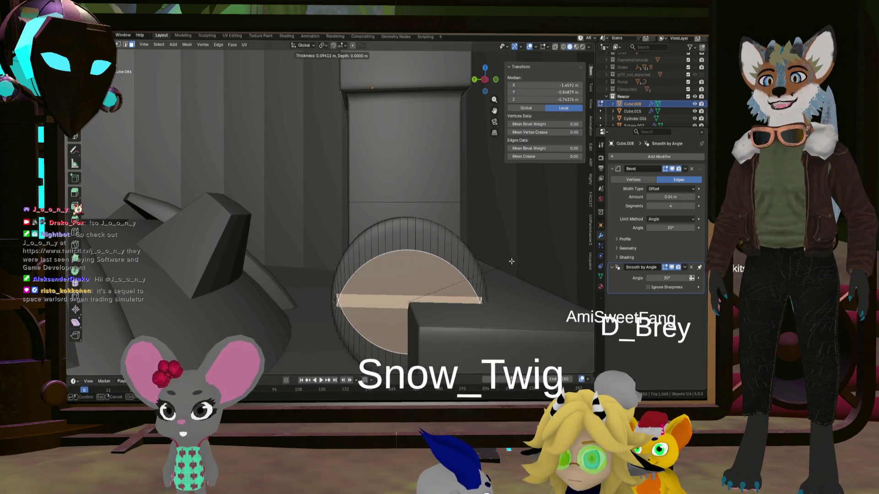
key("Escape")
Select the whole column mesh and return to Object Mode
key("alt+a")
scroll(514, 260, "down", 5)
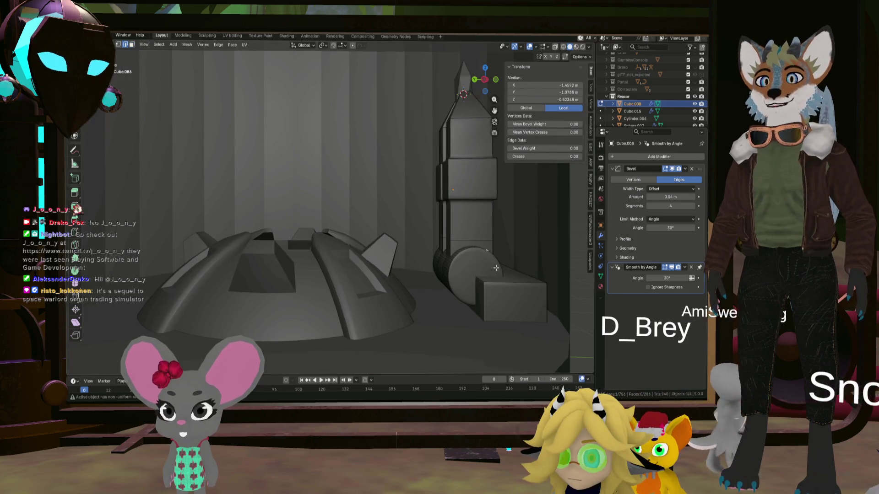
key("a")
key("Tab")
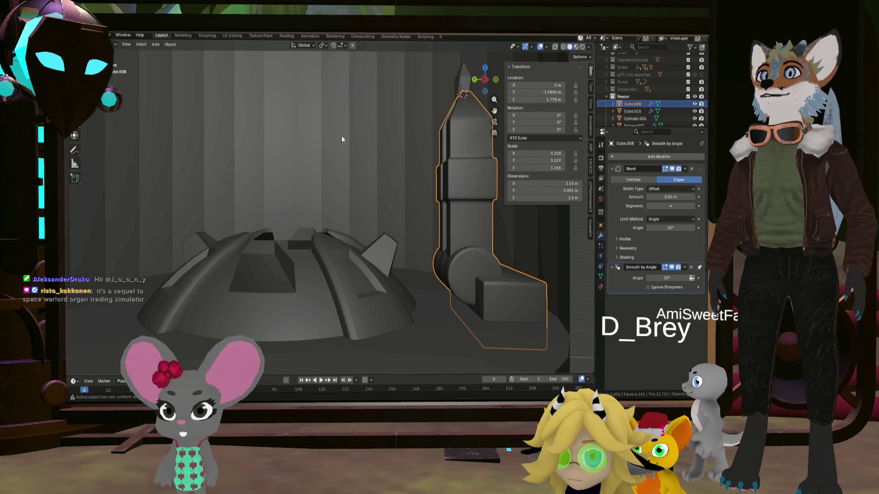
Apply the arm column's rotation and then its scale so its scale reads 1
key("shift+a")
key("Escape")
key("ctrl+a")
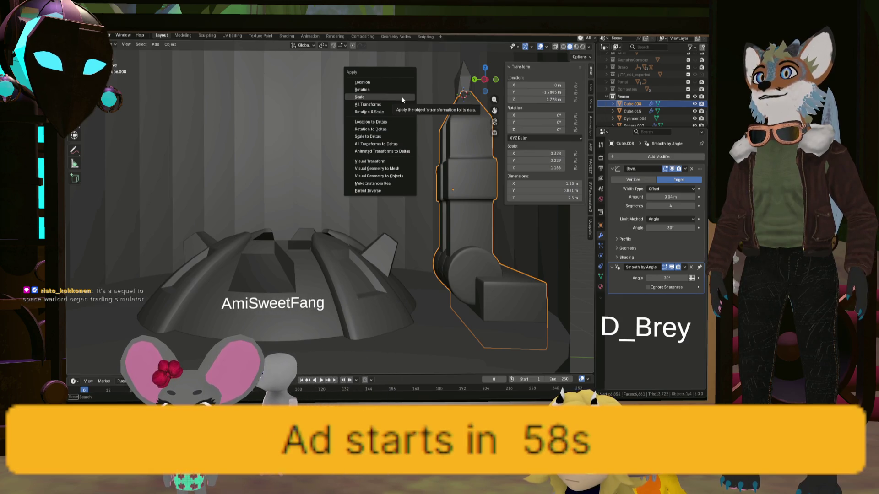
left_click(400, 90)
key("ctrl+a")
left_click(397, 98)
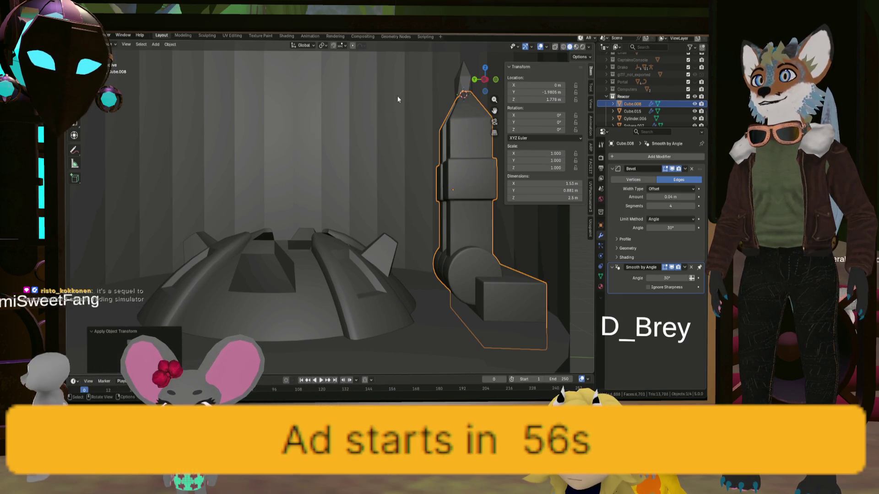
mouse_move(397, 96)
middle_mouse_down()
mouse_move(496, 199)
mouse_move(490, 240)
mouse_move(447, 152)
mouse_move(476, 218)
mouse_move(503, 194)
mouse_move(442, 190)
mouse_move(403, 229)
mouse_move(377, 206)
mouse_move(375, 225)
mouse_move(431, 202)
mouse_move(459, 178)
mouse_move(444, 165)
mouse_move(421, 166)
mouse_move(404, 193)
mouse_move(367, 202)
mouse_move(306, 197)
mouse_move(389, 191)
mouse_move(402, 217)
mouse_move(439, 206)
mouse_move(435, 195)
mouse_move(428, 208)
mouse_move(381, 217)
mouse_move(289, 206)
mouse_move(383, 189)
mouse_move(444, 200)
middle_mouse_up()
scroll(490, 240, "up", 3)
Select one linked section of the column mesh and scale it wider along global X
key("Tab")
left_click(399, 192)
key("ctrl+l")
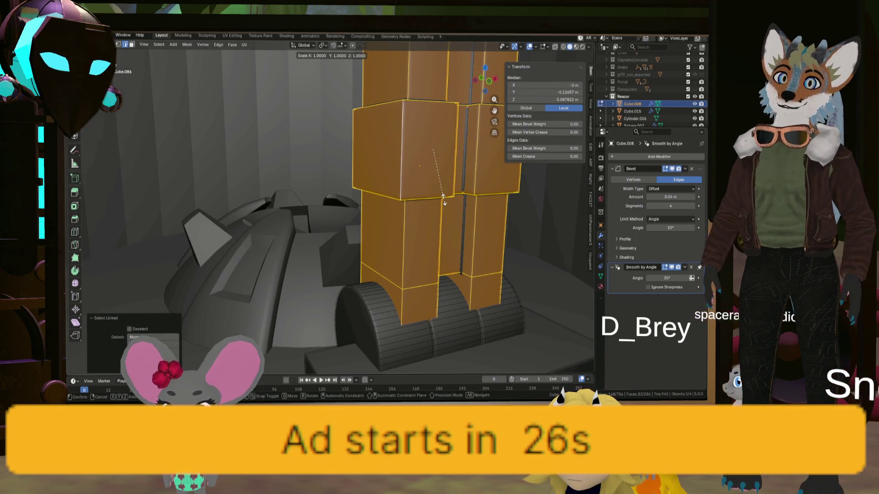
key("y")
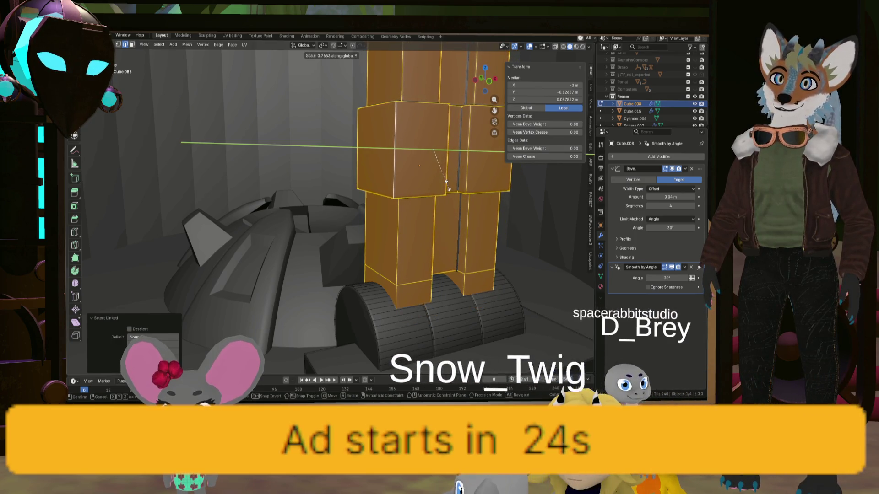
key("x")
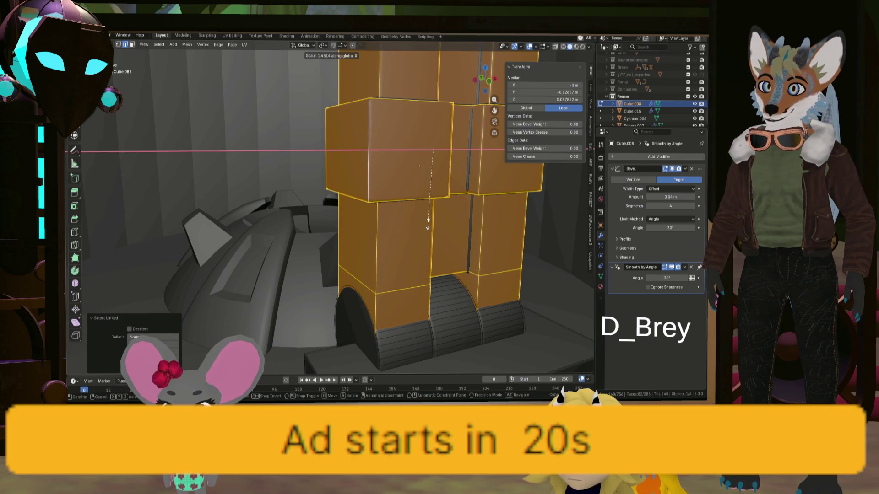
left_click(427, 224)
Check the widened column from the front and side, then pick a single element near its base
key("KP_1")
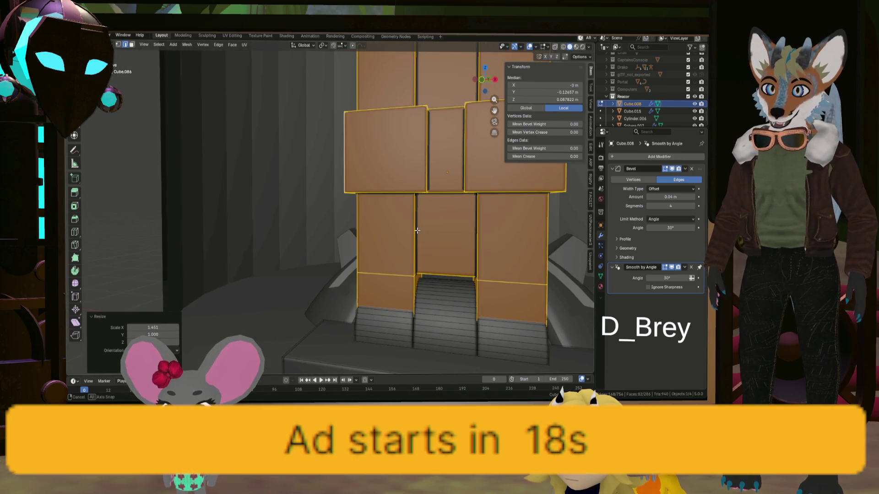
middle_click_drag(417, 230, 465, 231)
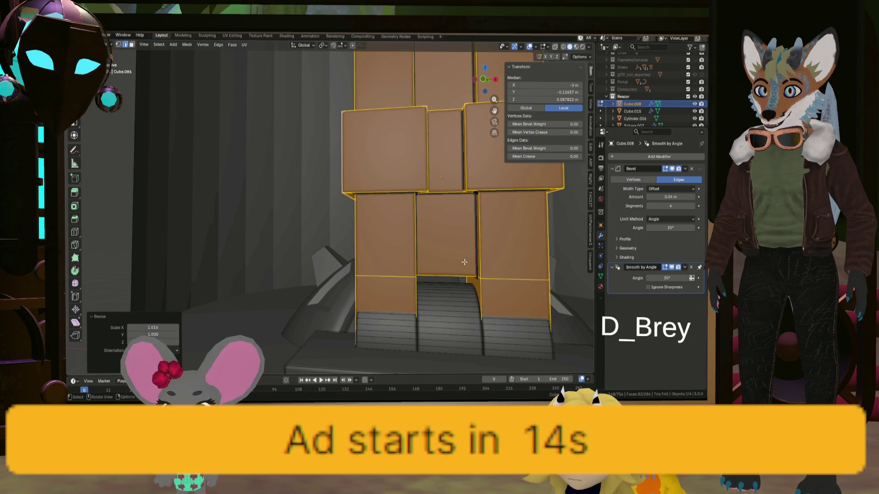
mouse_move(435, 320)
middle_mouse_down()
mouse_move(285, 350)
mouse_move(343, 355)
middle_mouse_up()
left_click(285, 351)
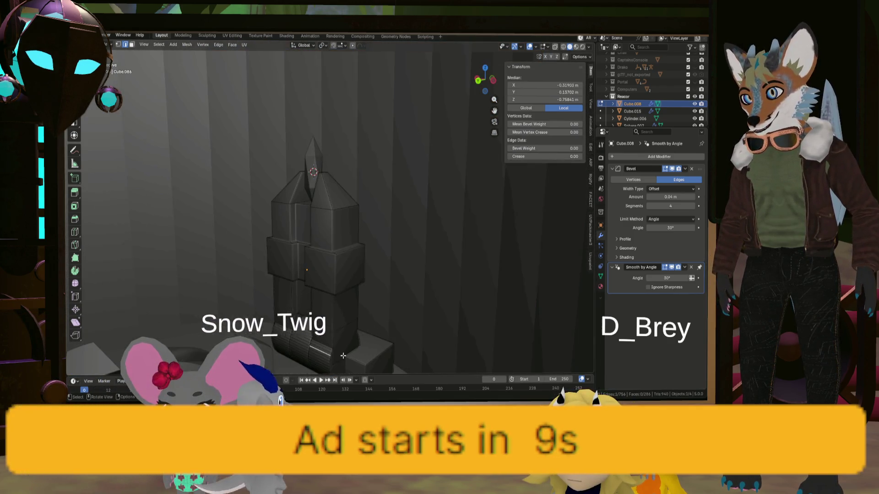
In face select, pick the hinge cylinder's geometry and stretch it along X
left_click(132, 46)
middle_click_drag(329, 167, 427, 214)
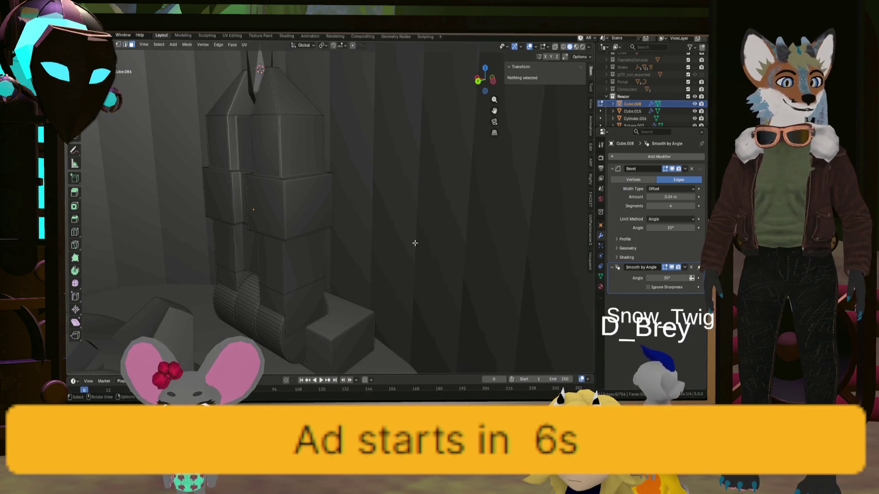
left_click(296, 333)
mouse_move(296, 332)
middle_mouse_down()
mouse_move(408, 266)
mouse_move(406, 251)
middle_mouse_up()
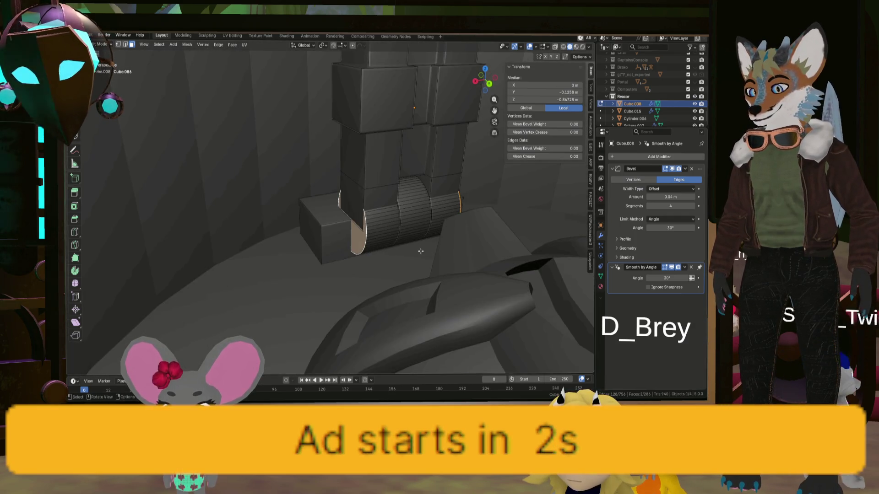
key("s")
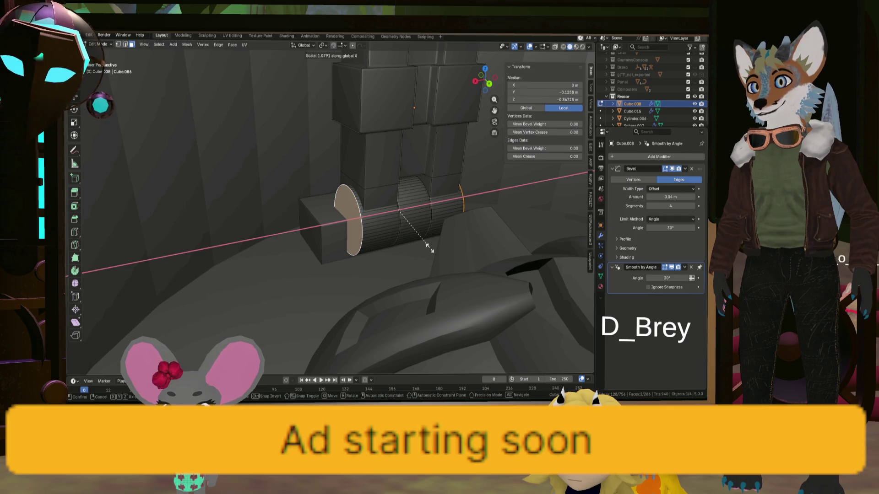
left_click(428, 245)
Inset the hinge's round end face and push the inner disc inward along its normal
middle_click_drag(427, 246, 357, 215)
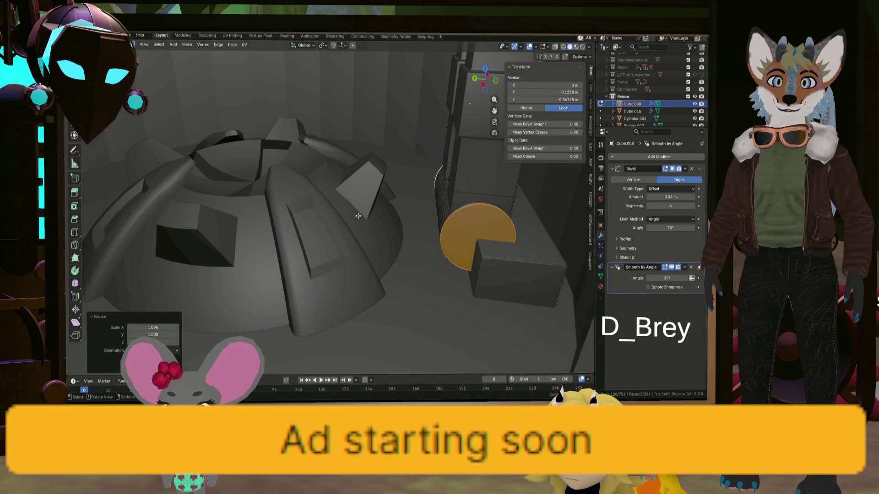
mouse_move(474, 236)
middle_mouse_down()
mouse_move(477, 218)
mouse_move(300, 297)
middle_mouse_up()
scroll(384, 261, "up", 3)
middle_click_drag(415, 265, 392, 256)
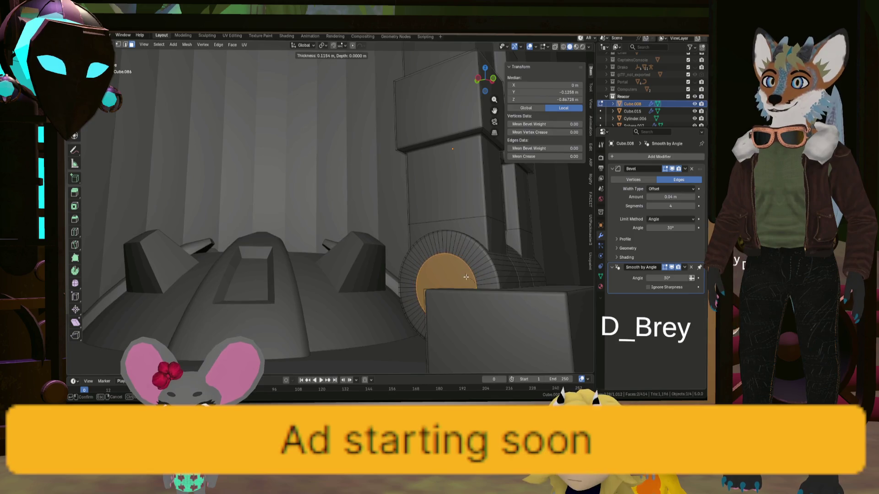
middle_click_drag(422, 278, 492, 299)
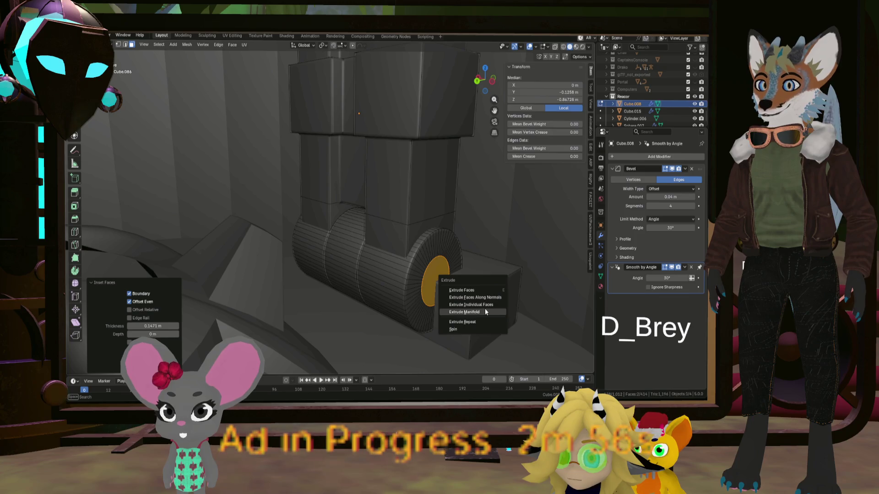
left_click(488, 298)
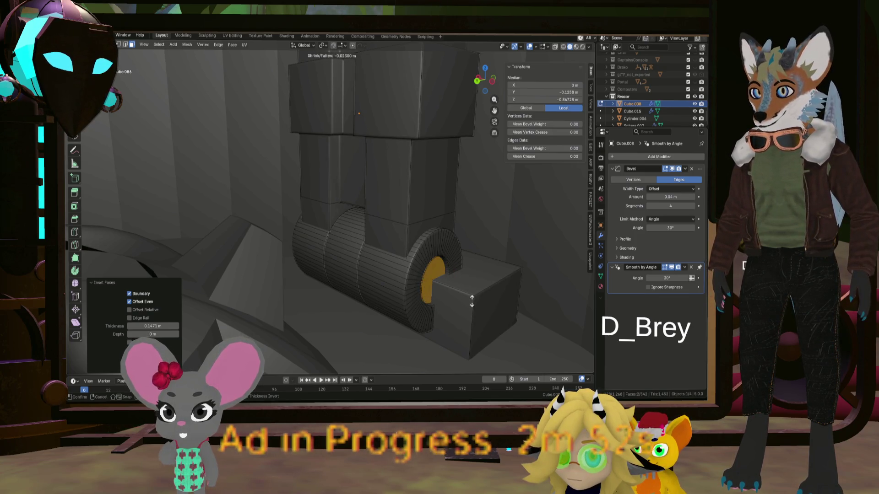
middle_click_drag(394, 284, 434, 291)
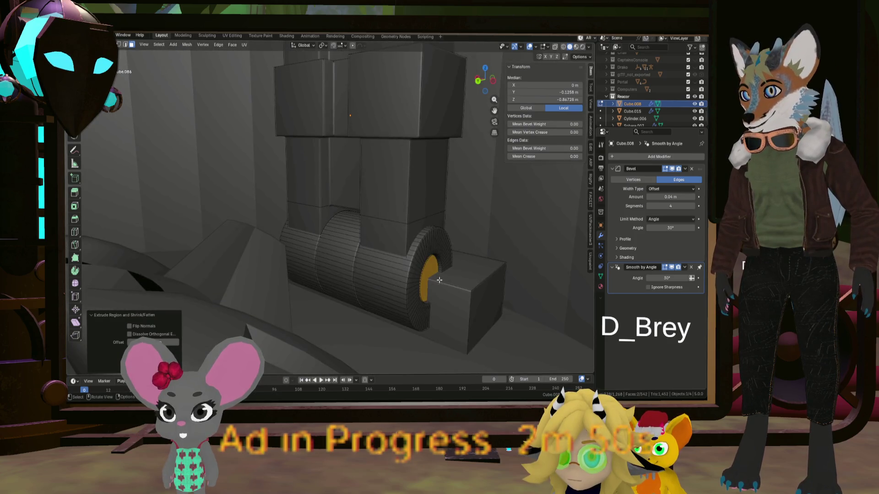
left_click(435, 292)
Leave Edit Mode, select the tall outer reactor cylinder and frame it in view
key("Tab")
scroll(441, 305, "down", 3)
left_click(436, 279)
key("KP_Decimal")
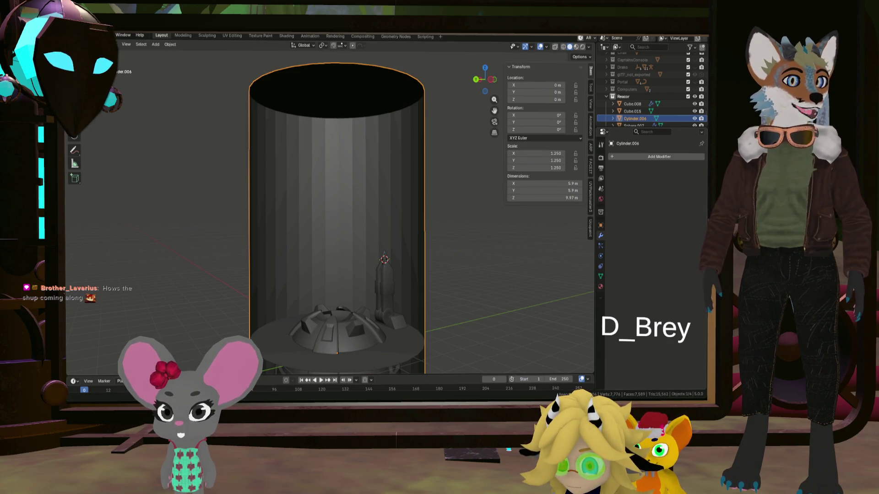
scroll(475, 265, "down", 5)
Orbit through the ship's interior up to the ring-shaped table and select the Empty above it
middle_click_drag(475, 266, 478, 253)
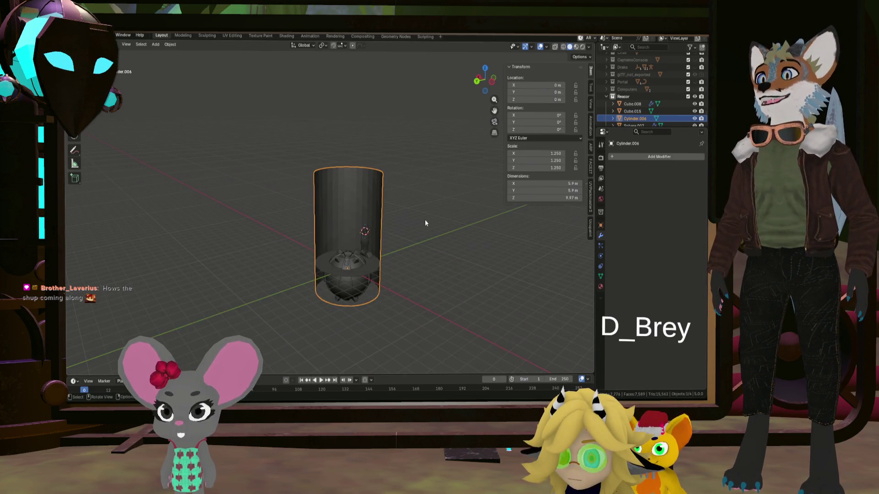
scroll(431, 191, "up", 2)
scroll(392, 181, "up", 2)
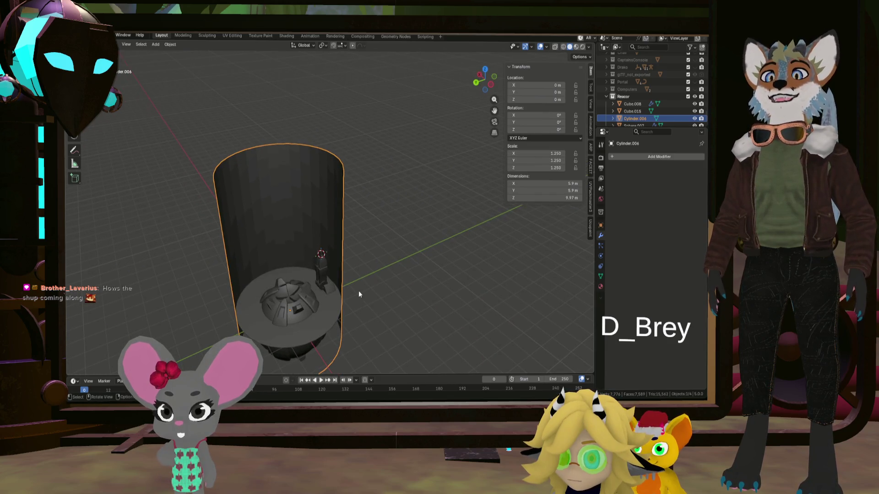
middle_click_drag(378, 191, 338, 213)
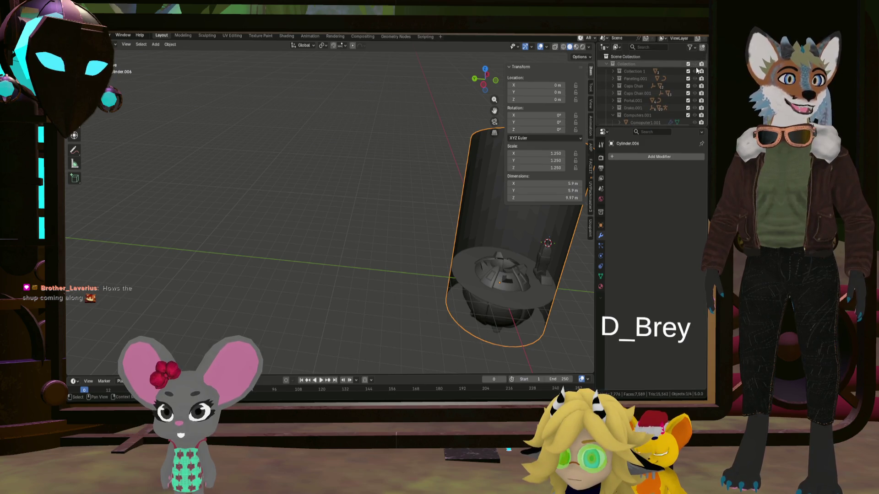
scroll(498, 227, "up", 5)
mouse_move(499, 228)
middle_mouse_down()
mouse_move(479, 177)
mouse_move(506, 223)
mouse_move(339, 223)
mouse_move(361, 211)
mouse_move(406, 220)
mouse_move(467, 209)
middle_mouse_up()
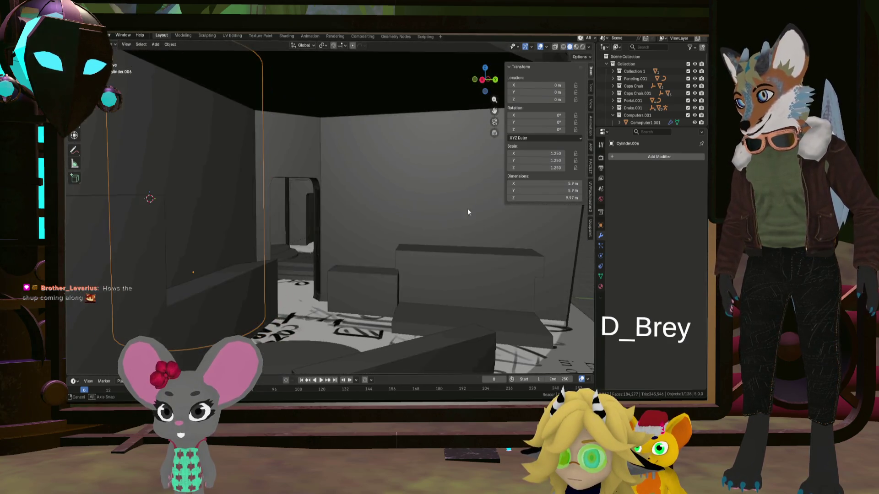
scroll(339, 222, "down", 5)
mouse_move(339, 222)
middle_mouse_down()
mouse_move(286, 224)
mouse_move(274, 238)
mouse_move(260, 237)
mouse_move(307, 213)
mouse_move(296, 226)
mouse_move(298, 248)
mouse_move(303, 233)
mouse_move(289, 223)
mouse_move(310, 273)
mouse_move(343, 144)
middle_mouse_up()
scroll(286, 225, "up", 3)
scroll(323, 206, "up", 3)
mouse_move(323, 206)
middle_mouse_down()
mouse_move(334, 196)
mouse_move(381, 222)
mouse_move(385, 158)
middle_mouse_up()
mouse_move(394, 286)
middle_mouse_down()
mouse_move(503, 296)
mouse_move(498, 262)
mouse_move(354, 253)
mouse_move(498, 243)
mouse_move(531, 253)
mouse_move(540, 270)
mouse_move(96, 274)
mouse_move(568, 268)
mouse_move(561, 276)
middle_mouse_up()
left_click(334, 201)
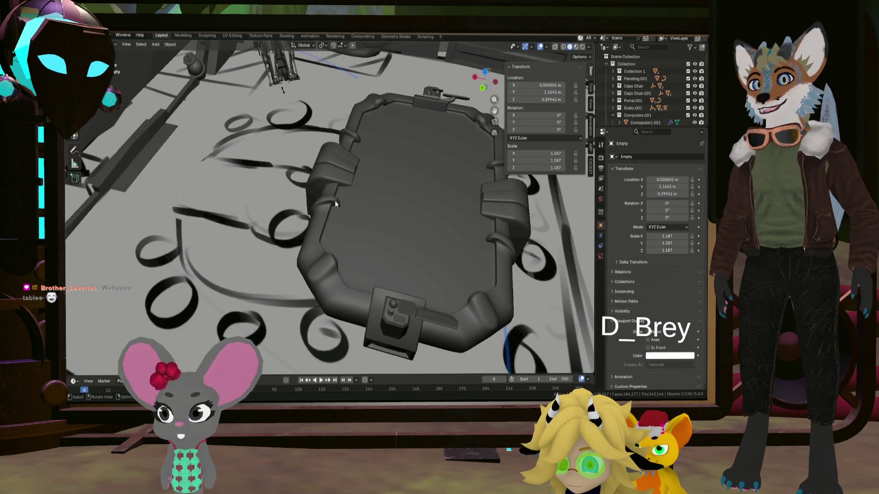
scroll(668, 91, "down", 3)
scroll(665, 81, "down", 2)
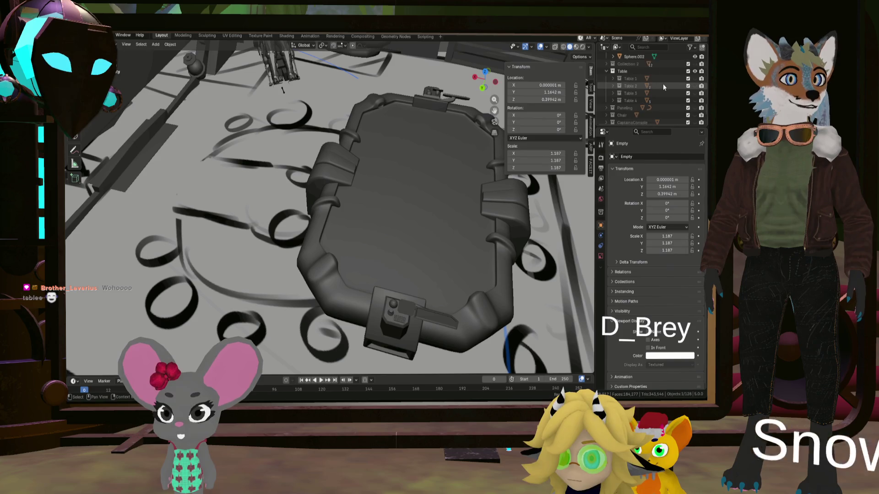
scroll(662, 85, "down", 3)
scroll(671, 96, "down", 2)
Delete the Empty from the Outliner and view the ring table from the side and top
right_click(674, 98)
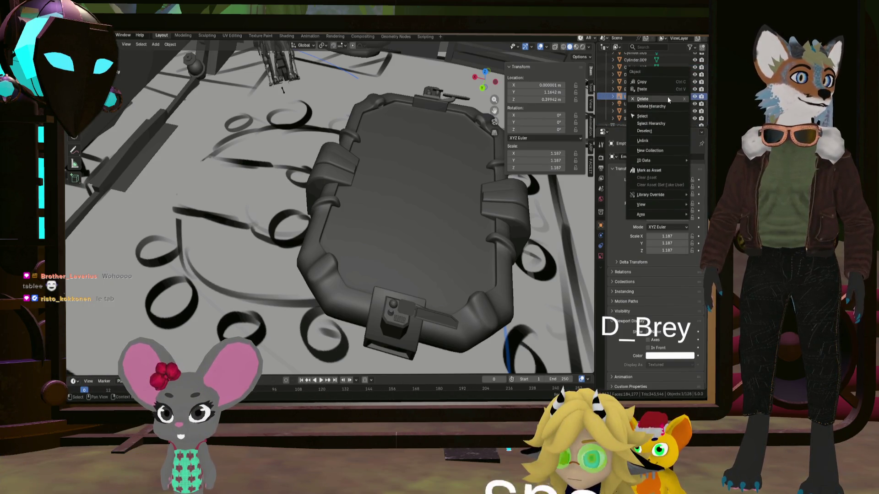
left_click(668, 97)
middle_click_drag(482, 153, 432, 123)
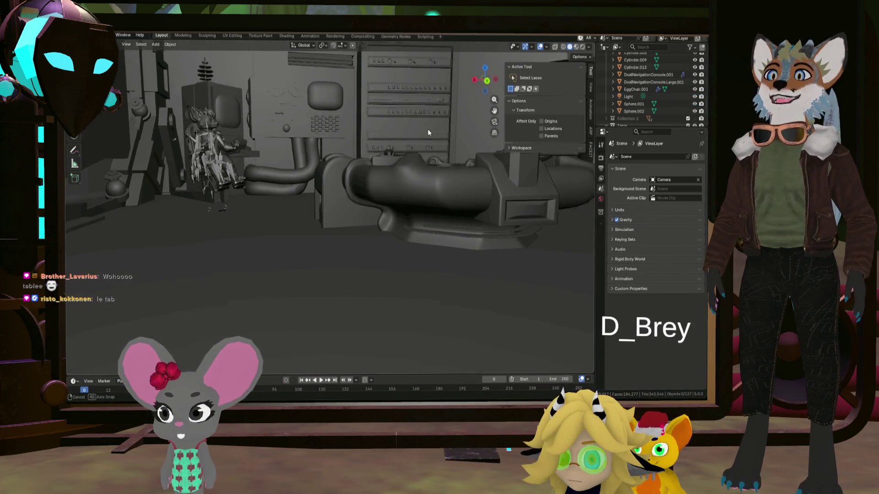
mouse_move(430, 120)
middle_mouse_down()
mouse_move(415, 159)
mouse_move(322, 135)
mouse_move(275, 227)
mouse_move(251, 211)
middle_mouse_up()
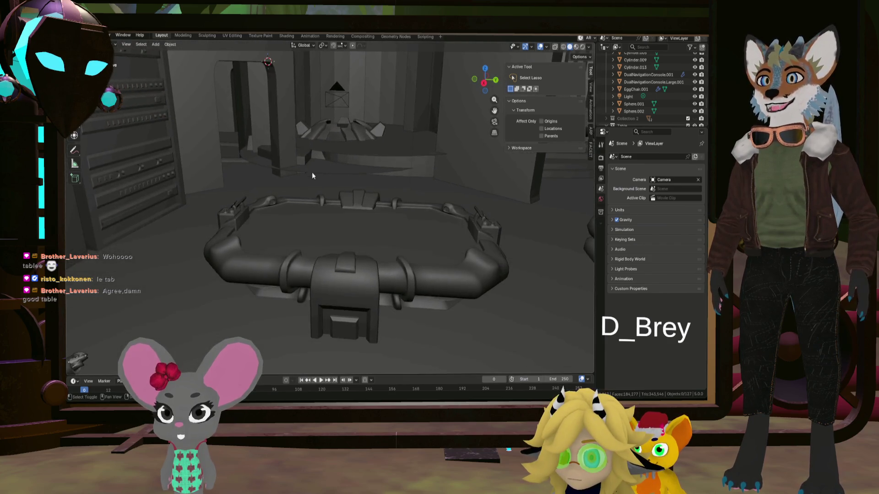
scroll(261, 222, "down", 3)
scroll(310, 229, "down", 3)
middle_click_drag(311, 234, 453, 276)
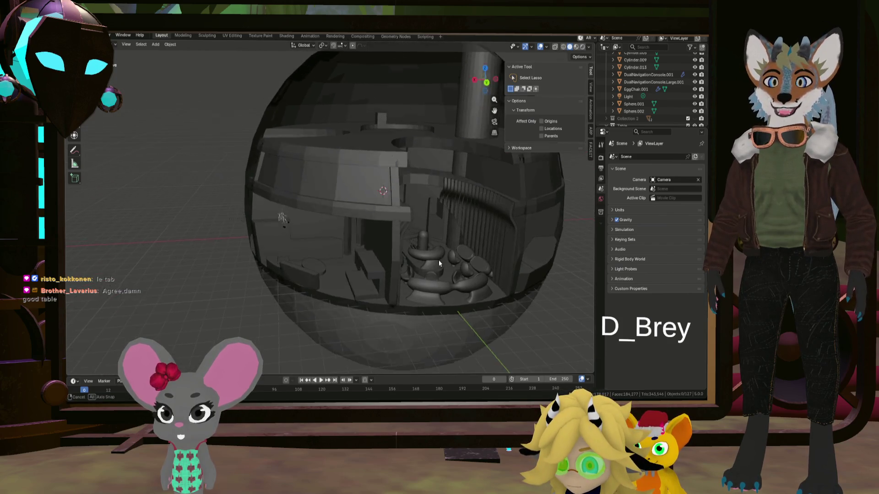
scroll(439, 260, "up", 5)
scroll(367, 284, "up", 2)
middle_click_drag(366, 284, 353, 321)
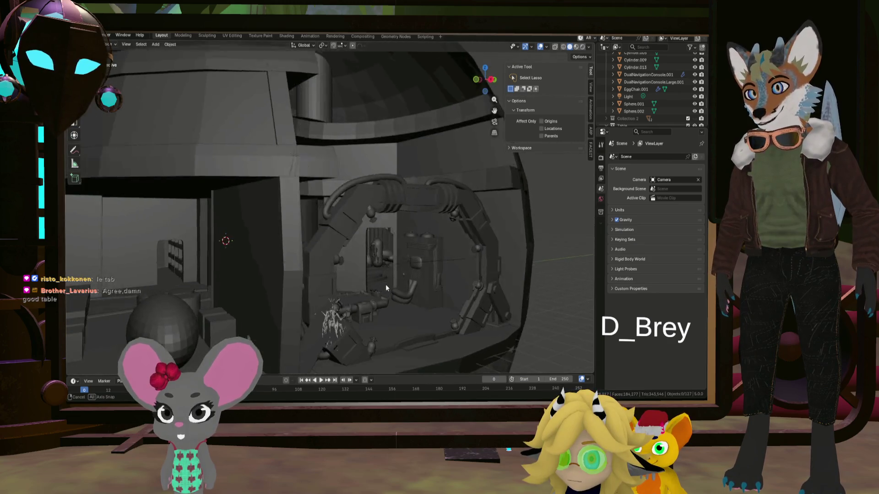
mouse_move(352, 322)
middle_mouse_down()
mouse_move(343, 255)
mouse_move(324, 263)
middle_mouse_up()
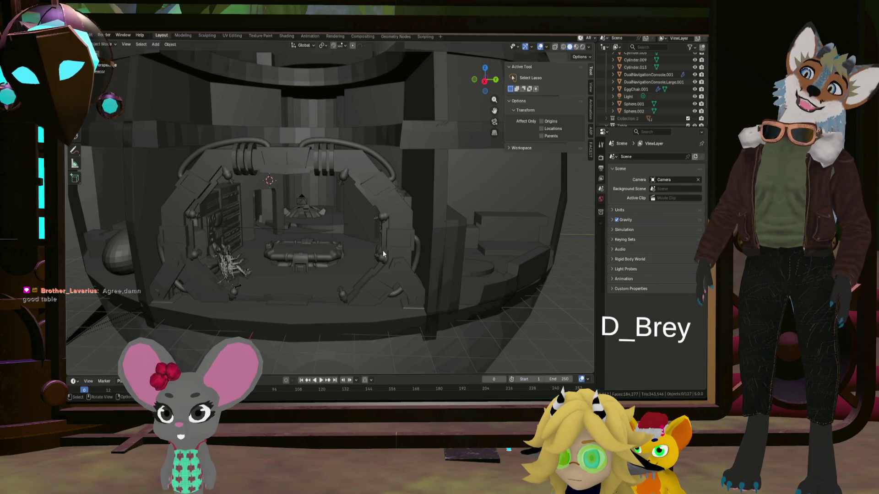
middle_click_drag(396, 258, 541, 271)
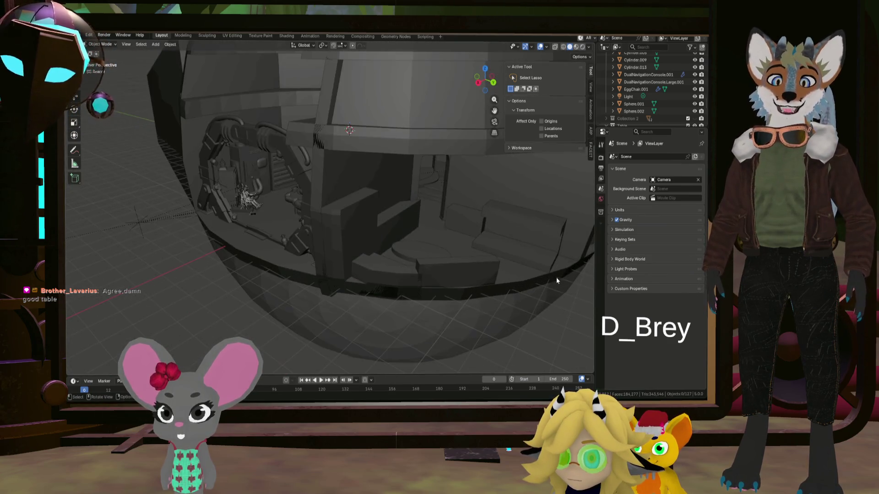
scroll(540, 271, "up", 3)
scroll(541, 256, "up", 2)
middle_click_drag(536, 273, 462, 291)
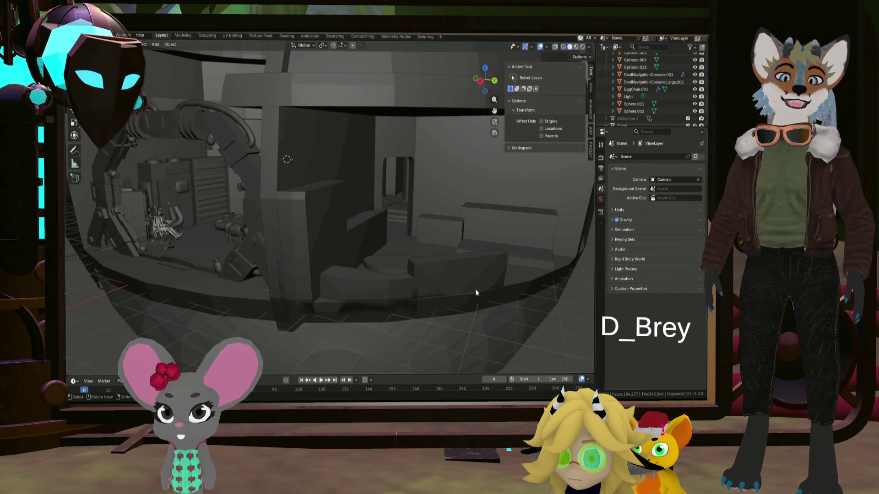
scroll(304, 239, "up", 2)
mouse_move(336, 268)
middle_mouse_down()
mouse_move(352, 268)
mouse_move(314, 256)
middle_mouse_up()
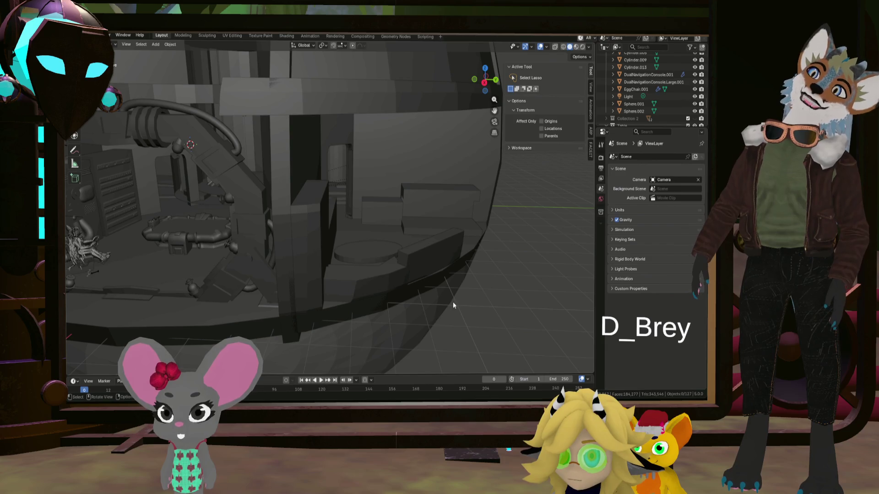
scroll(265, 268, "down", 3)
mouse_move(266, 261)
middle_mouse_down()
mouse_move(180, 304)
mouse_move(120, 289)
middle_mouse_up()
scroll(181, 305, "down", 2)
key("Escape")
scroll(433, 278, "up", 3)
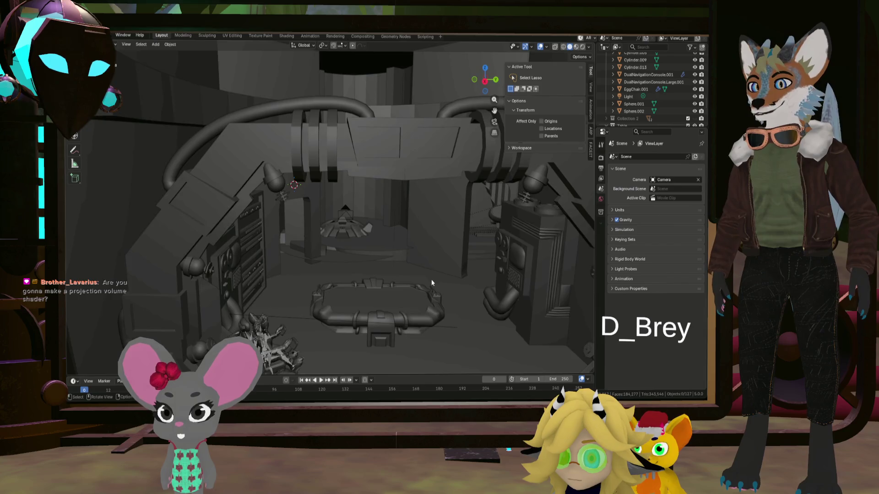
mouse_move(433, 279)
middle_mouse_down()
mouse_move(428, 257)
mouse_move(412, 333)
mouse_move(411, 309)
middle_mouse_up()
scroll(428, 257, "down", 8)
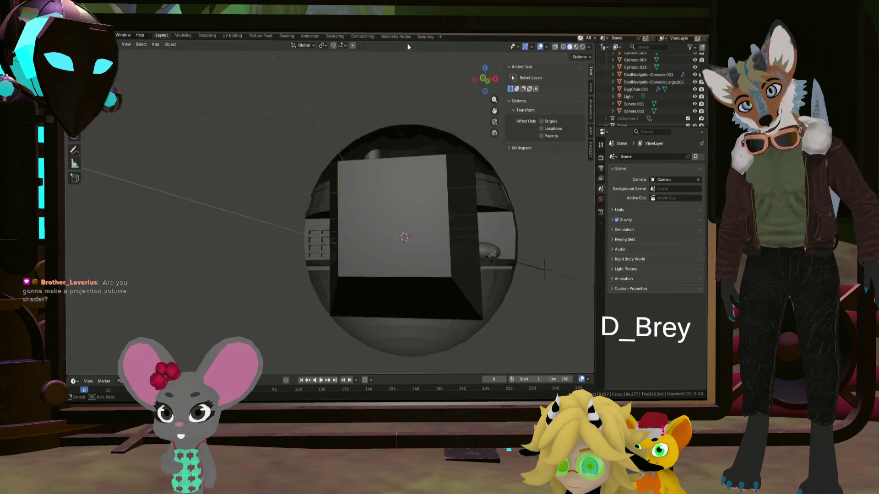
scroll(409, 304, "up", 10)
scroll(408, 304, "down", 5)
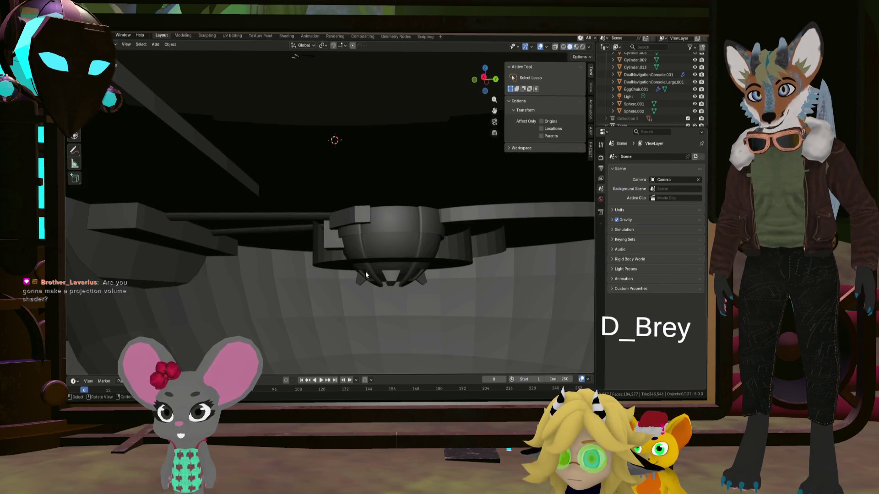
scroll(391, 337, "down", 8)
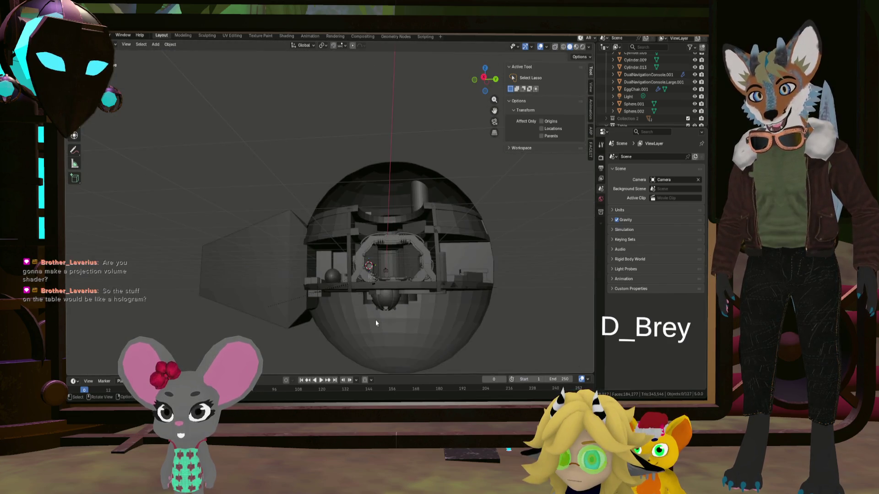
Orbit from outside the sphere into the interior room, over the table and cabinets to the seated figure
mouse_move(387, 314)
middle_mouse_down()
mouse_move(408, 324)
mouse_move(403, 316)
middle_mouse_up()
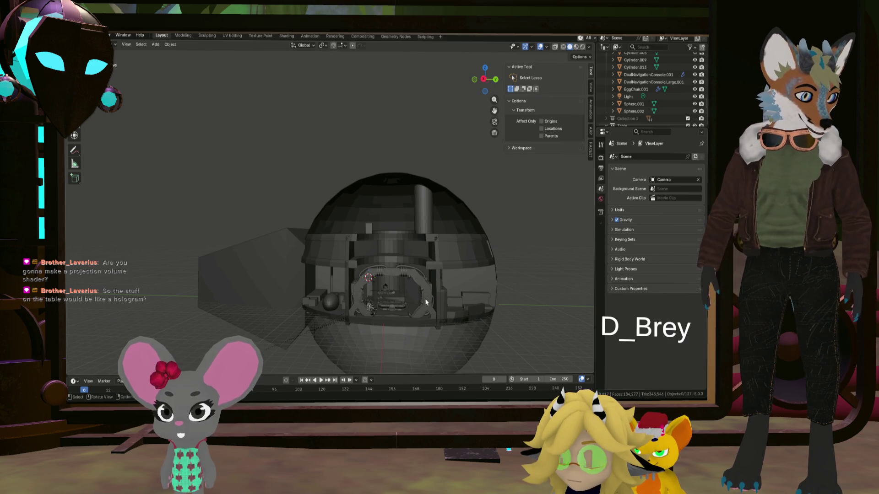
scroll(418, 320, "up", 6)
mouse_move(387, 292)
middle_mouse_down()
mouse_move(364, 307)
mouse_move(371, 302)
middle_mouse_up()
scroll(374, 275, "up", 4)
scroll(364, 254, "up", 4)
mouse_move(347, 267)
middle_mouse_down()
mouse_move(227, 242)
mouse_move(330, 243)
mouse_move(432, 222)
mouse_move(344, 230)
mouse_move(331, 264)
mouse_move(362, 284)
mouse_move(284, 274)
mouse_move(386, 267)
mouse_move(438, 249)
mouse_move(351, 327)
mouse_move(366, 288)
mouse_move(364, 356)
mouse_move(271, 370)
middle_mouse_up()
scroll(385, 265, "down", 2)
scroll(323, 280, "down", 1)
scroll(348, 275, "down", 2)
scroll(338, 273, "down", 1)
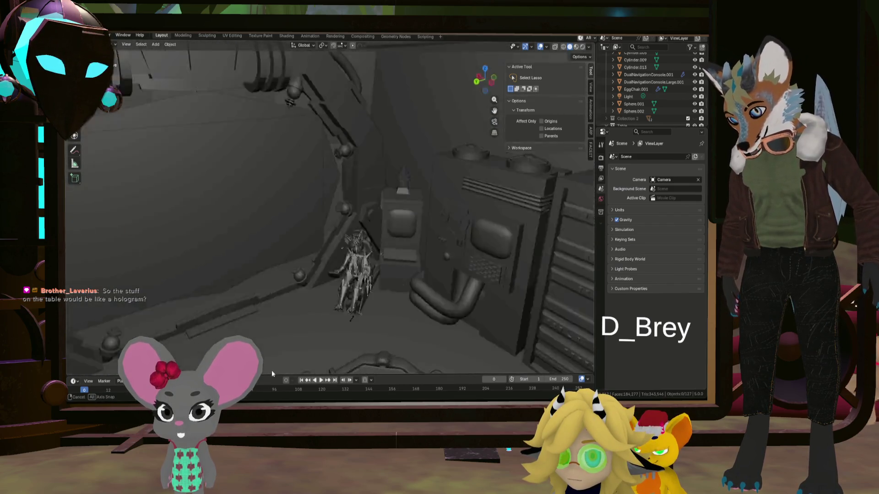
scroll(289, 351, "down", 3)
mouse_move(305, 329)
middle_mouse_down()
mouse_move(328, 336)
mouse_move(282, 334)
mouse_move(345, 317)
mouse_move(250, 300)
mouse_move(262, 334)
mouse_move(216, 329)
mouse_move(370, 325)
mouse_move(315, 317)
mouse_move(324, 311)
mouse_move(331, 352)
mouse_move(350, 321)
mouse_move(389, 361)
mouse_move(407, 51)
mouse_move(404, 175)
mouse_move(312, 310)
middle_mouse_up()
mouse_move(394, 303)
middle_mouse_down()
mouse_move(417, 330)
mouse_move(448, 326)
mouse_move(444, 305)
mouse_move(436, 313)
mouse_move(383, 300)
mouse_move(412, 313)
middle_mouse_up()
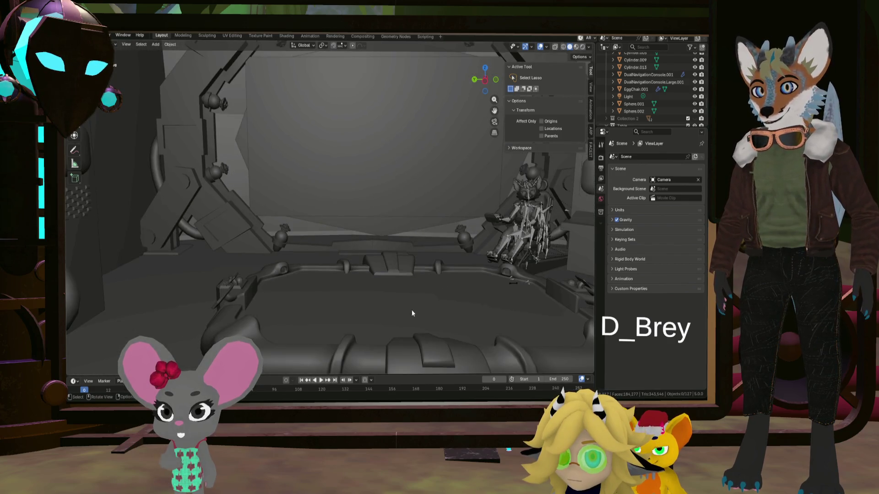
scroll(398, 306, "down", 2)
scroll(365, 299, "down", 2)
scroll(344, 297, "down", 2)
scroll(348, 305, "down", 2)
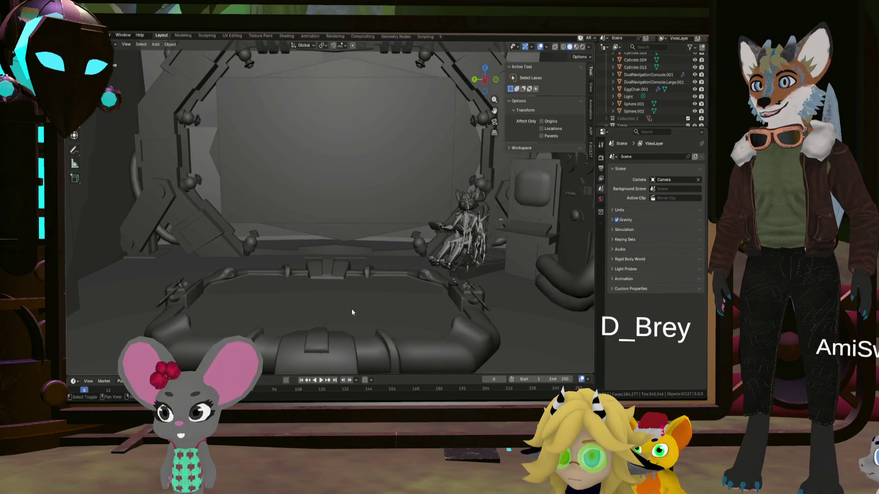
Isolate the seated figure with Shift+H, toggling the room geometry off and back on around it
key("shift+h")
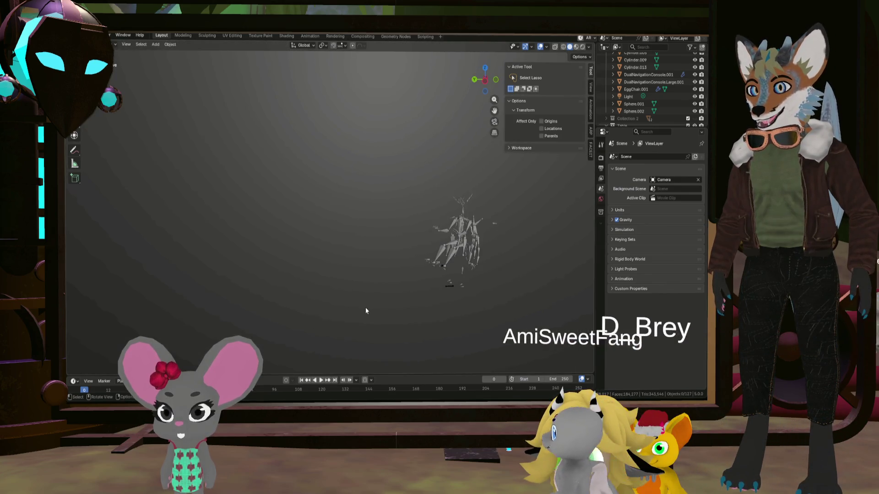
key("alt+h")
key("shift+h")
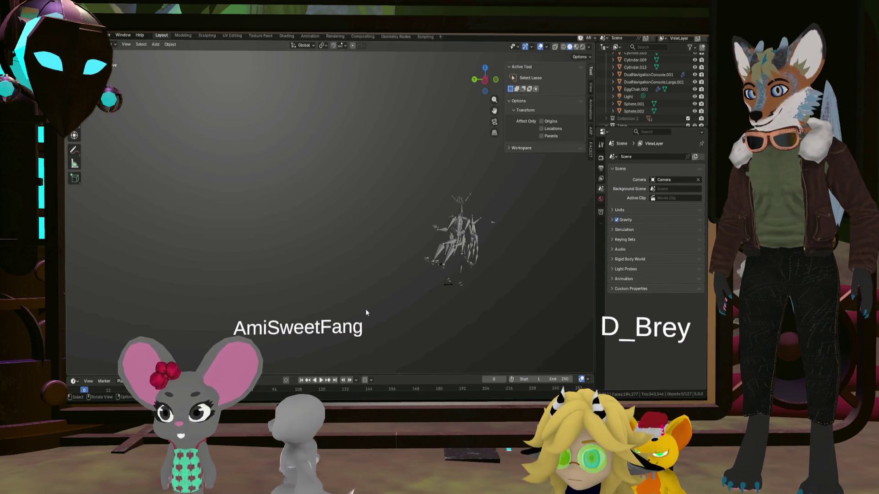
key("alt+h")
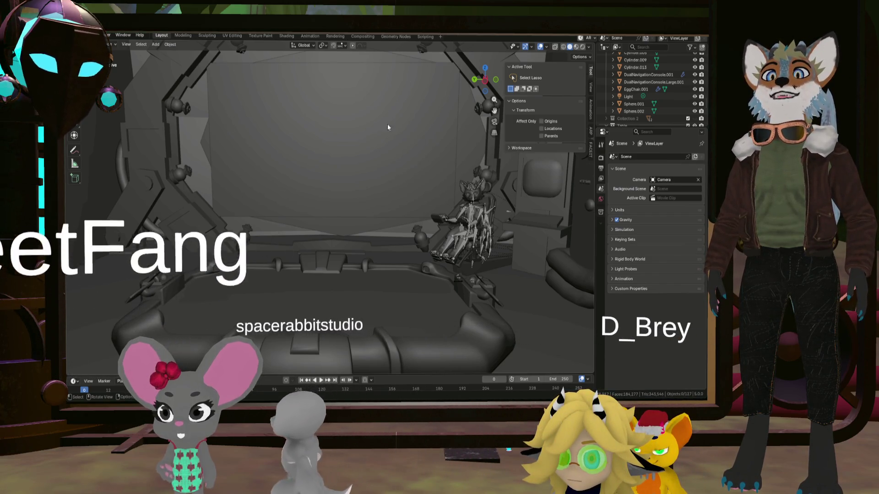
middle_click_drag(388, 128, 255, 156)
scroll(253, 155, "up", 5)
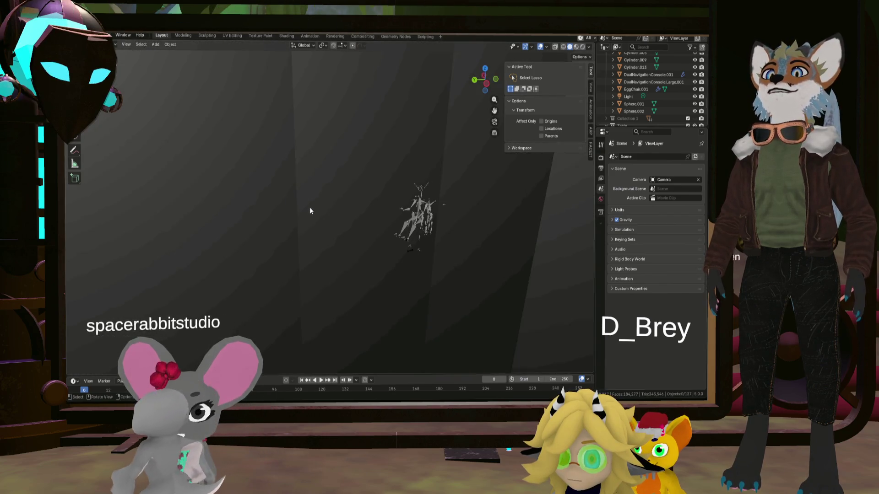
scroll(310, 207, "down", 5)
scroll(302, 210, "down", 5)
Orbit out to the whole sphere model and tick Collection 2 visible in the Outliner
mouse_move(290, 208)
middle_mouse_down()
mouse_move(343, 208)
mouse_move(192, 273)
mouse_move(289, 273)
middle_mouse_up()
middle_click_drag(321, 284, 426, 296)
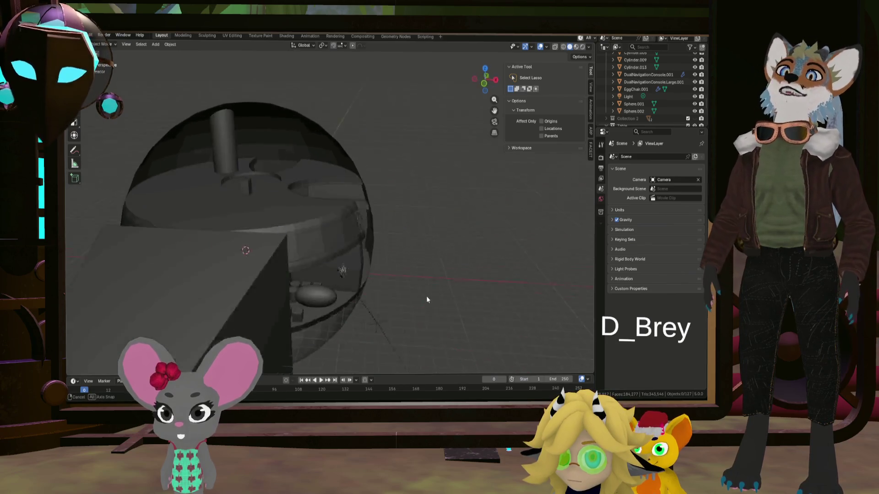
scroll(444, 287, "down", 5)
scroll(411, 288, "up", 1)
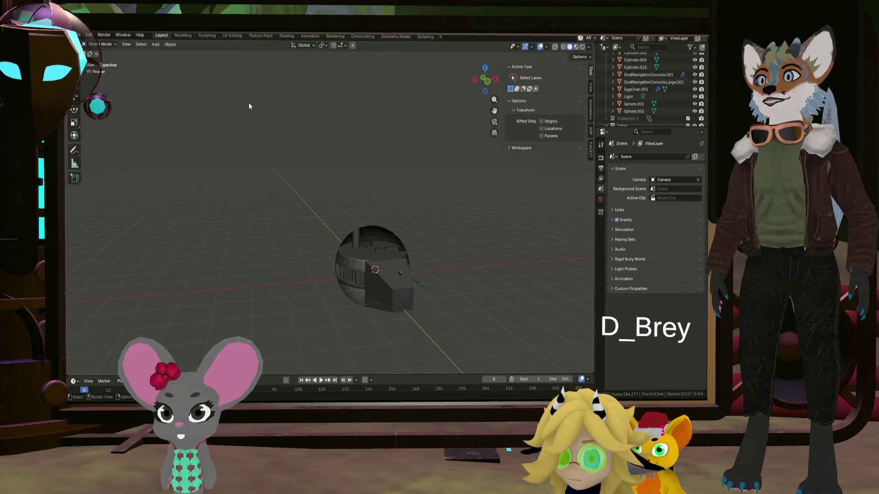
mouse_move(249, 122)
middle_mouse_down()
mouse_move(247, 227)
mouse_move(277, 238)
mouse_move(400, 236)
middle_mouse_up()
scroll(311, 218, "up", 3)
scroll(310, 214, "up", 4)
scroll(259, 244, "up", 5)
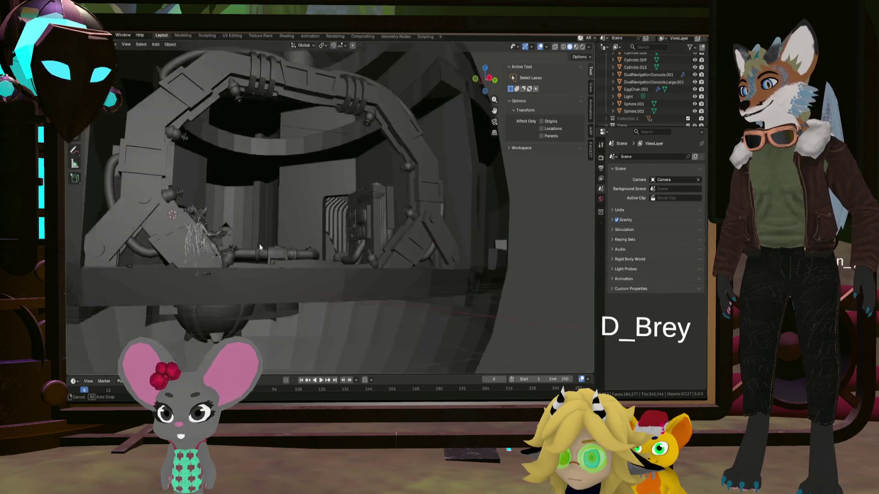
mouse_move(258, 244)
middle_mouse_down()
mouse_move(287, 272)
mouse_move(299, 270)
mouse_move(279, 280)
middle_mouse_up()
scroll(262, 248, "down", 4)
scroll(296, 274, "up", 2)
scroll(315, 255, "down", 3)
scroll(669, 98, "down", 2)
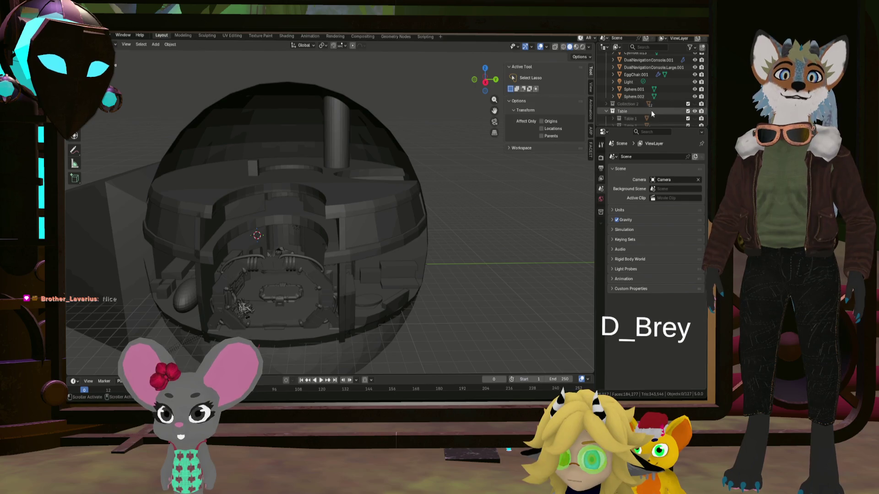
left_click(688, 75)
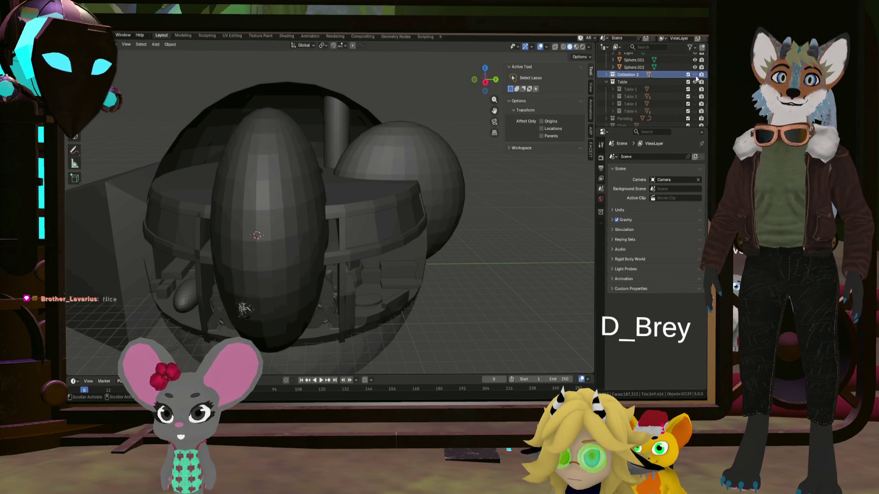
Select Sphere.001 and Sphere.002, hide the ellipsoid again, frame the dome and go to front view
double_click(671, 75)
mouse_move(429, 177)
middle_mouse_down()
mouse_move(399, 184)
mouse_move(397, 168)
middle_mouse_up()
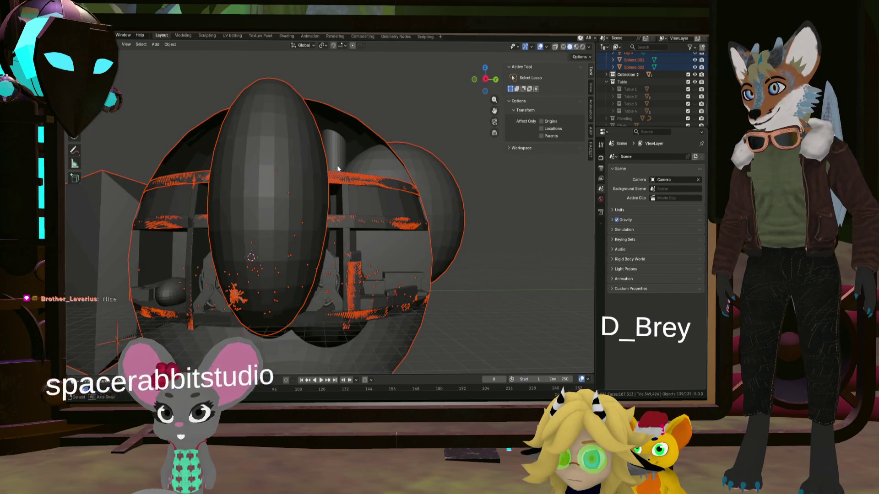
middle_click_drag(339, 168, 351, 171)
scroll(695, 82, "up", 3)
scroll(694, 81, "down", 5)
left_click(695, 66)
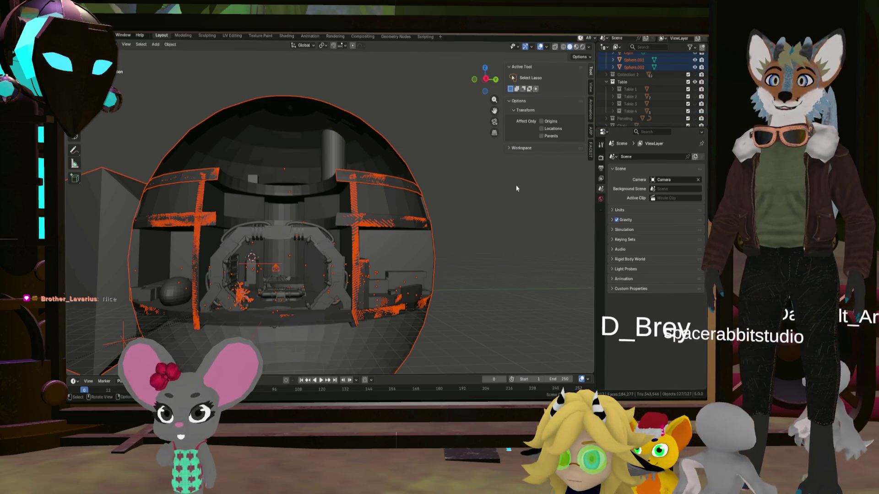
key("KP_Decimal")
key("KP_1")
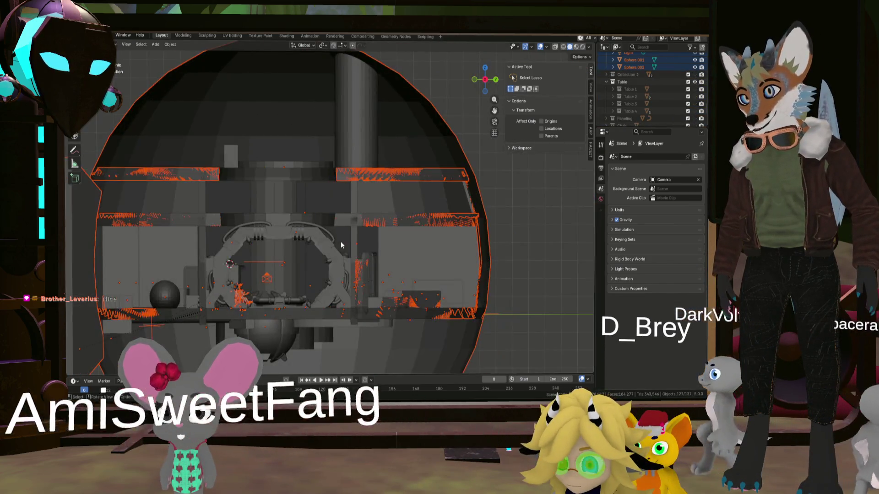
scroll(642, 108, "down", 5)
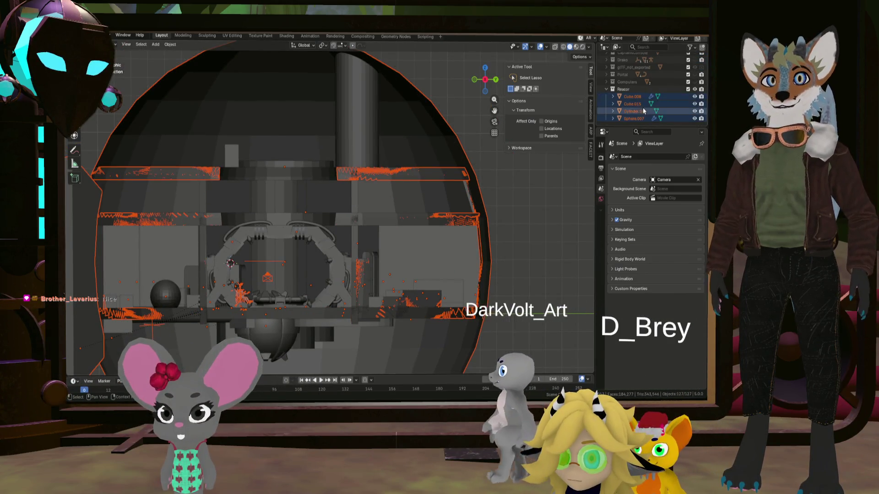
Select the reactor pieces from Cube.008 in the Outliner and start moving them along Y
left_click(633, 97)
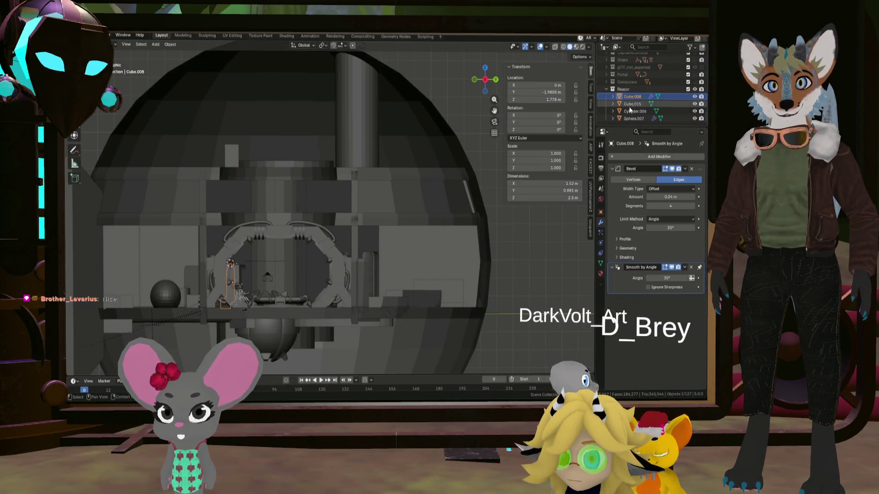
left_click(637, 119, "shift")
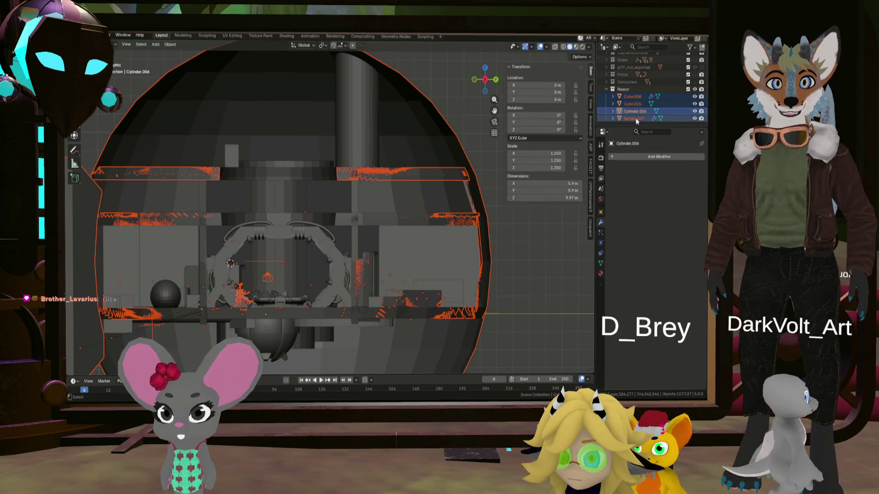
left_click(636, 104, "shift")
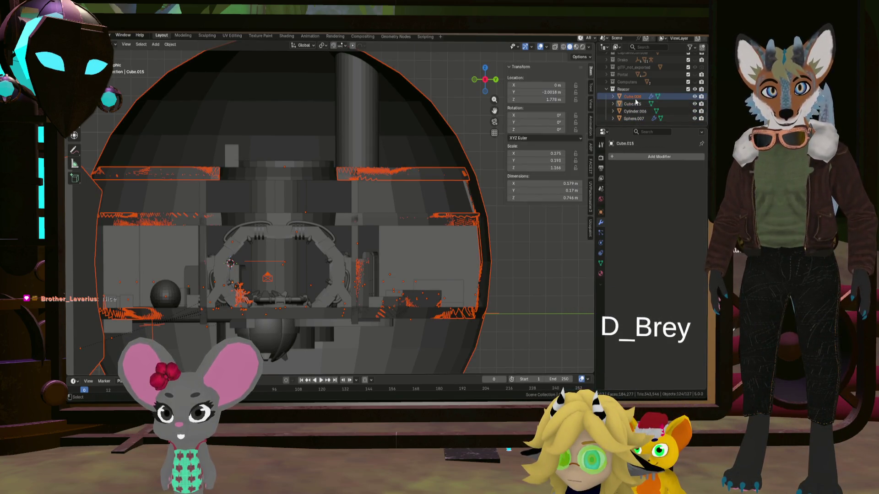
left_click(636, 99, "shift")
mouse_move(358, 241)
middle_mouse_down()
mouse_move(315, 318)
mouse_move(329, 278)
middle_mouse_up()
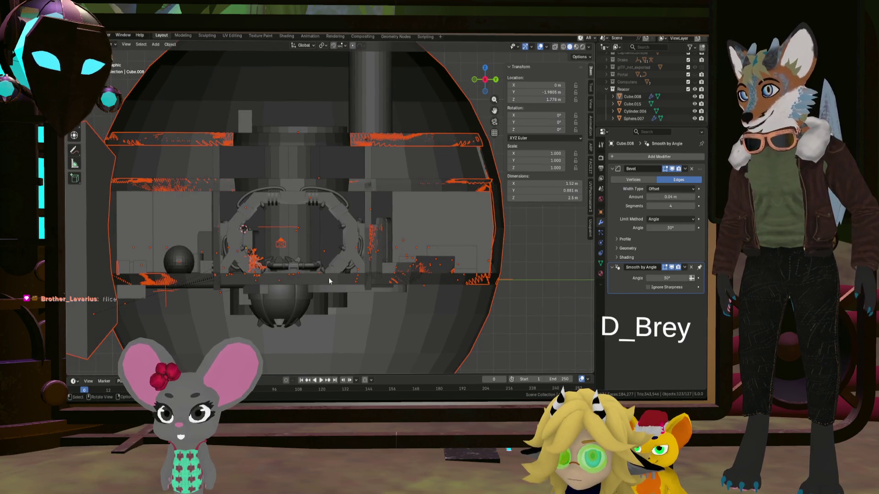
key("g")
key("y")
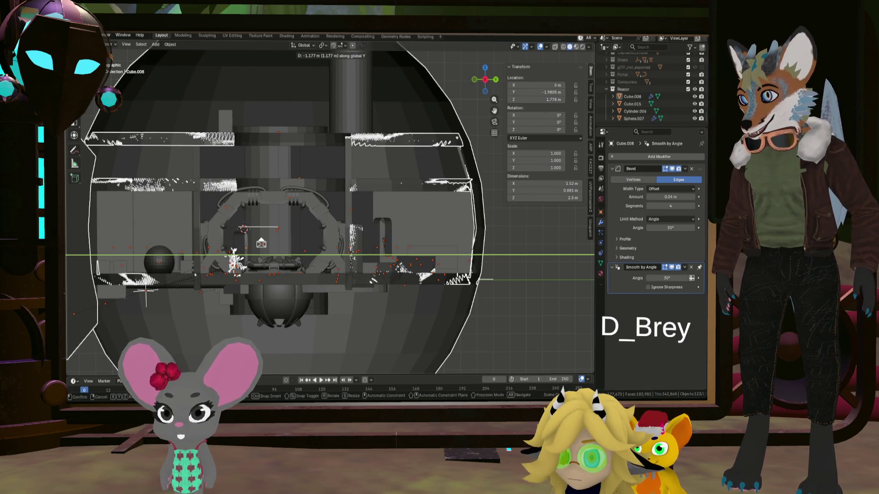
Confirm the reactor's Y move, inspect the sphere interior from above and below, and clear the selection
left_click(399, 272)
scroll(398, 273, "up", 2)
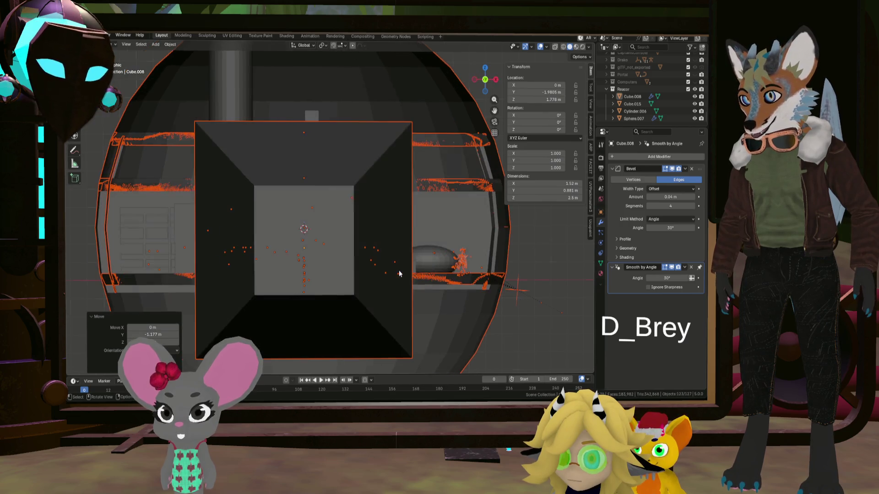
scroll(399, 273, "up", 2)
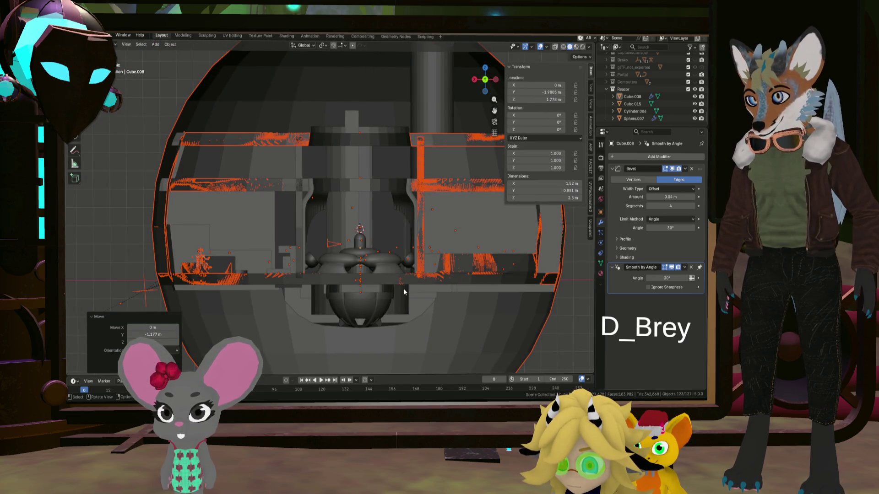
scroll(403, 289, "up", 1)
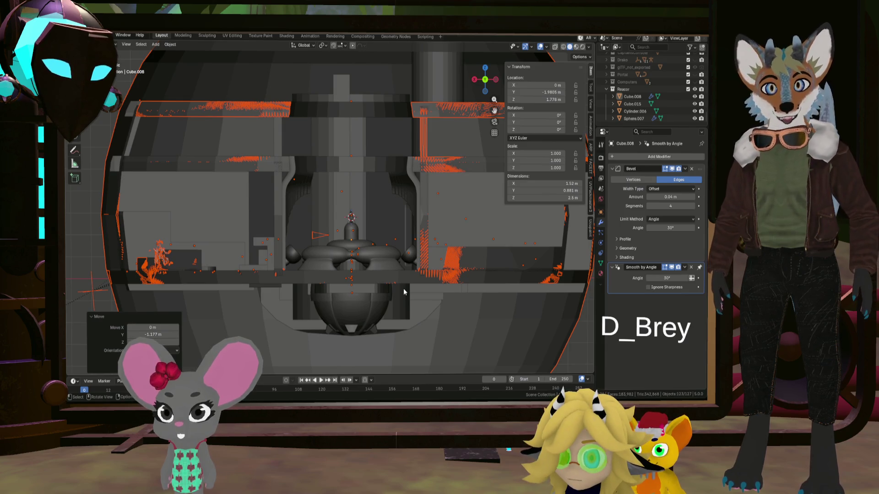
scroll(403, 291, "down", 2)
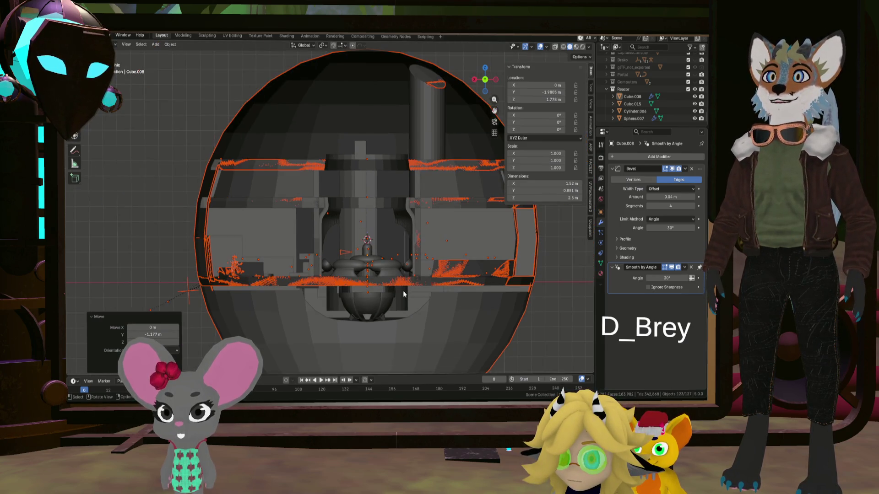
scroll(403, 290, "down", 1)
scroll(404, 290, "down", 1)
scroll(403, 290, "down", 1)
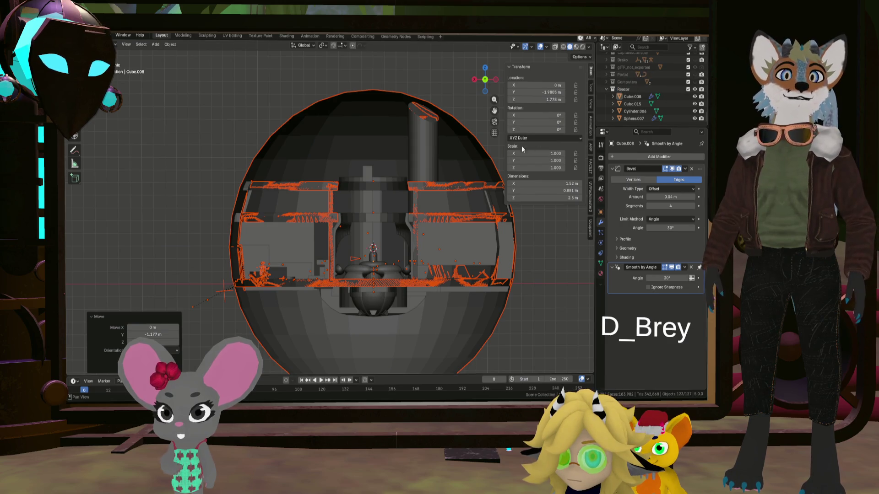
middle_click_drag(413, 114, 417, 164)
scroll(417, 164, "up", 3)
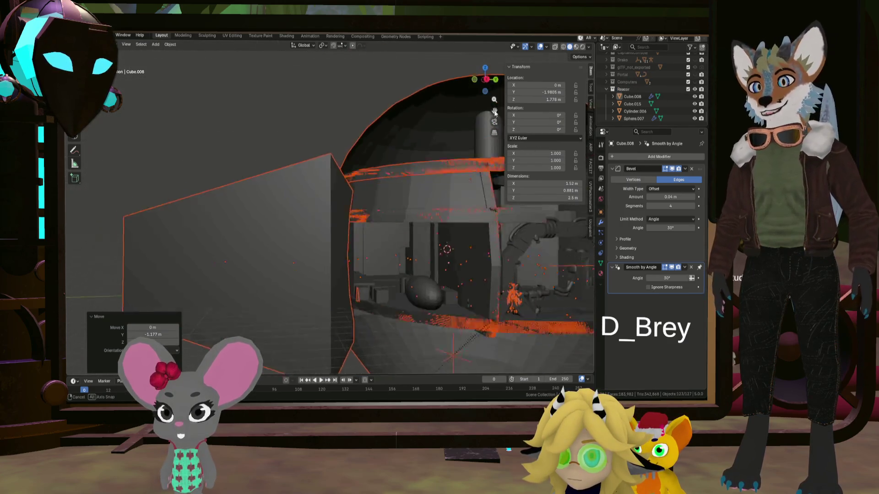
scroll(493, 107, "up", 1)
scroll(493, 107, "down", 2)
mouse_move(438, 91)
middle_mouse_down()
mouse_move(404, 138)
mouse_move(485, 121)
mouse_move(463, 143)
middle_mouse_up()
scroll(473, 107, "up", 2)
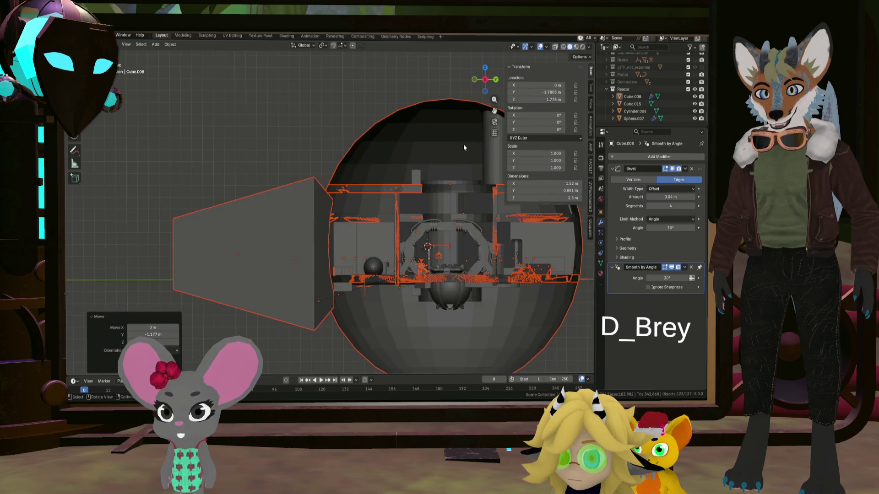
scroll(407, 239, "up", 3)
scroll(468, 275, "up", 2)
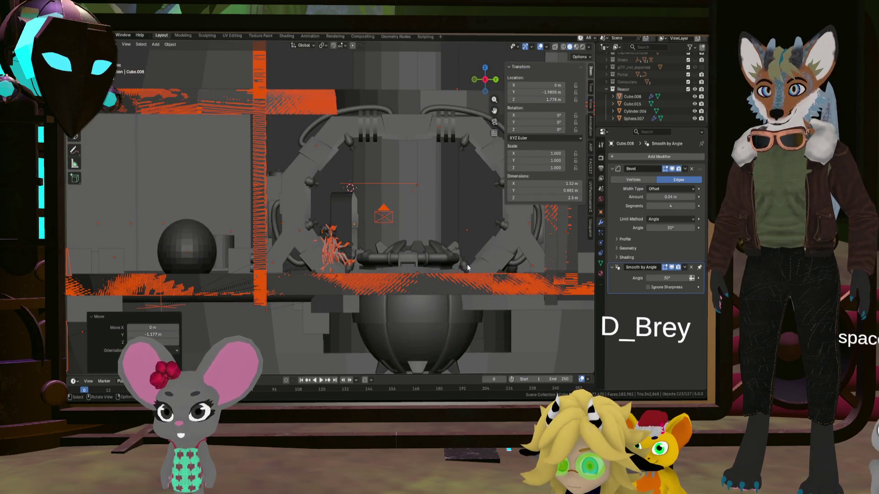
scroll(461, 268, "down", 4)
scroll(440, 271, "down", 1)
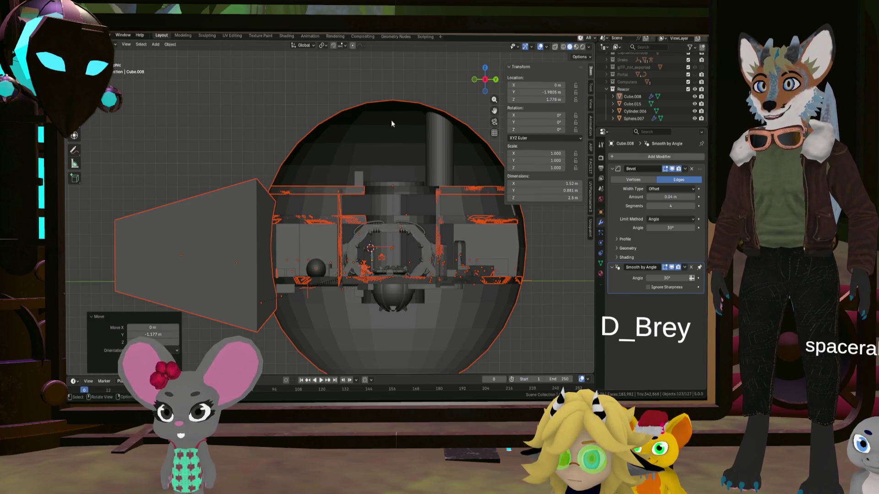
scroll(393, 310, "up", 3)
scroll(393, 310, "up", 1)
scroll(394, 310, "up", 1)
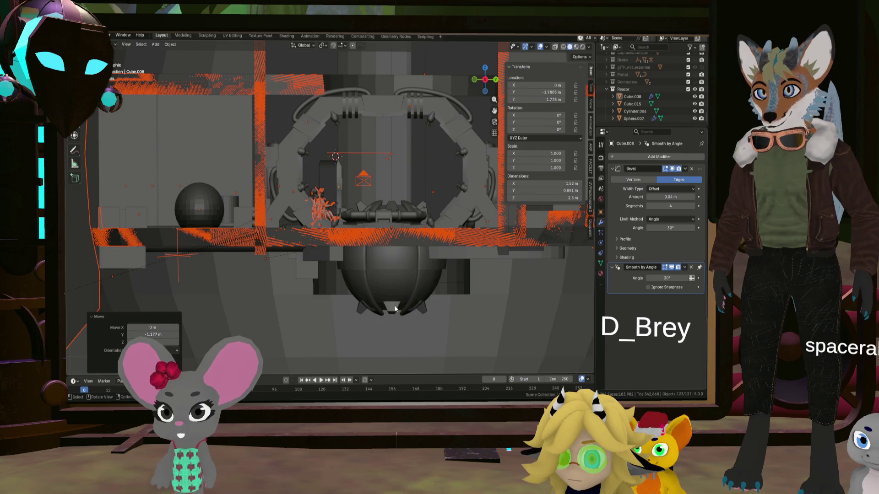
scroll(395, 309, "down", 2)
scroll(394, 309, "down", 1)
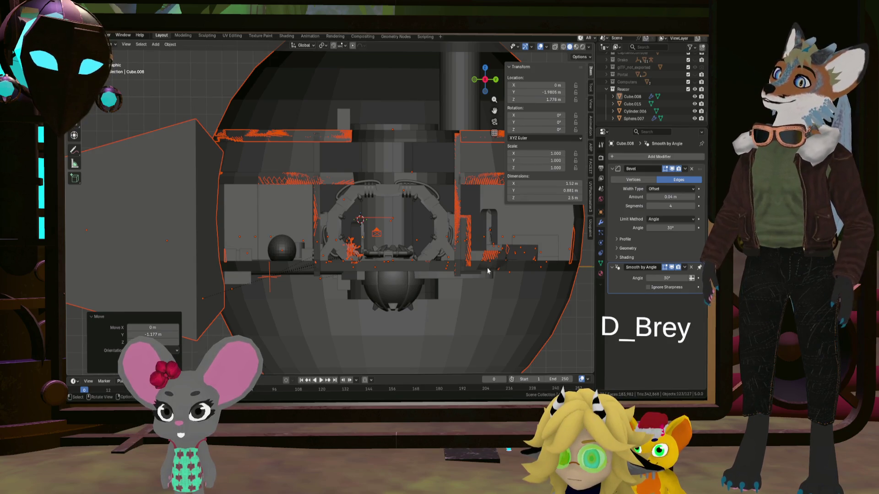
left_click(568, 339)
mouse_move(554, 286)
middle_mouse_down()
mouse_move(435, 226)
mouse_move(420, 263)
mouse_move(416, 247)
mouse_move(432, 203)
mouse_move(432, 246)
middle_mouse_up()
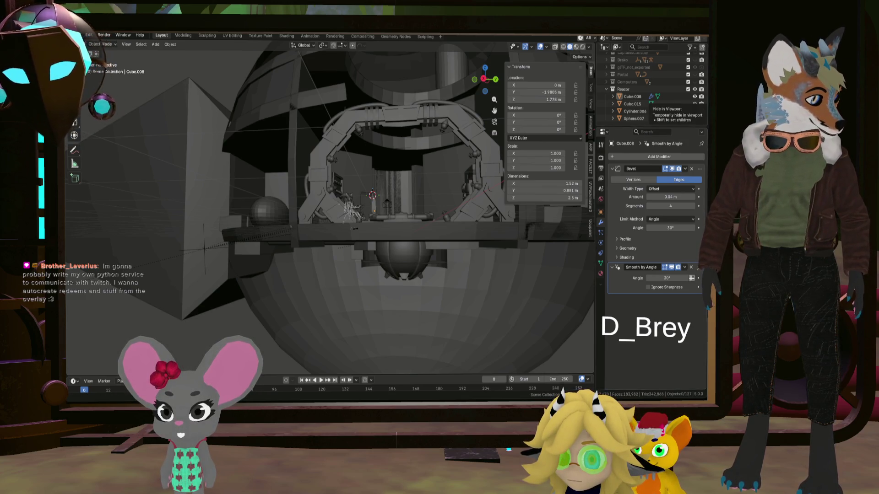
mouse_move(437, 198)
middle_mouse_down()
mouse_move(465, 245)
mouse_move(506, 172)
middle_mouse_up()
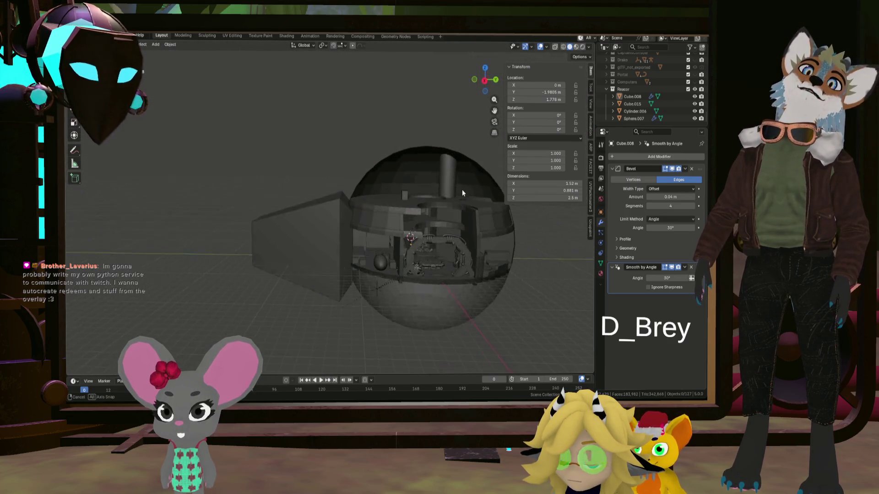
scroll(506, 172, "up", 3)
scroll(496, 184, "up", 3)
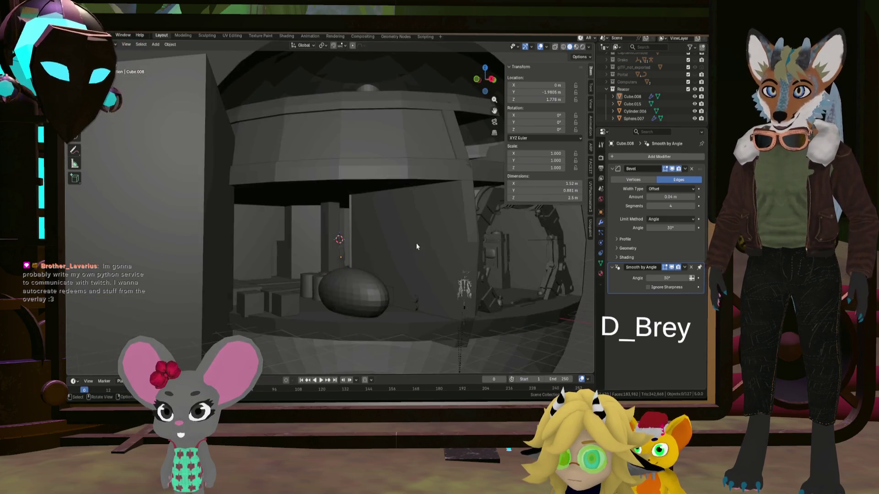
scroll(416, 243, "up", 3)
scroll(335, 254, "up", 3)
scroll(382, 267, "up", 3)
scroll(408, 284, "up", 2)
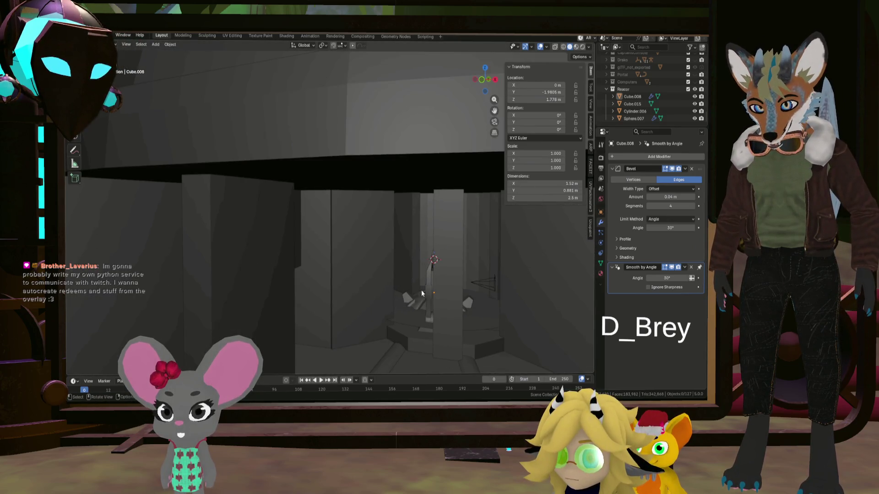
Slide the tall box Cube.039 along one axis to centre it over the reactor
left_click(456, 330)
key("g")
key("y")
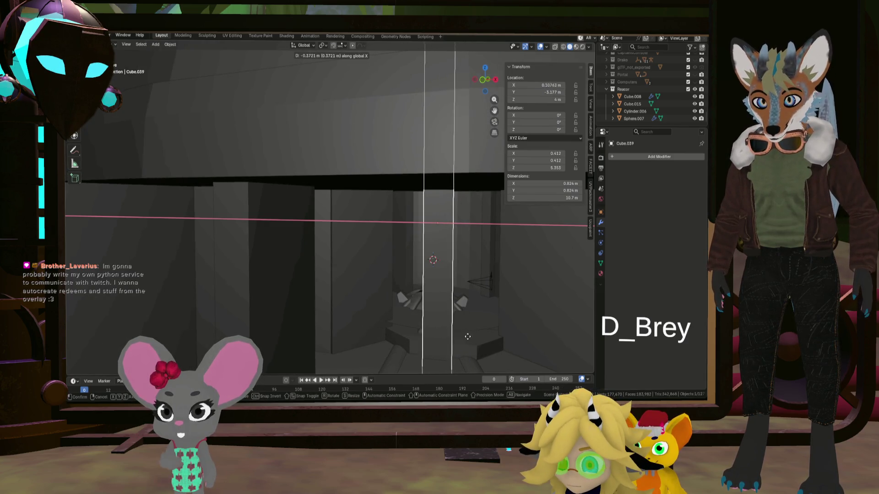
left_click(464, 336)
mouse_move(469, 336)
middle_mouse_down()
mouse_move(468, 357)
mouse_move(467, 329)
mouse_move(518, 320)
mouse_move(388, 291)
mouse_move(453, 282)
mouse_move(442, 203)
middle_mouse_up()
scroll(468, 353, "down", 5)
scroll(453, 316, "down", 4)
scroll(388, 290, "down", 3)
scroll(430, 277, "up", 4)
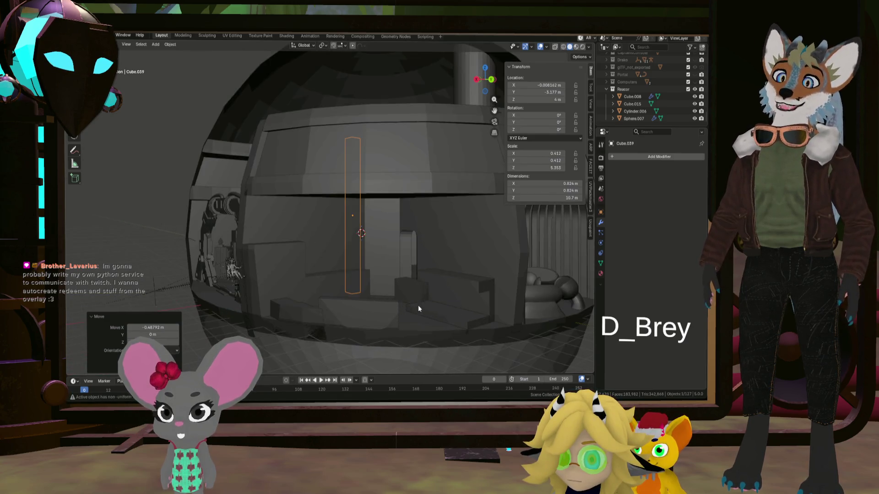
scroll(418, 304, "up", 3)
mouse_move(395, 292)
middle_mouse_down()
mouse_move(372, 295)
mouse_move(476, 294)
mouse_move(419, 288)
mouse_move(435, 237)
mouse_move(391, 275)
mouse_move(469, 290)
mouse_move(439, 284)
mouse_move(402, 220)
mouse_move(382, 314)
mouse_move(419, 255)
mouse_move(440, 296)
mouse_move(430, 280)
middle_mouse_up()
Briefly enter mesh editing on the gear part Cube.013, inspect it from a low side view and exit
left_click(418, 252)
key("Tab")
scroll(422, 251, "down", 3)
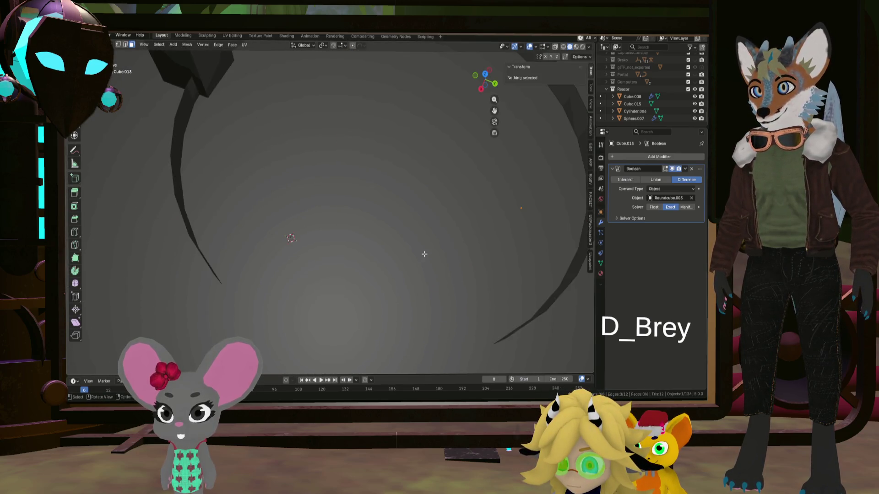
scroll(425, 254, "down", 4)
scroll(406, 251, "up", 5)
middle_click_drag(406, 251, 435, 220)
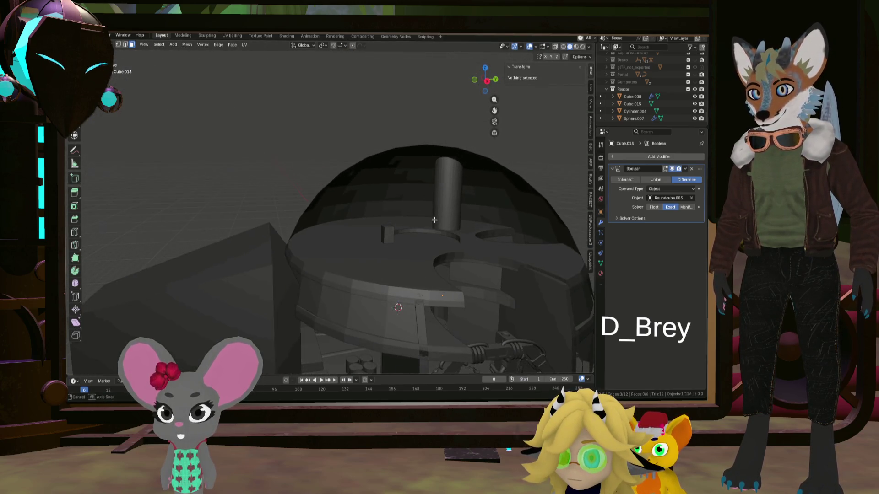
key("Tab")
Select the grooved ring piece alone and hide it, then view the mechanism at an angle
left_click(410, 345)
left_click(422, 311, "shift")
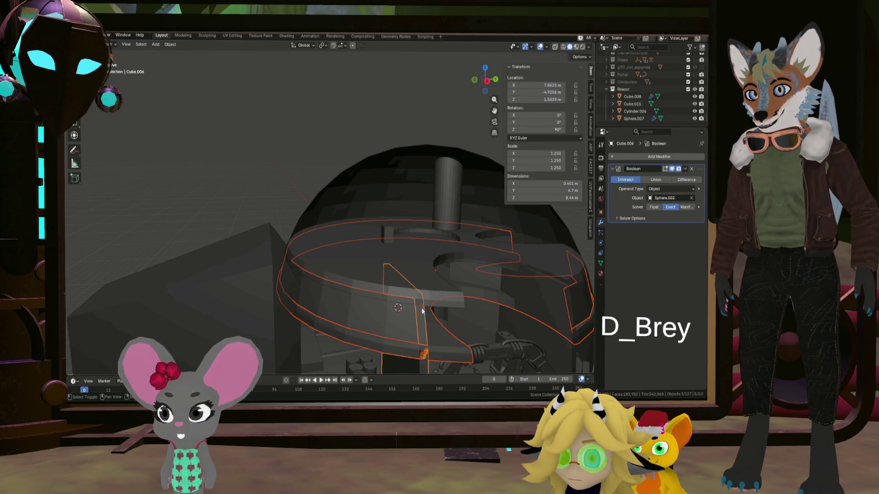
left_click(402, 345)
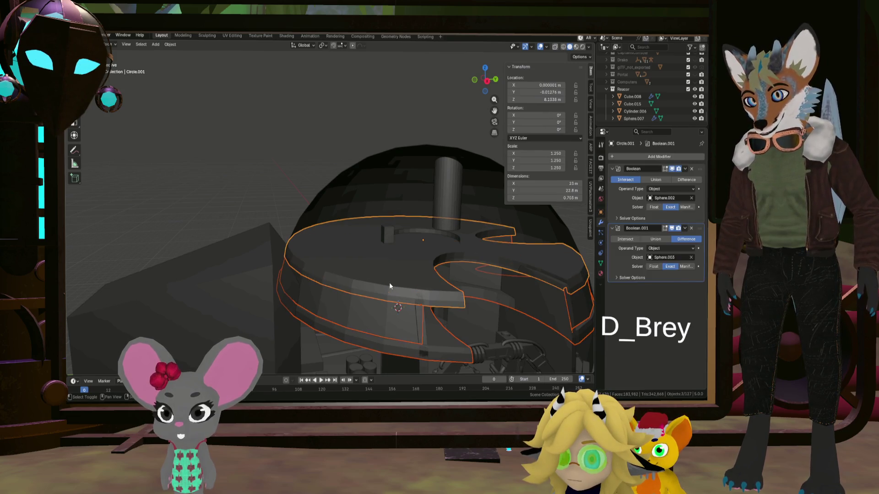
scroll(670, 99, "up", 3)
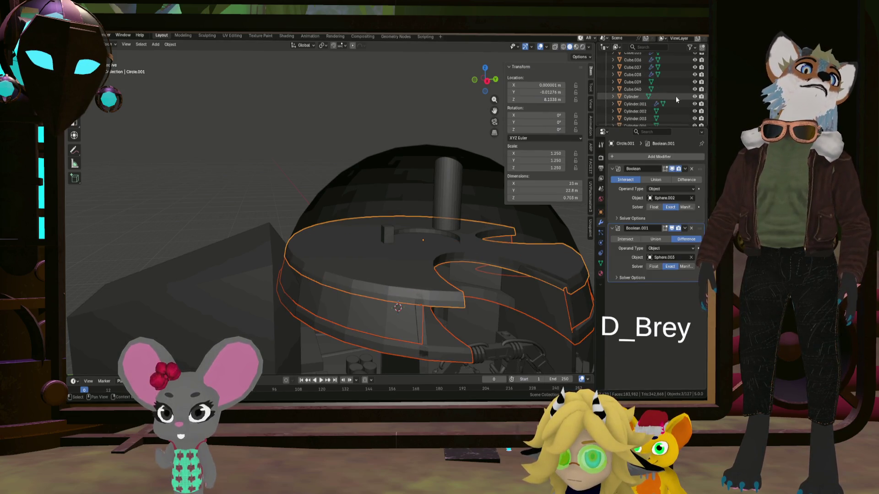
scroll(679, 97, "up", 5)
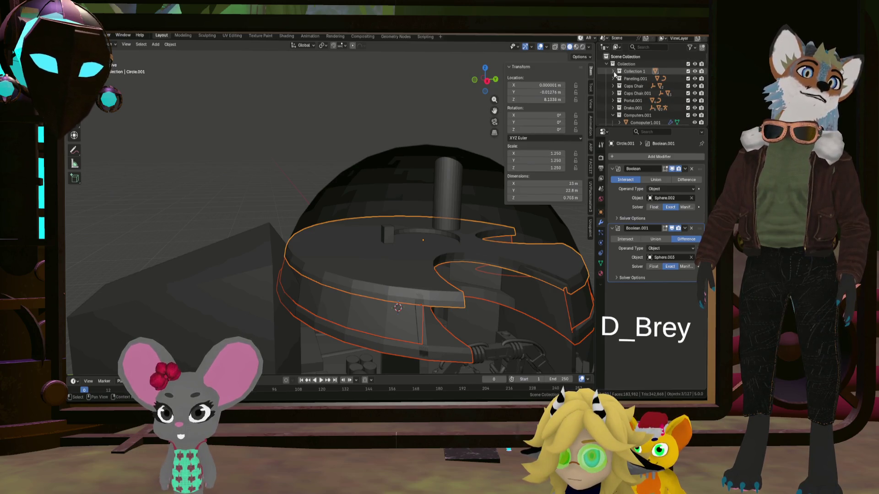
key("h")
mouse_move(508, 243)
middle_mouse_down()
mouse_move(391, 180)
mouse_move(384, 231)
middle_mouse_up()
scroll(373, 238, "up", 3)
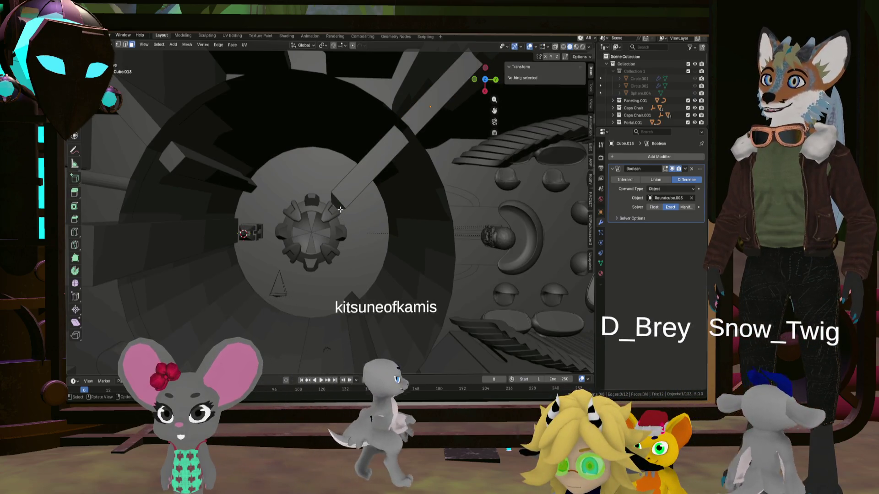
Hide the edge at the beam's end and select the beam's end face
left_click(357, 208)
key("h")
middle_click_drag(358, 207, 364, 204)
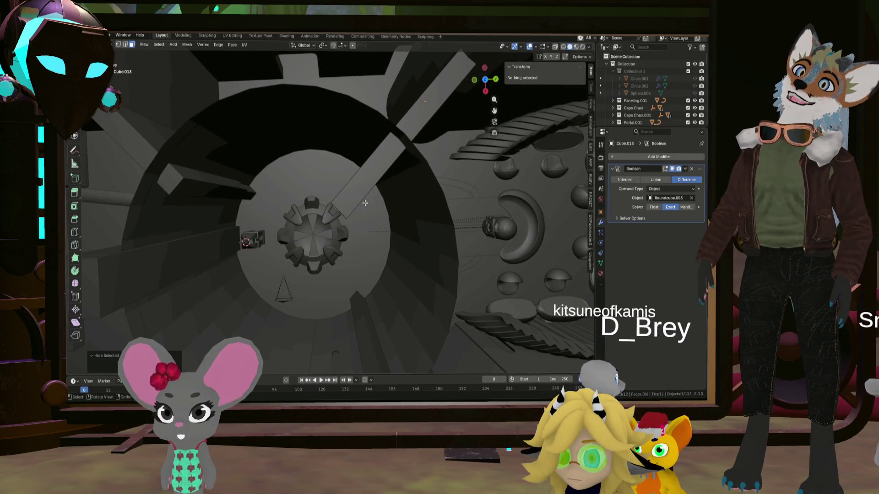
right_click(371, 199)
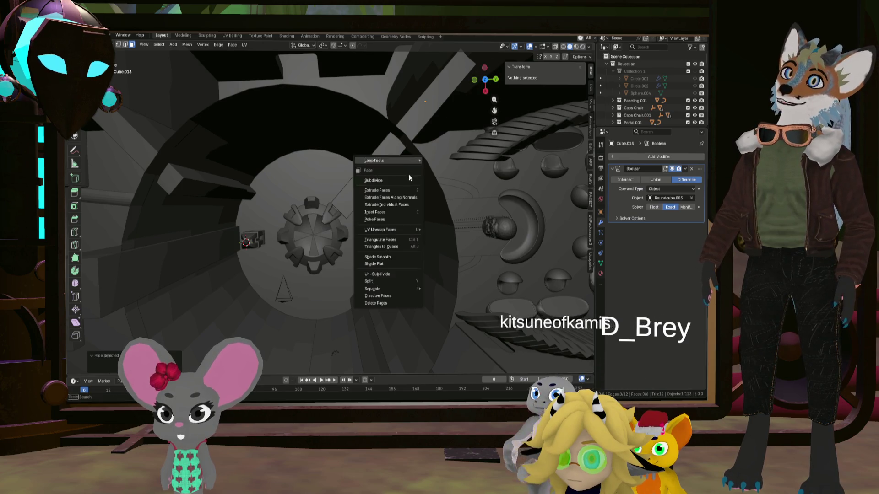
mouse_move(371, 200)
middle_mouse_down()
mouse_move(505, 200)
mouse_move(344, 207)
mouse_move(395, 204)
mouse_move(421, 175)
mouse_move(405, 185)
middle_mouse_up()
left_click(344, 207)
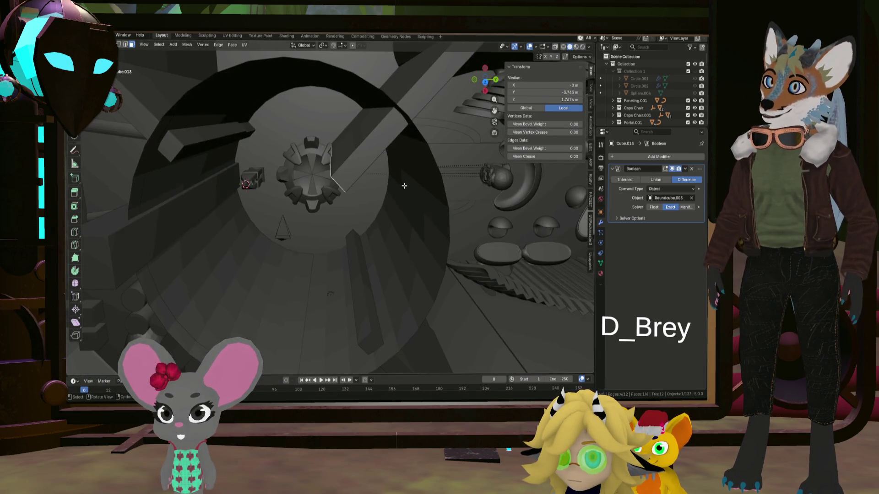
From top view shift the end face about −1.24 m in X and 1.12 m in Y
key("KP_7")
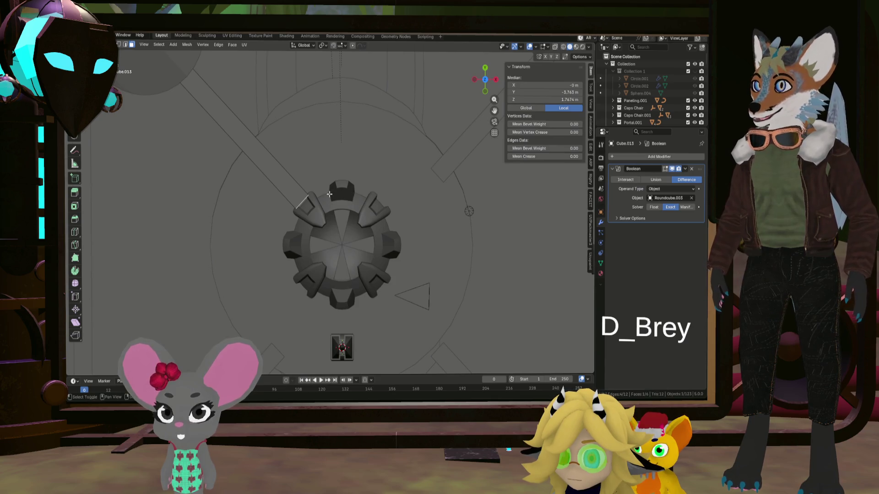
middle_click_drag(329, 194, 372, 260, "shift")
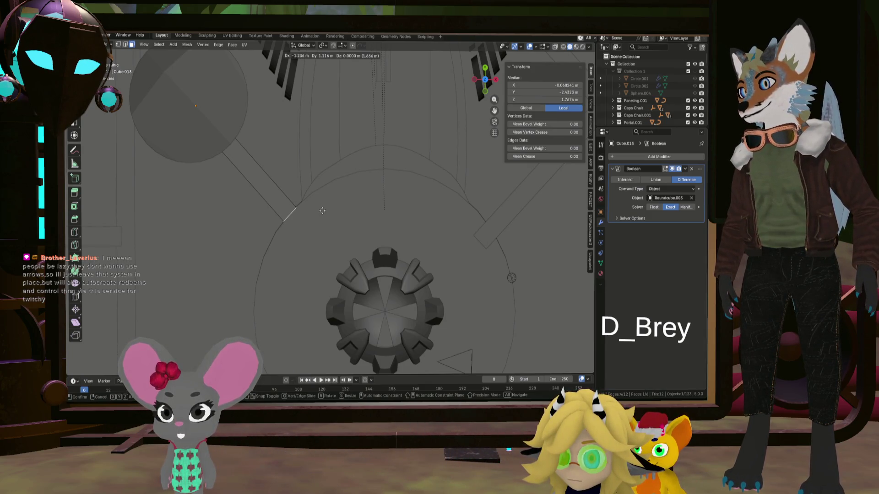
left_click(322, 210)
mouse_move(322, 211)
middle_mouse_down()
mouse_move(348, 198)
mouse_move(342, 182)
middle_mouse_up()
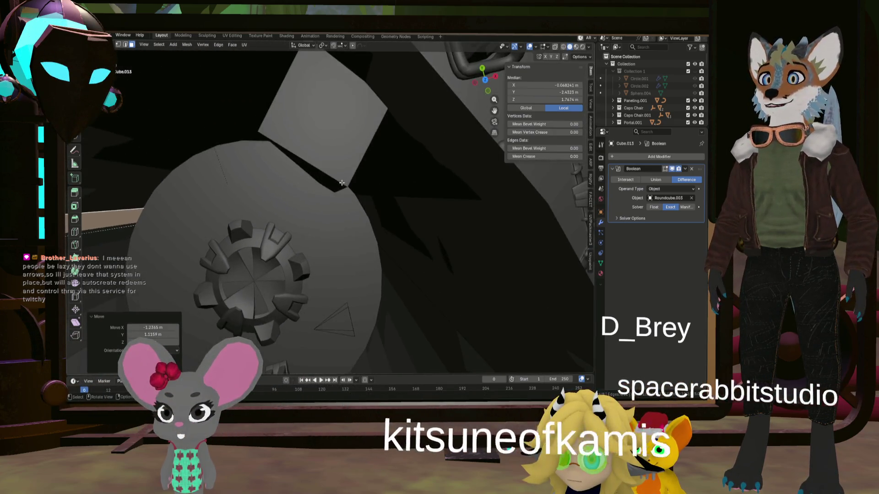
left_click(485, 80)
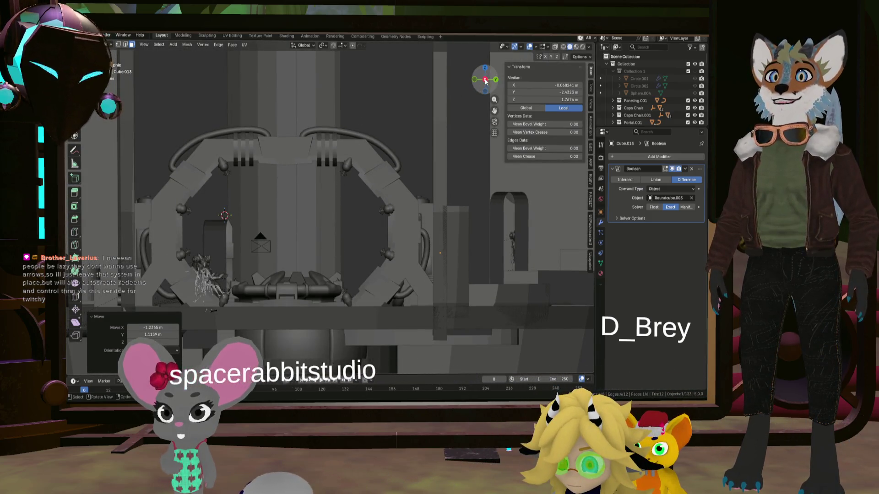
left_click(484, 68)
middle_click_drag(439, 296, 377, 225, "shift")
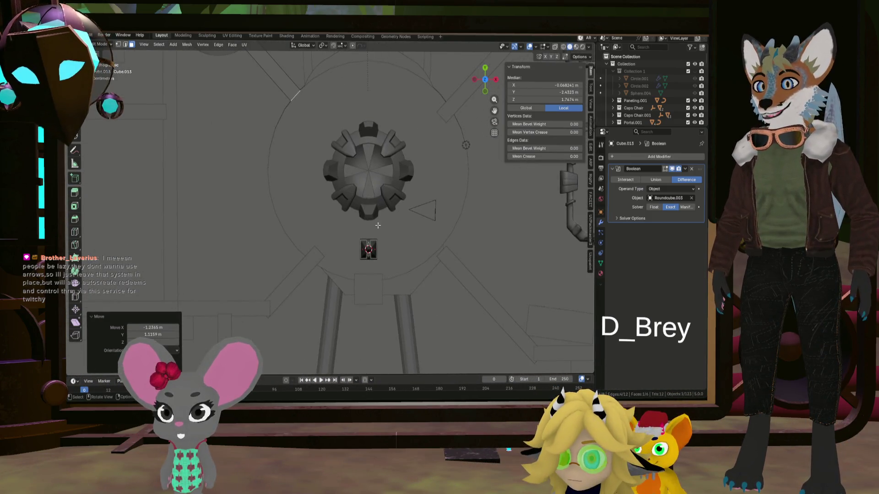
scroll(377, 225, "up", 5)
middle_click_drag(304, 191, 296, 163)
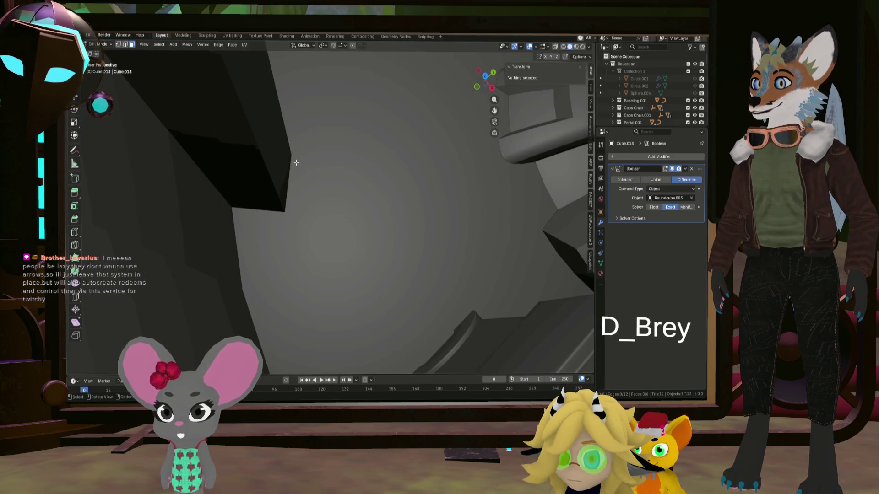
scroll(297, 163, "down", 5)
Move the first diagonal beam's inner end against the gear ring in top view
middle_click_drag(288, 146, 490, 86)
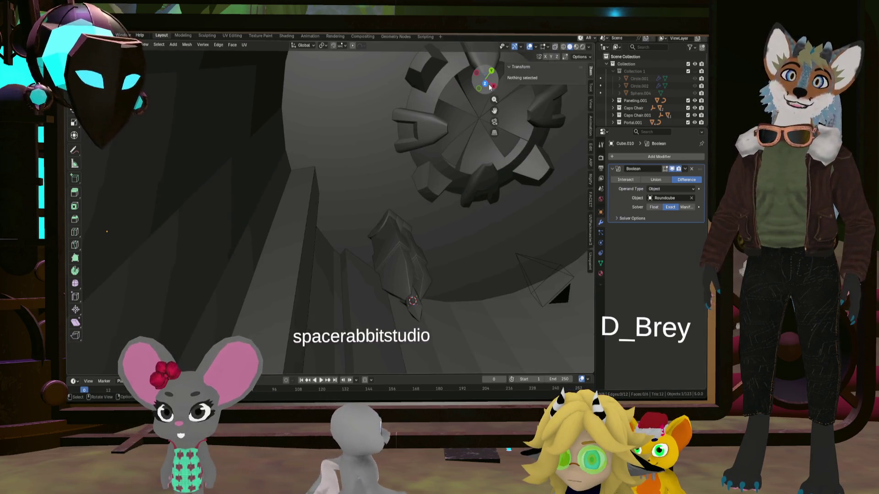
left_click(490, 85)
middle_click_drag(308, 206, 320, 208)
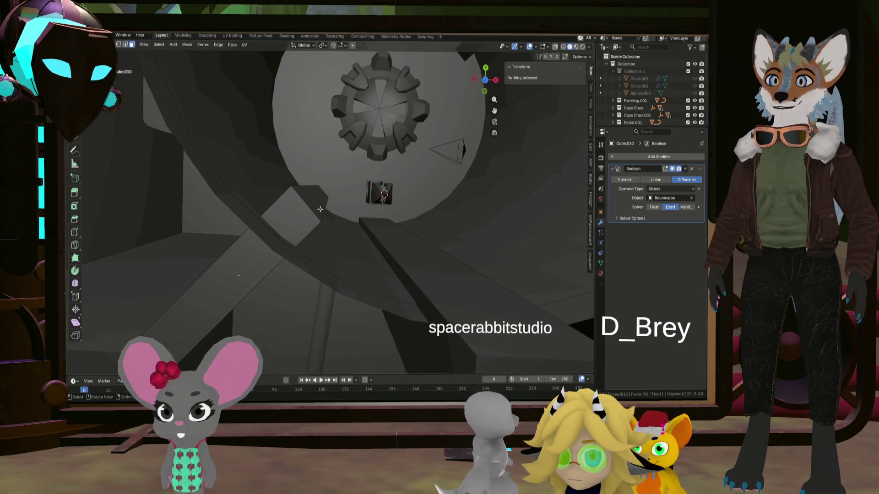
left_click(320, 208)
left_click(485, 69)
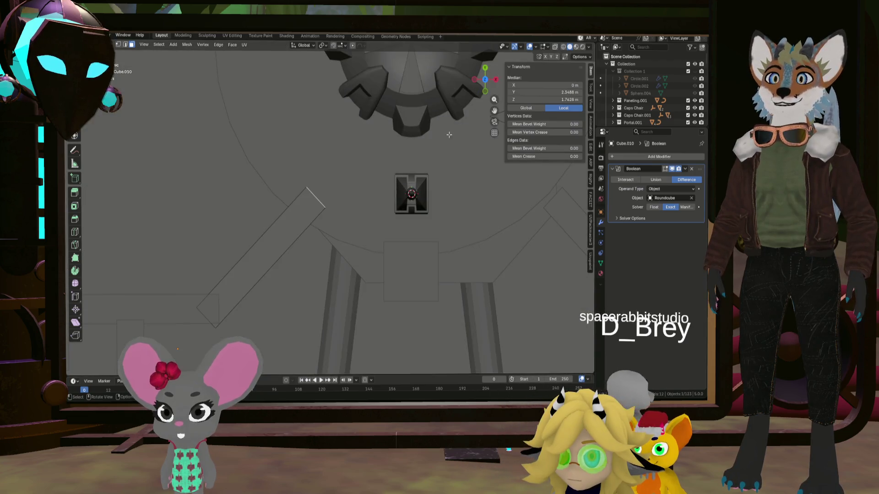
key("g")
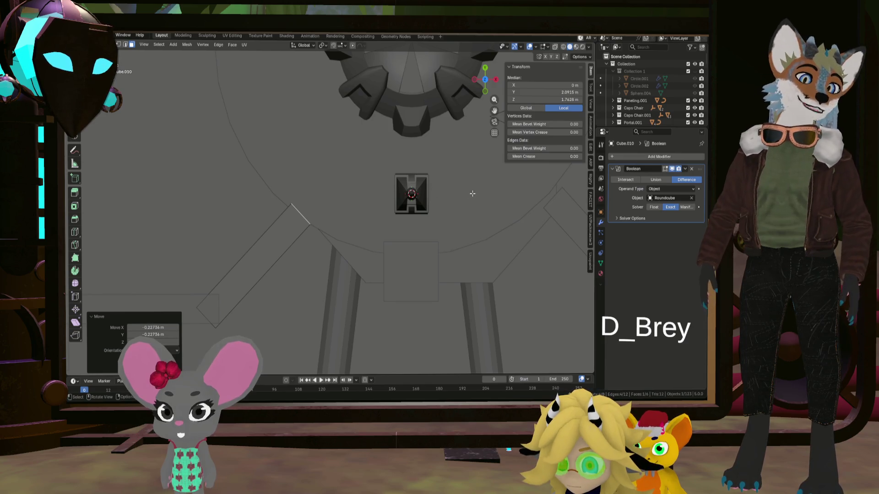
scroll(471, 193, "down", 6)
scroll(448, 124, "up", 3)
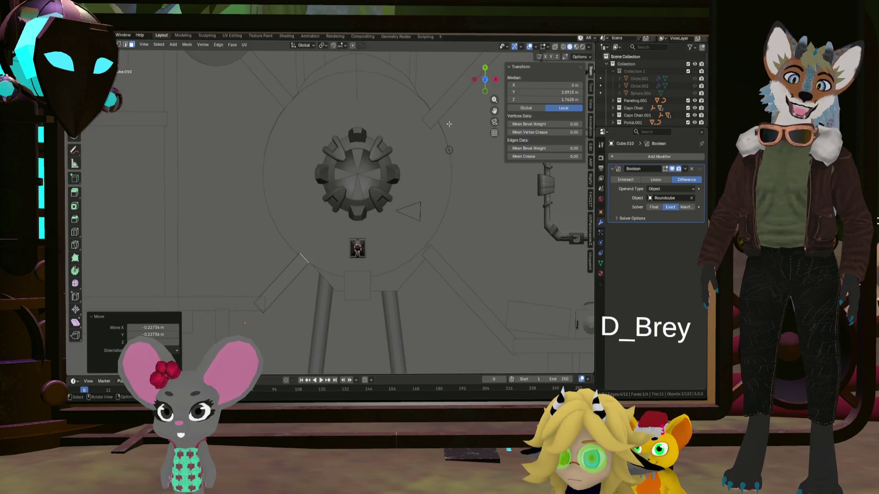
key("Tab")
Edit Cube.014 and nudge its inner beam end about 0.08 m onto the ring
mouse_move(463, 286)
middle_mouse_down()
mouse_move(472, 246)
mouse_move(484, 240)
mouse_move(401, 261)
mouse_move(416, 250)
middle_mouse_up()
left_click(484, 240)
scroll(413, 247, "up", 3)
key("Tab")
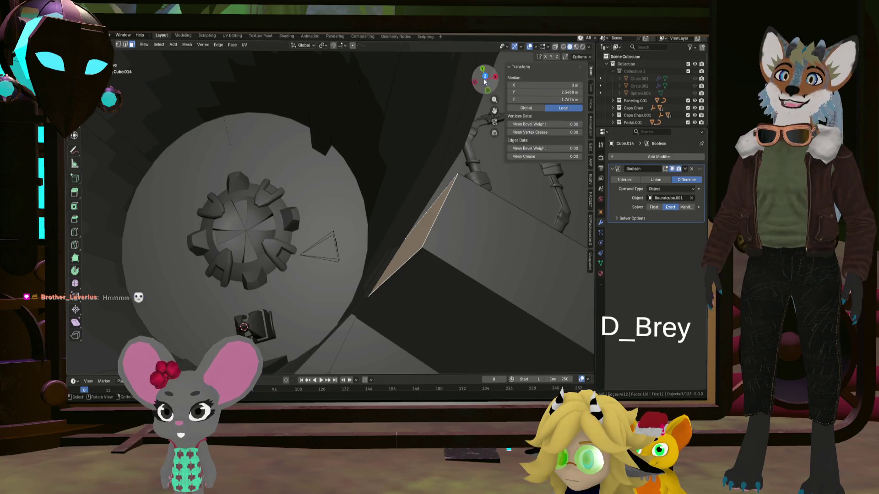
key("KP_7")
middle_click_drag(337, 315, 343, 274, "shift")
scroll(343, 274, "up", 2)
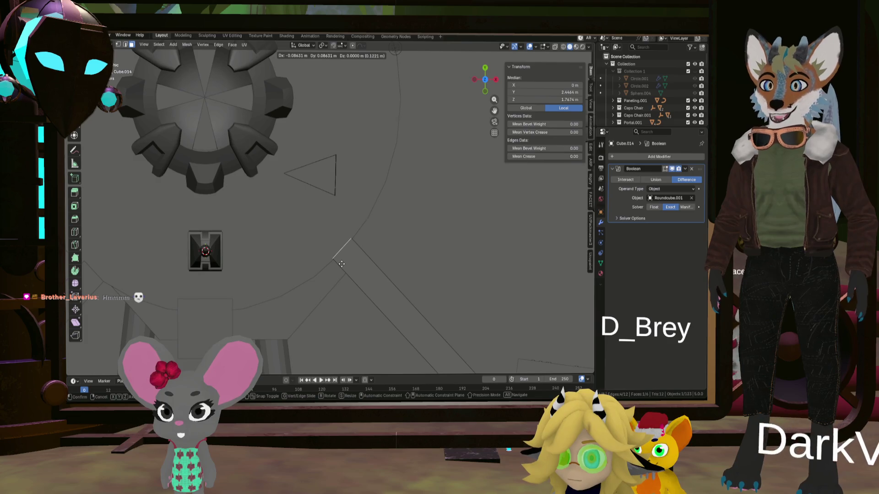
left_click(341, 263)
scroll(368, 250, "down", 4)
scroll(367, 249, "down", 2)
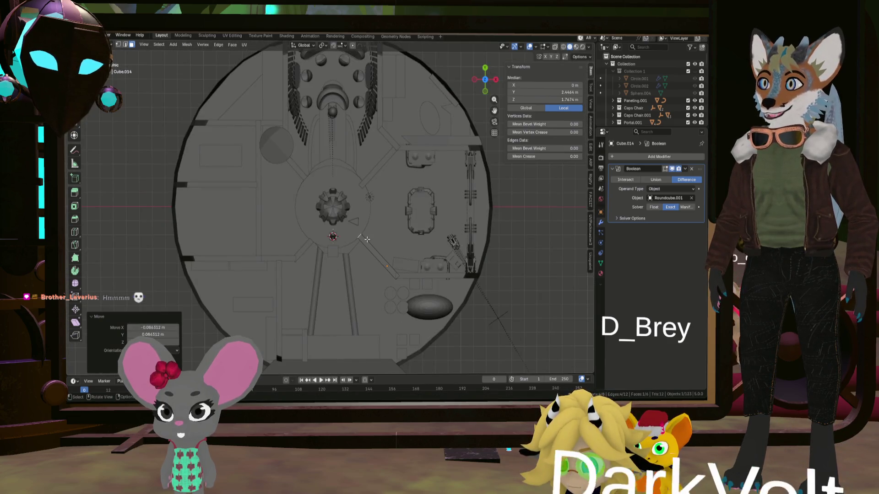
scroll(369, 250, "up", 2)
middle_click_drag(369, 249, 379, 234)
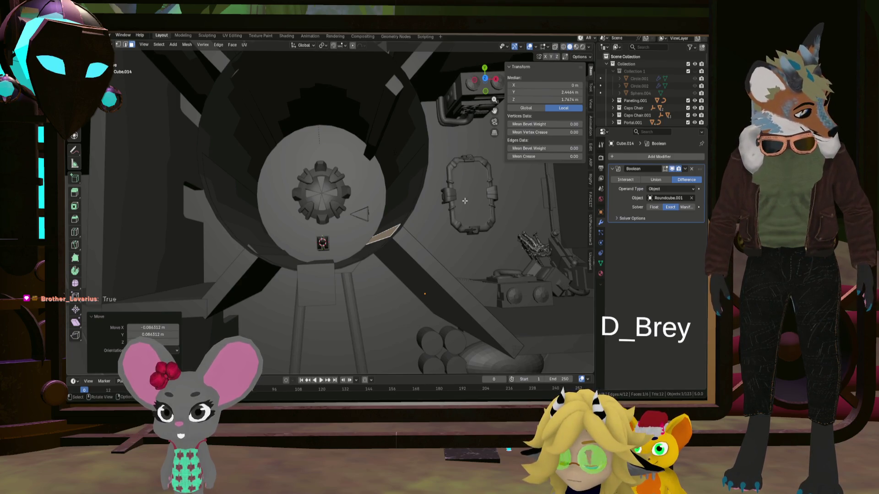
Select the beam above the gear and shift its inner end roughly 0.05 m X, 0.21 m Y
middle_click_drag(469, 152, 380, 159)
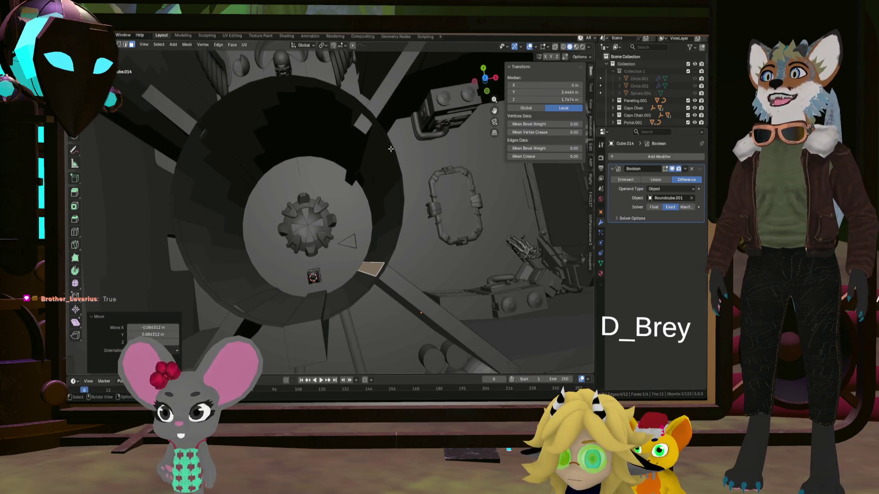
mouse_move(391, 148)
middle_mouse_down()
mouse_move(357, 156)
mouse_move(358, 118)
middle_mouse_up()
left_click(357, 155)
left_click(362, 157)
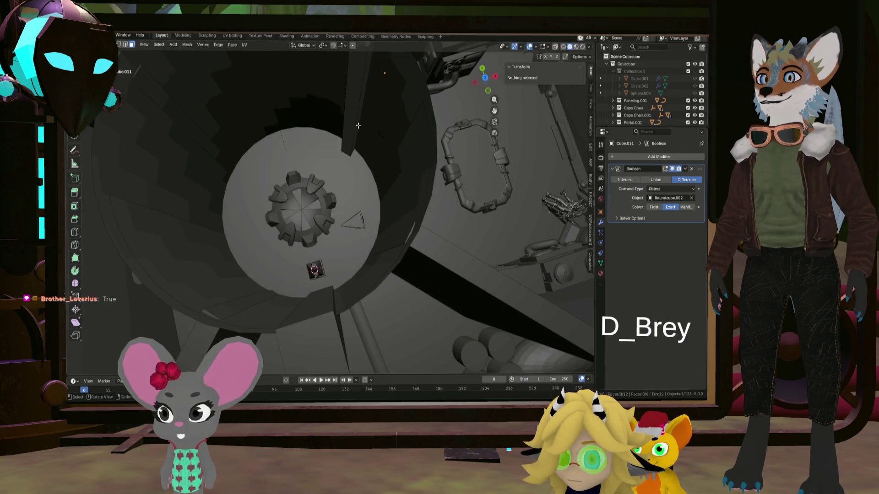
left_click(358, 117)
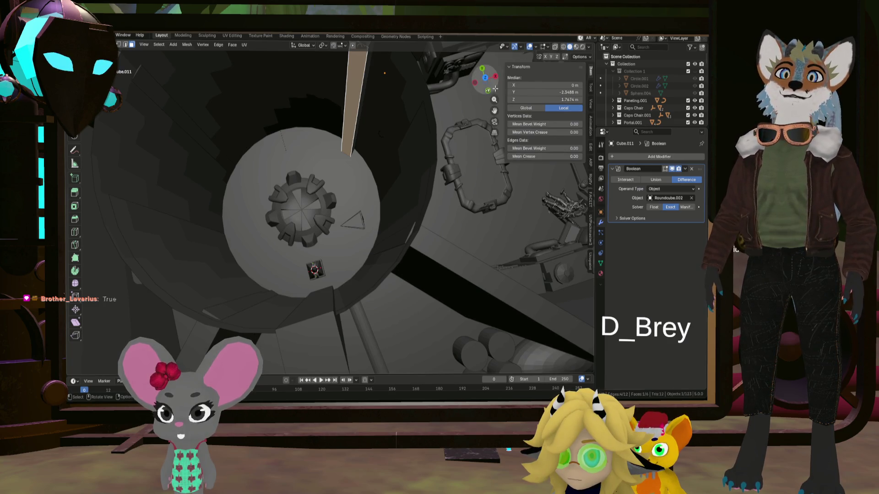
left_click(486, 78)
scroll(382, 191, "up", 3)
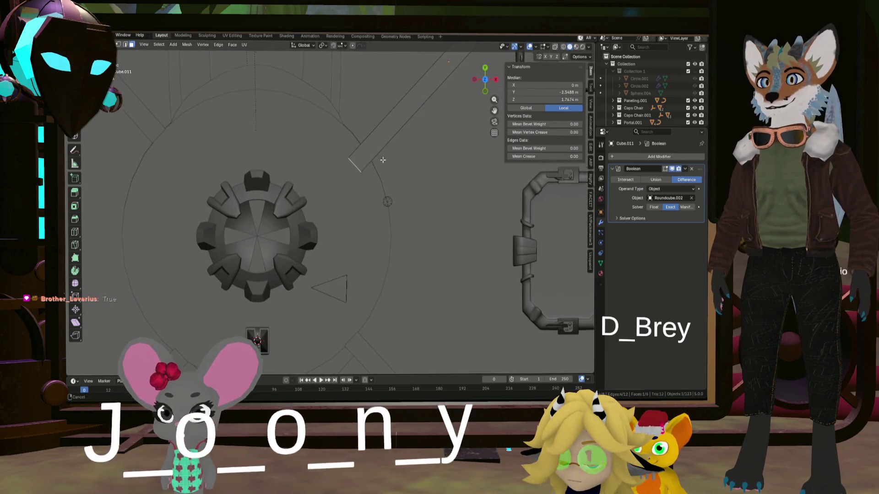
middle_click_drag(382, 161, 382, 190, "shift")
key("g")
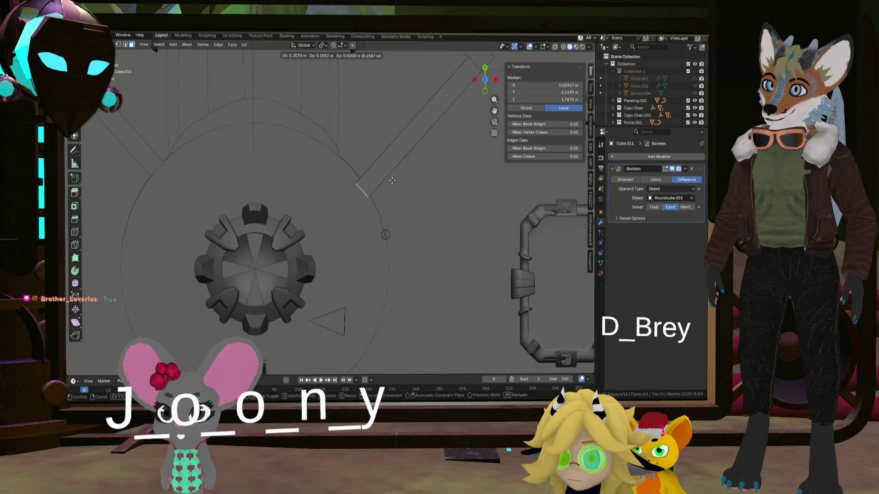
left_click(394, 178)
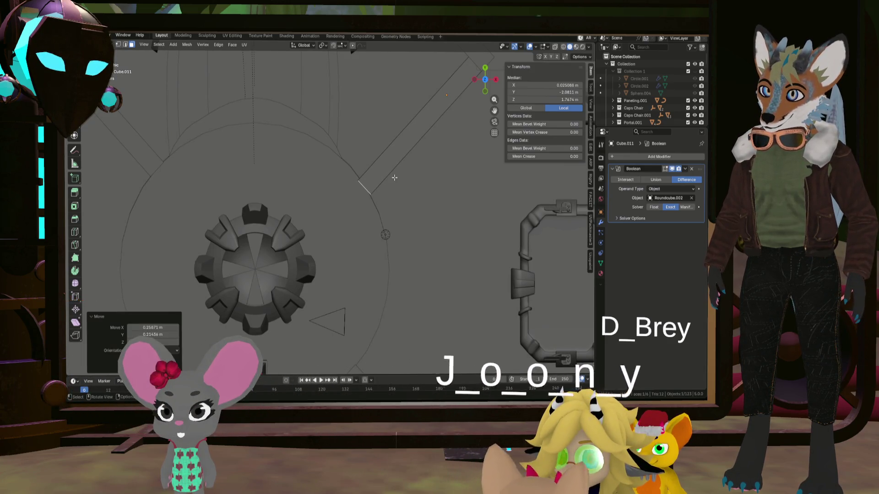
Try rotating the beam end, abandon it and deselect the geometry
key("r")
left_click(450, 187)
key("alt+a")
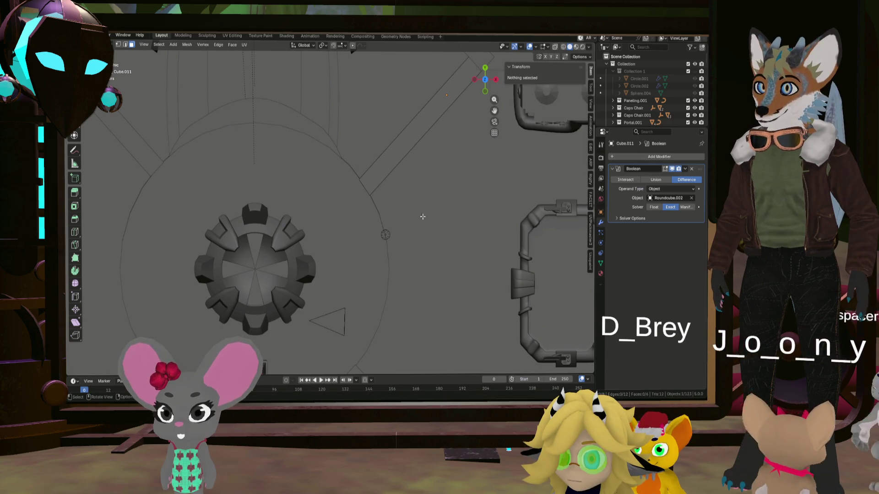
key("KP_Divide")
middle_click_drag(432, 202, 415, 162)
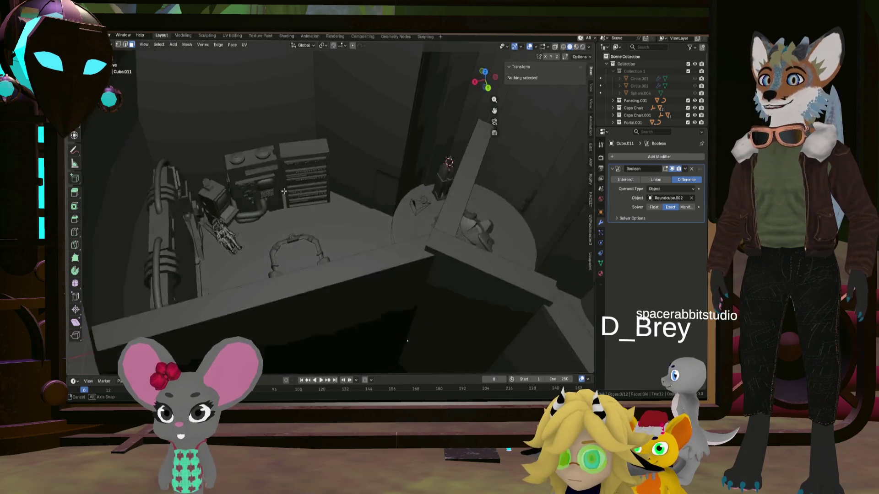
Select all the Reactor objects in the Outliner and peek at the shading pie
mouse_move(414, 162)
middle_mouse_down()
mouse_move(412, 204)
mouse_move(337, 155)
middle_mouse_up()
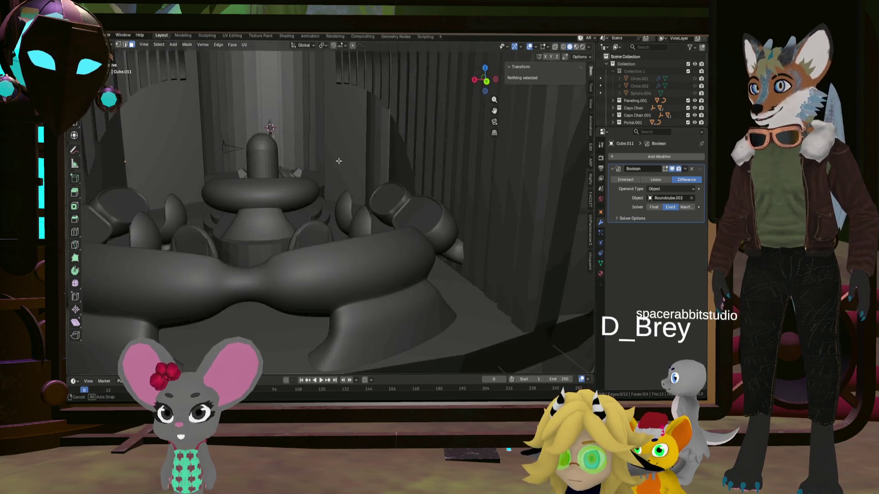
scroll(338, 156, "down", 3)
scroll(326, 194, "down", 2)
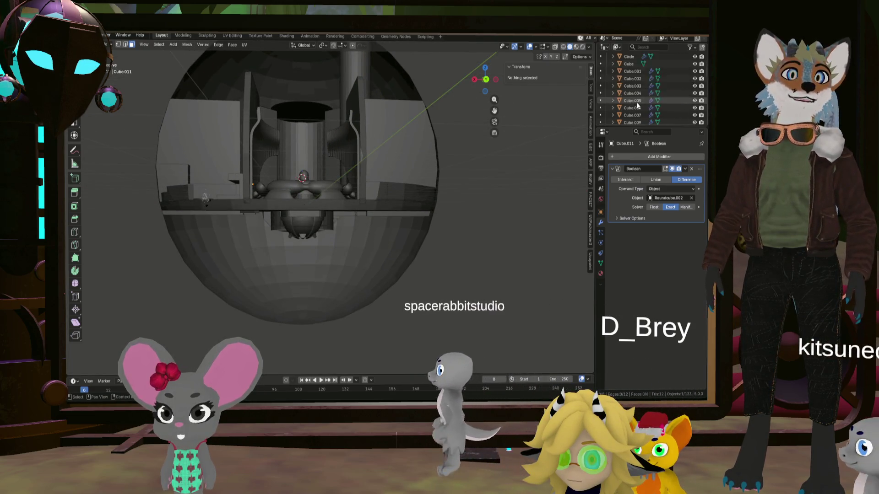
scroll(639, 104, "down", 5)
left_click(632, 96)
left_click(631, 118, "shift")
middle_click_drag(343, 159, 347, 181)
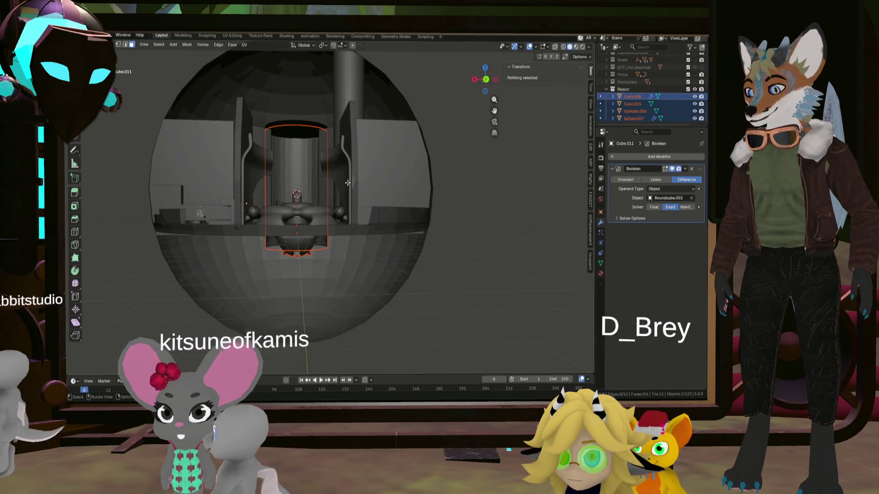
key("z")
key("Escape")
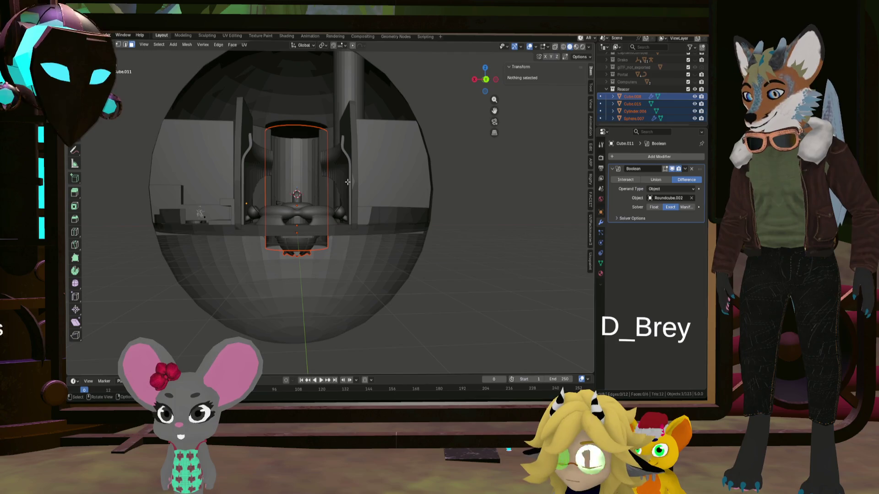
Raise the housing Cube.008 along Z to about 2.55 m
key("Tab")
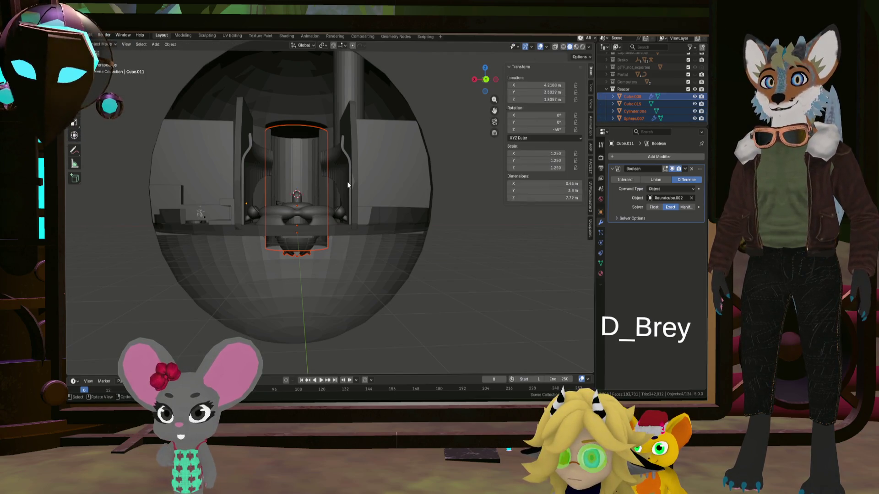
left_click(522, 227)
left_click(632, 96)
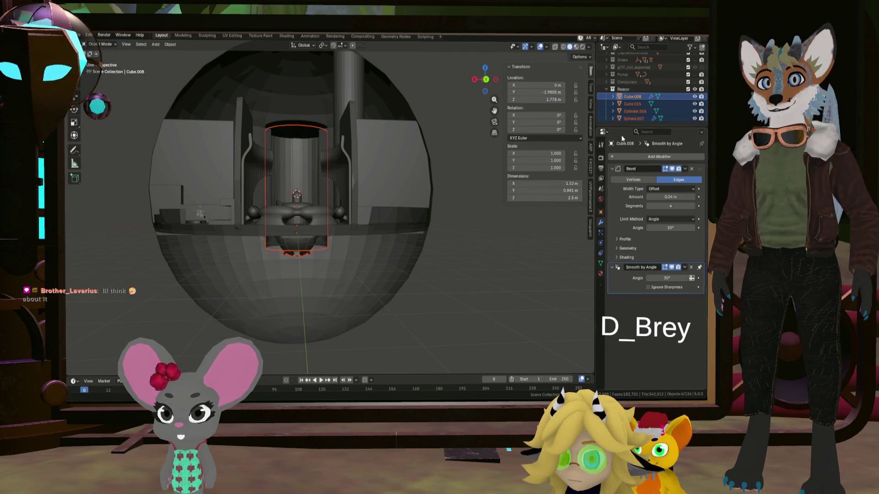
key("g")
key("z")
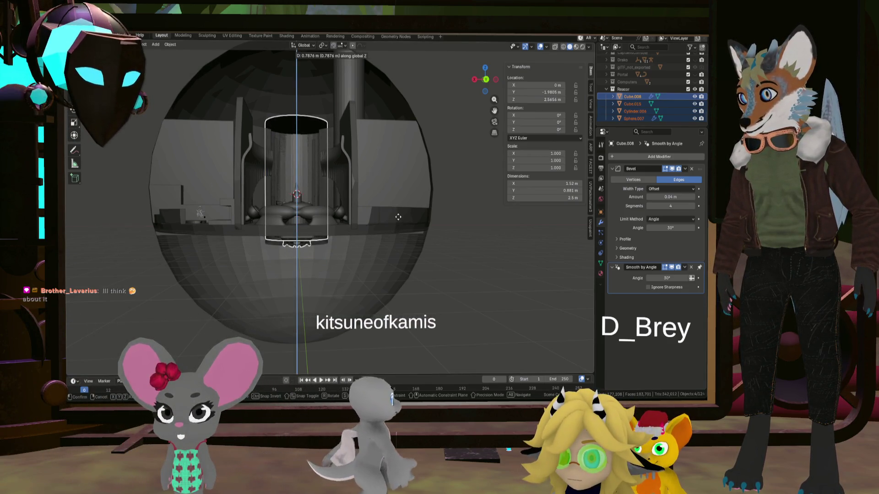
left_click(368, 241)
Orbit inside the reactor dome and pick the scene camera to start moving it
mouse_move(368, 238)
middle_mouse_down()
mouse_move(369, 254)
mouse_move(362, 234)
middle_mouse_up()
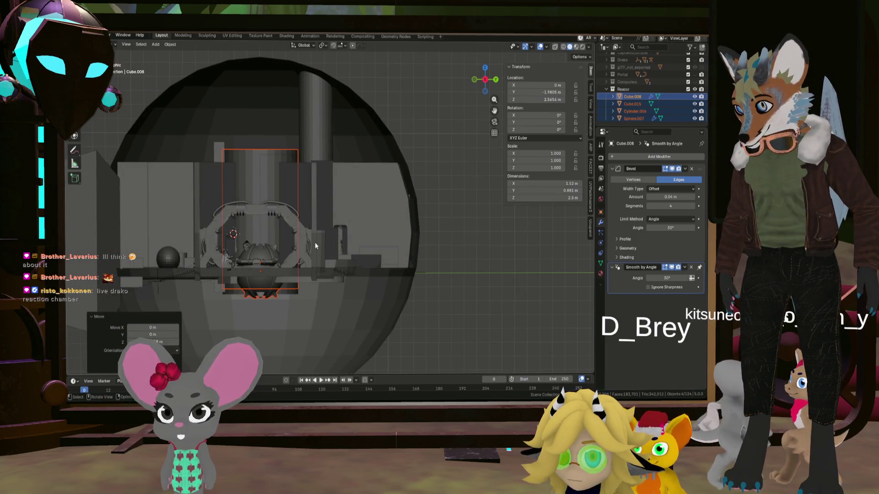
mouse_move(312, 245)
middle_mouse_down()
mouse_move(305, 237)
mouse_move(323, 269)
mouse_move(341, 272)
middle_mouse_up()
scroll(342, 273, "up", 3)
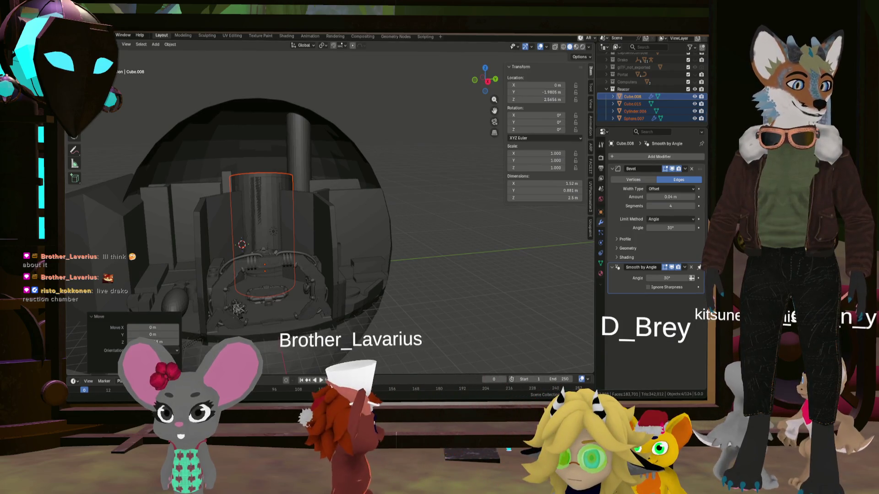
scroll(341, 255, "up", 5)
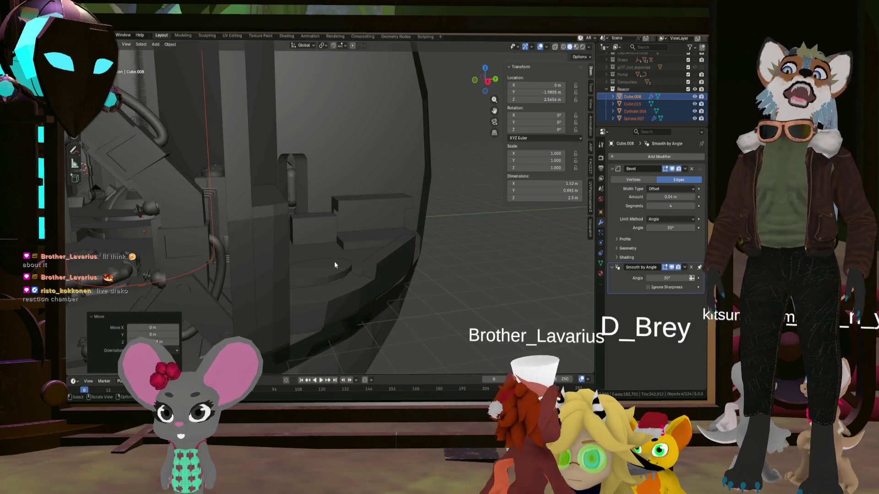
middle_click_drag(227, 265, 388, 248)
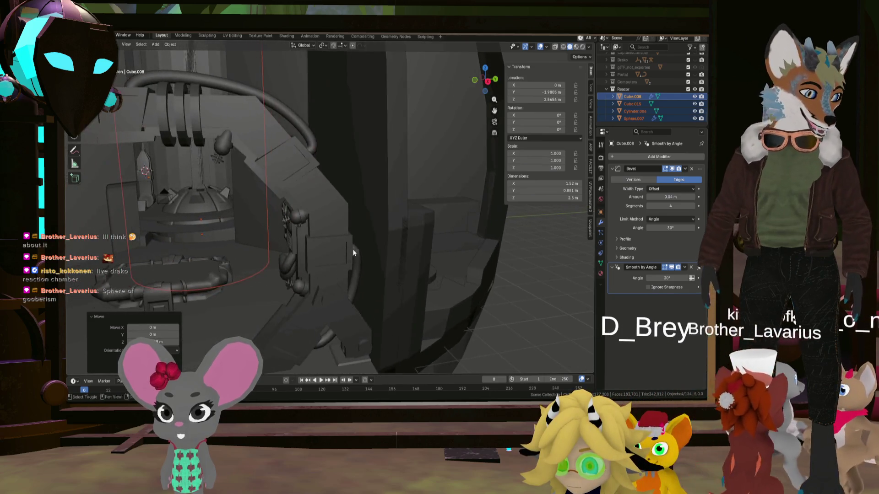
scroll(392, 249, "down", 5)
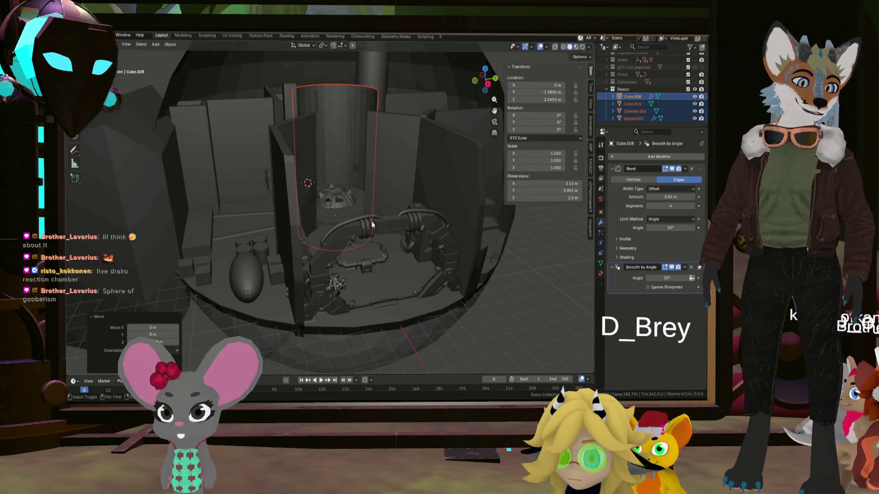
scroll(307, 220, "up", 4)
left_click(324, 219)
mouse_move(324, 219)
middle_mouse_down()
mouse_move(347, 230)
mouse_move(333, 247)
middle_mouse_up()
left_click(299, 265)
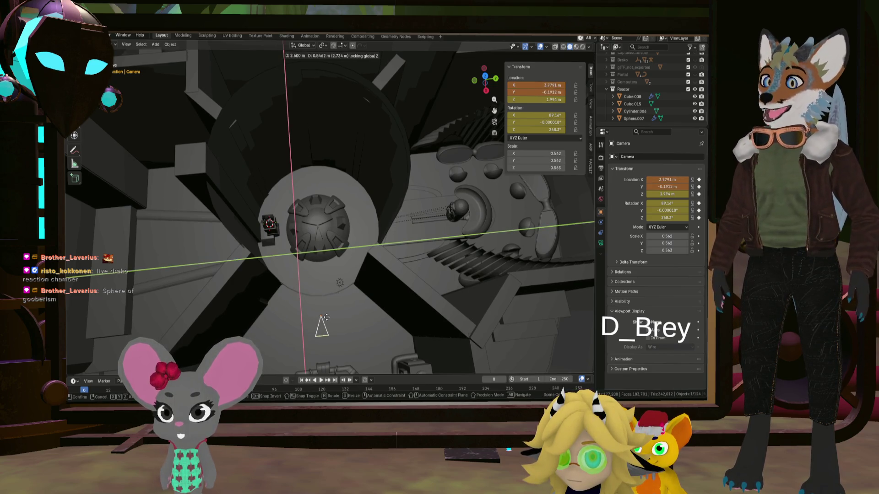
Settle the camera near X 3.77, Y −0.19, Z 2.0 m, orbit onto the dome and select its cylinder
left_click(329, 324)
mouse_move(334, 330)
middle_mouse_down()
mouse_move(297, 234)
mouse_move(231, 249)
mouse_move(179, 212)
mouse_move(258, 202)
mouse_move(267, 233)
mouse_move(344, 154)
mouse_move(310, 191)
middle_mouse_up()
scroll(259, 202, "down", 5)
scroll(329, 173, "up", 5)
scroll(292, 240, "up", 3)
mouse_move(279, 243)
middle_mouse_down()
mouse_move(223, 238)
mouse_move(230, 209)
mouse_move(336, 245)
mouse_move(330, 222)
middle_mouse_up()
scroll(402, 240, "down", 5)
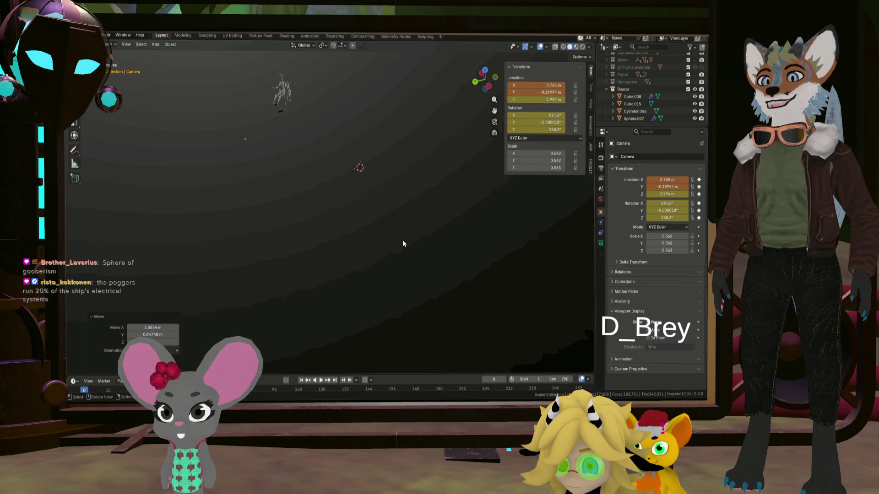
scroll(402, 240, "down", 3)
scroll(392, 236, "down", 3)
mouse_move(392, 236)
middle_mouse_down()
mouse_move(368, 225)
mouse_move(380, 342)
mouse_move(373, 271)
mouse_move(324, 276)
mouse_move(323, 290)
mouse_move(402, 264)
mouse_move(441, 263)
mouse_move(372, 267)
mouse_move(376, 291)
middle_mouse_up()
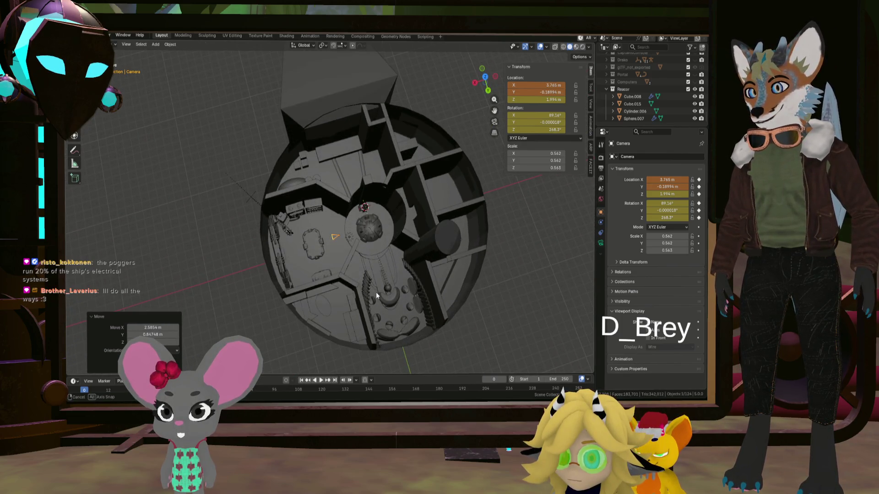
scroll(393, 279, "up", 3)
scroll(331, 263, "up", 3)
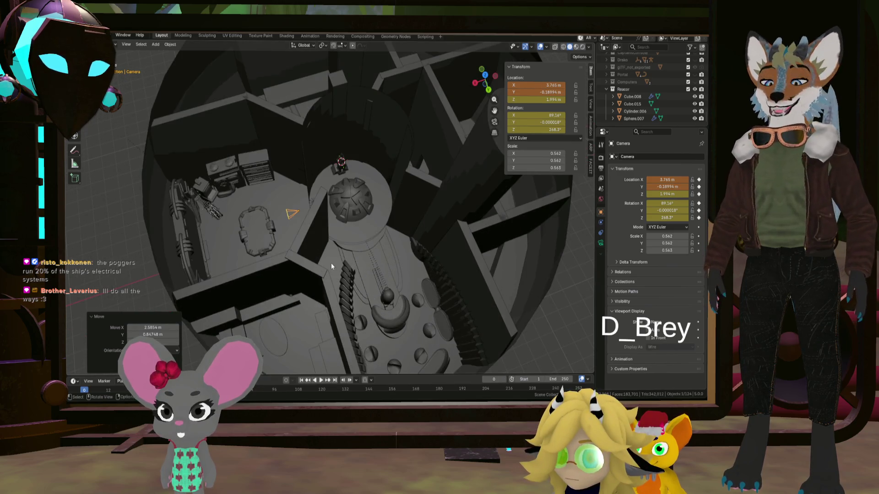
mouse_move(325, 274)
middle_mouse_down()
mouse_move(355, 290)
mouse_move(273, 270)
mouse_move(361, 258)
mouse_move(350, 185)
mouse_move(337, 255)
middle_mouse_up()
scroll(333, 267, "up", 3)
left_click(361, 258)
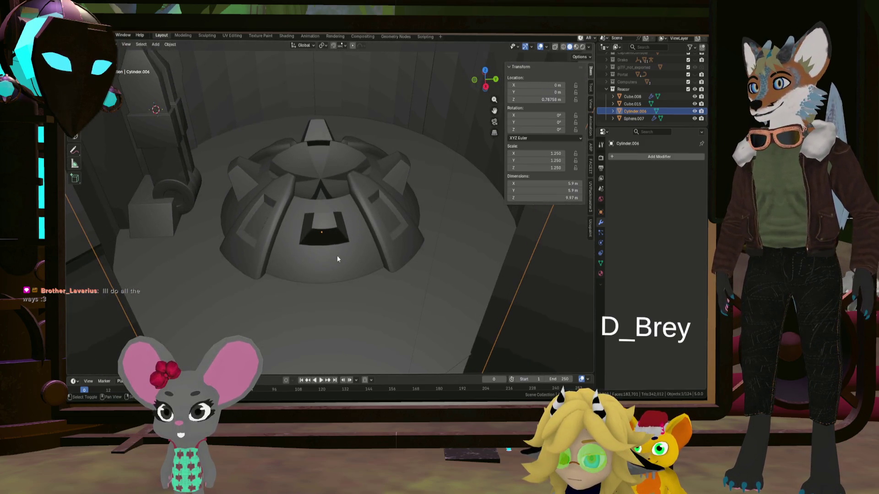
Select the tall spired tower Cube.008 and enter mesh editing on it
mouse_move(288, 196)
middle_mouse_down()
mouse_move(298, 202)
mouse_move(261, 202)
mouse_move(321, 171)
mouse_move(337, 223)
mouse_move(322, 192)
mouse_move(332, 259)
mouse_move(303, 216)
mouse_move(276, 219)
mouse_move(372, 229)
mouse_move(307, 233)
mouse_move(344, 257)
mouse_move(364, 258)
middle_mouse_up()
left_click(357, 261)
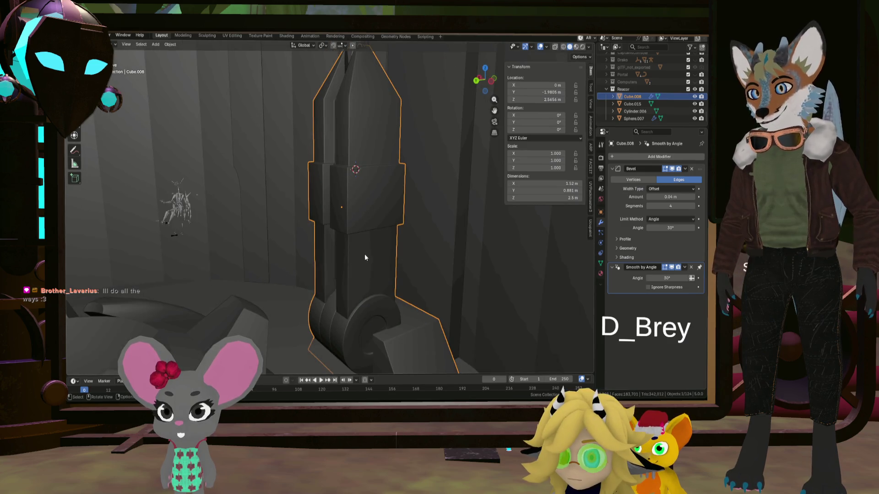
scroll(365, 257, "up", 2)
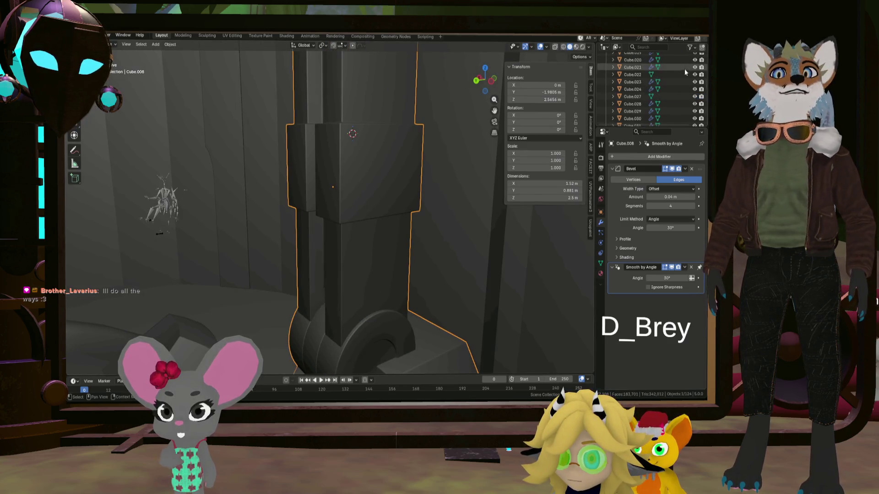
scroll(365, 204, "down", 2)
middle_click_drag(365, 204, 328, 217)
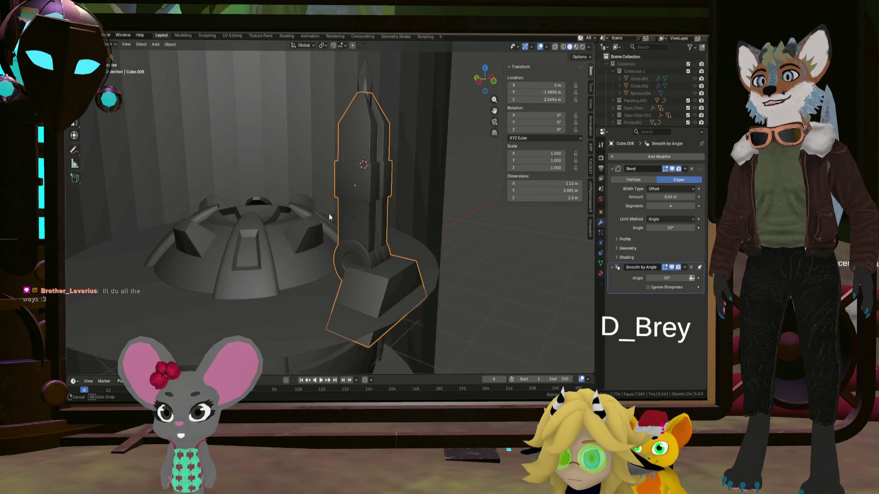
scroll(385, 278, "up", 2)
scroll(394, 293, "up", 3)
scroll(387, 269, "up", 1)
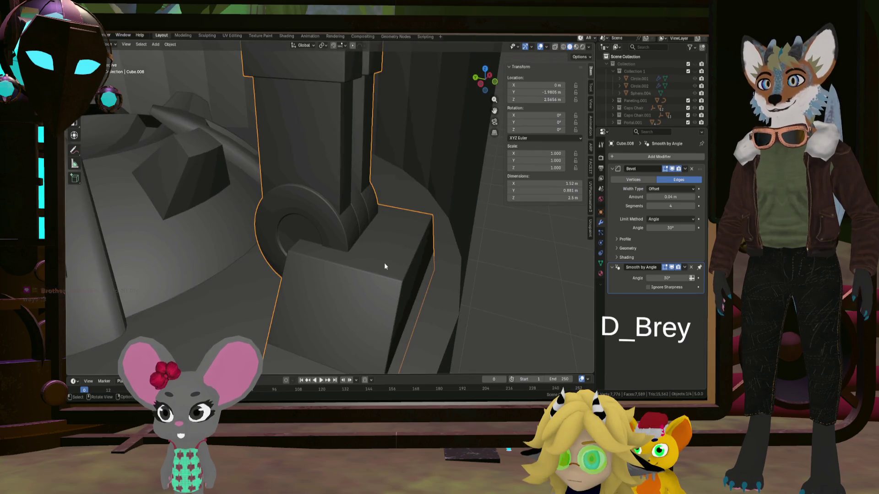
scroll(384, 263, "up", 2)
scroll(399, 254, "down", 5)
key("Tab")
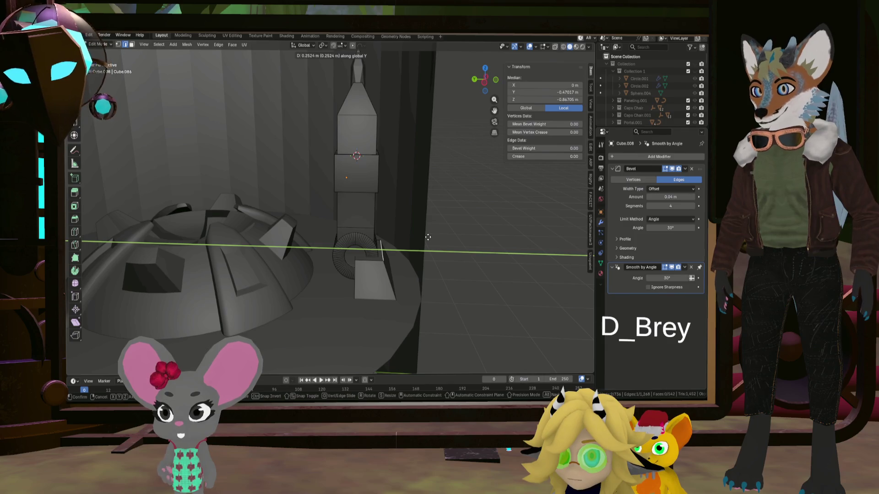
Confirm the base Y move, undo once and bevel the hinge block's top edge
left_click(428, 238)
middle_click_drag(429, 237, 342, 253)
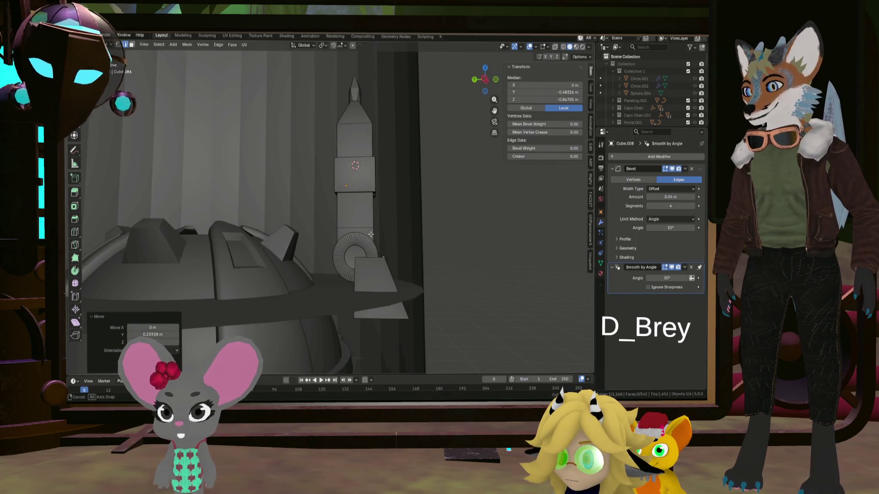
scroll(343, 253, "up", 3)
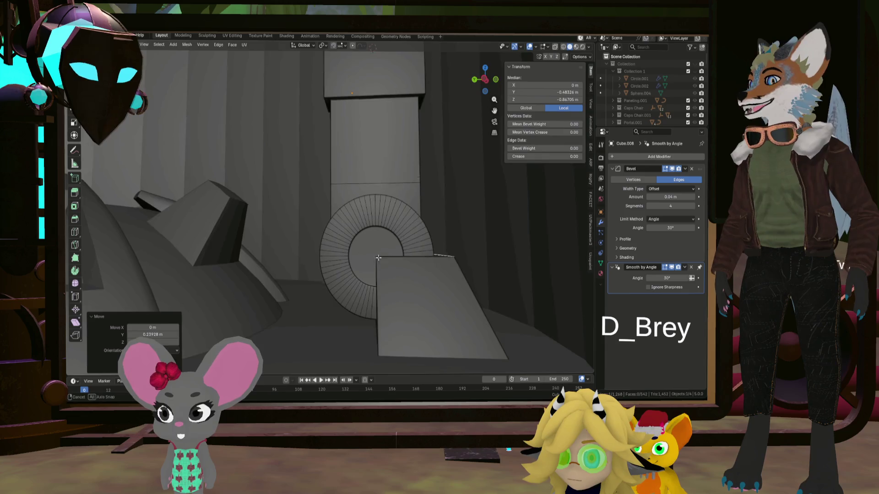
middle_click_drag(377, 257, 375, 257)
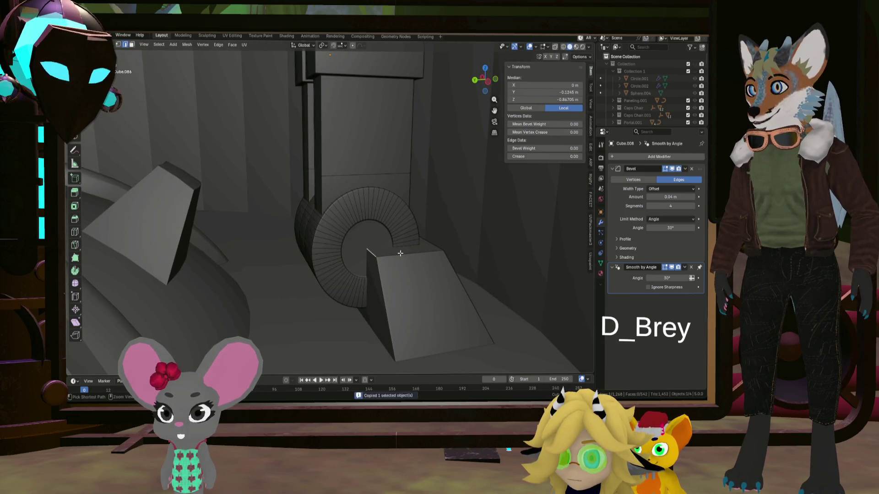
key("ctrl+z")
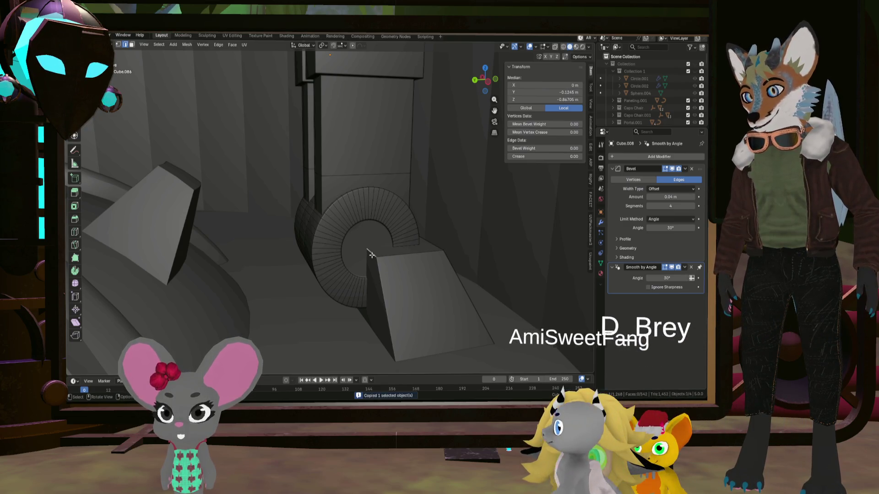
key("ctrl+b")
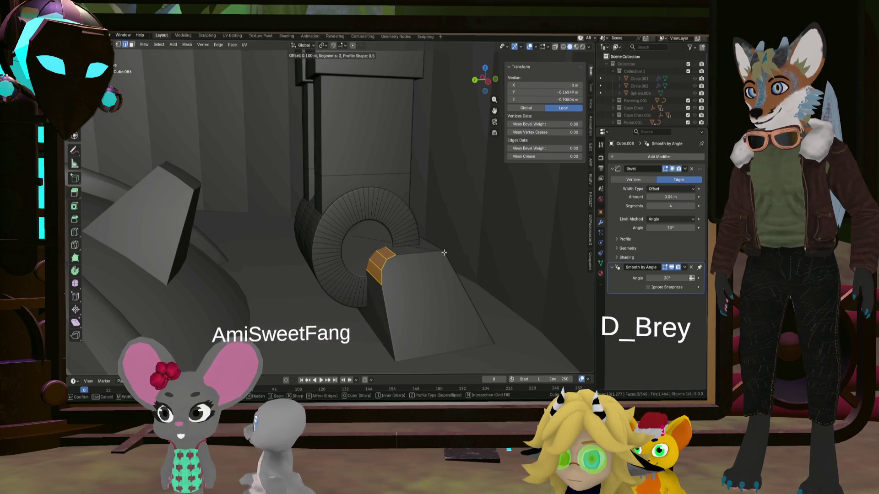
left_click(443, 252)
Select the whole hinge block with linked select and scale it up
middle_click_drag(442, 253, 395, 240)
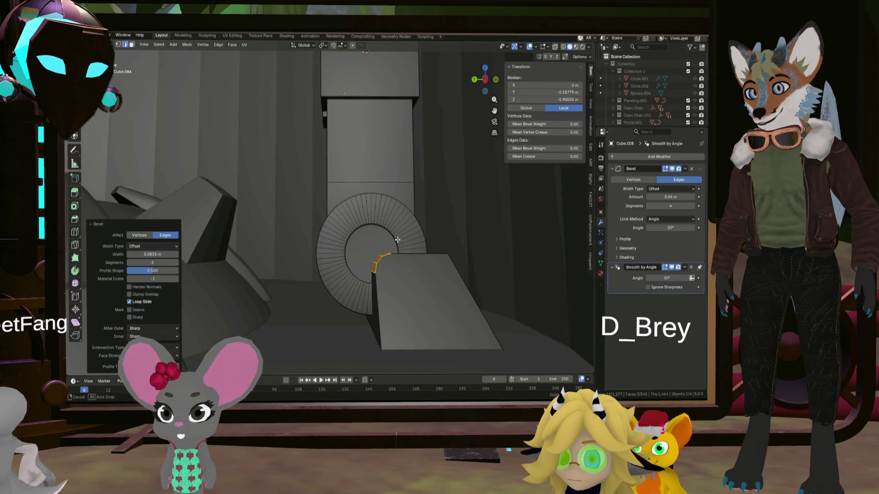
key("l")
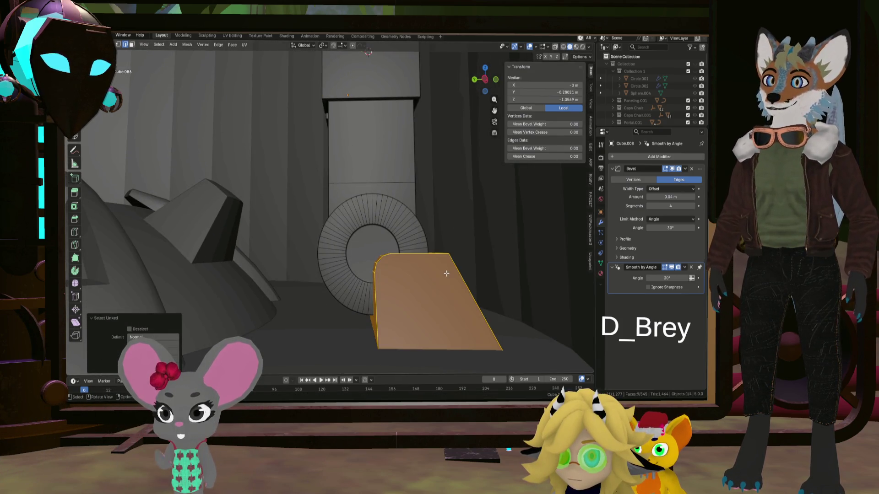
middle_click_drag(463, 272, 461, 271)
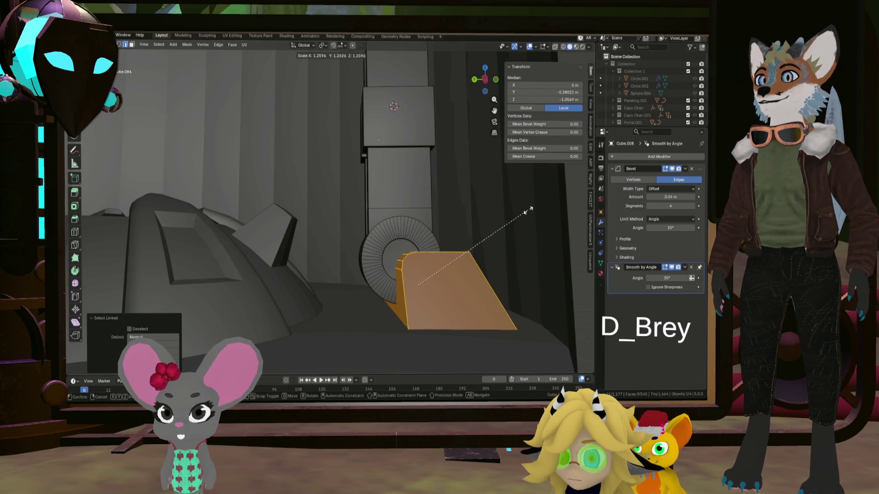
mouse_move(552, 201)
middle_mouse_down()
mouse_move(497, 259)
mouse_move(518, 328)
middle_mouse_up()
left_click(497, 259)
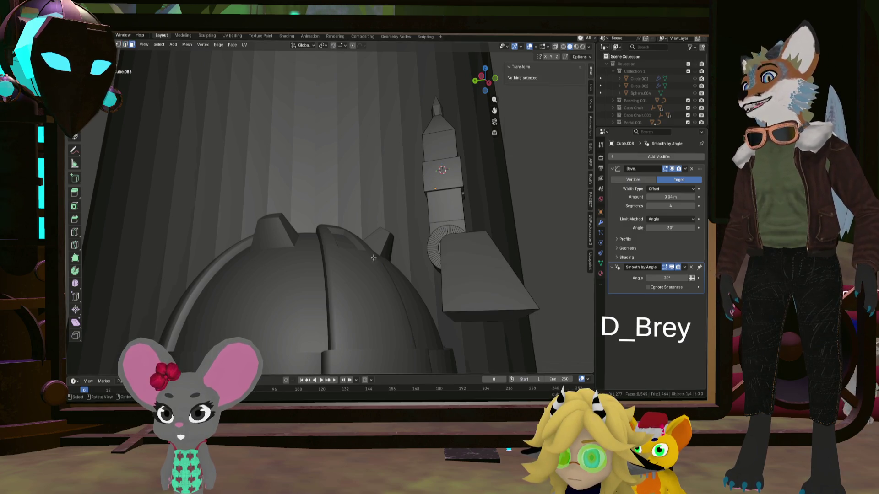
Shrink the block's bottom edge to about 77% and start shifting it along Y
left_click(483, 315)
middle_click_drag(482, 315, 410, 280)
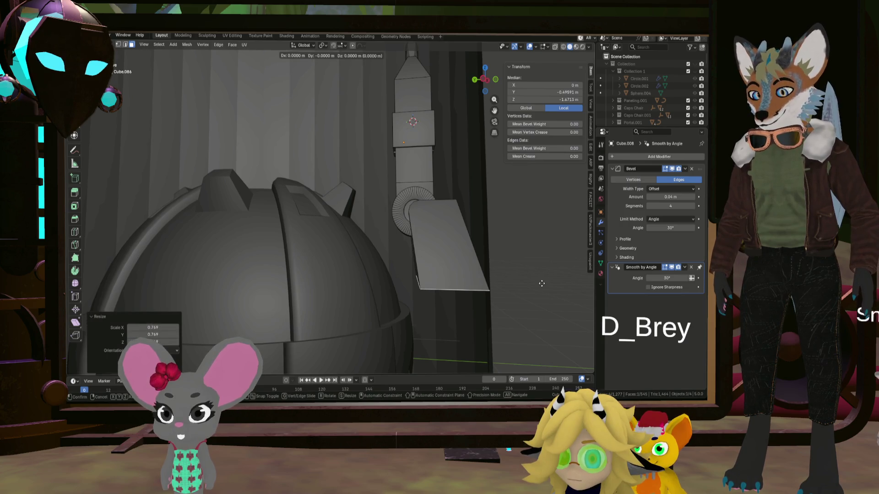
key("y")
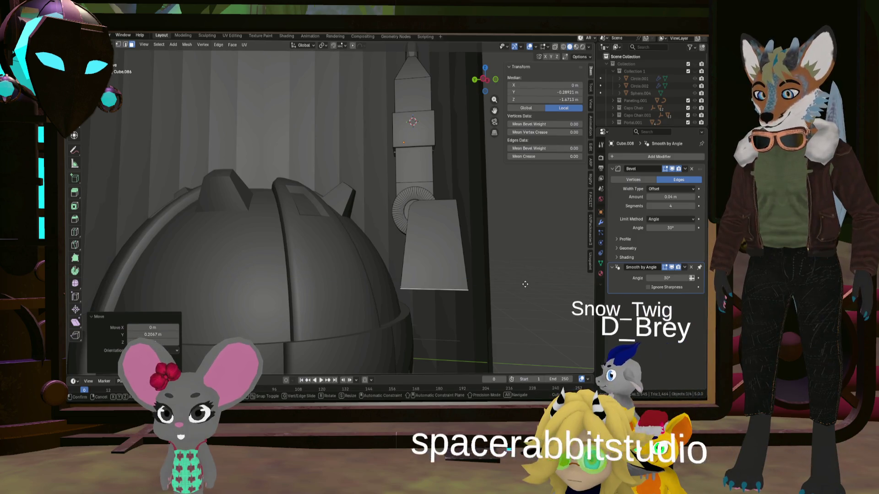
middle_click_drag(524, 283, 435, 281)
key("g")
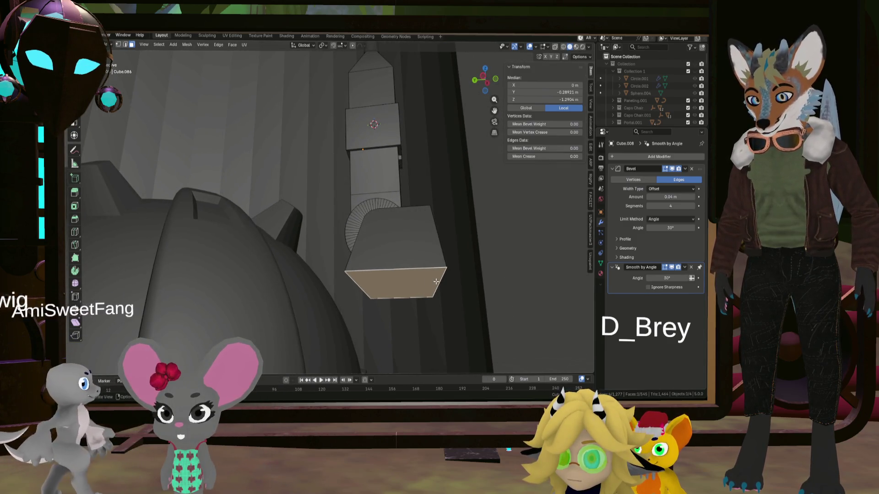
Confirm the 0.21 m Y shift, review the tower from outside and re-enter Edit Mode
left_click(445, 282)
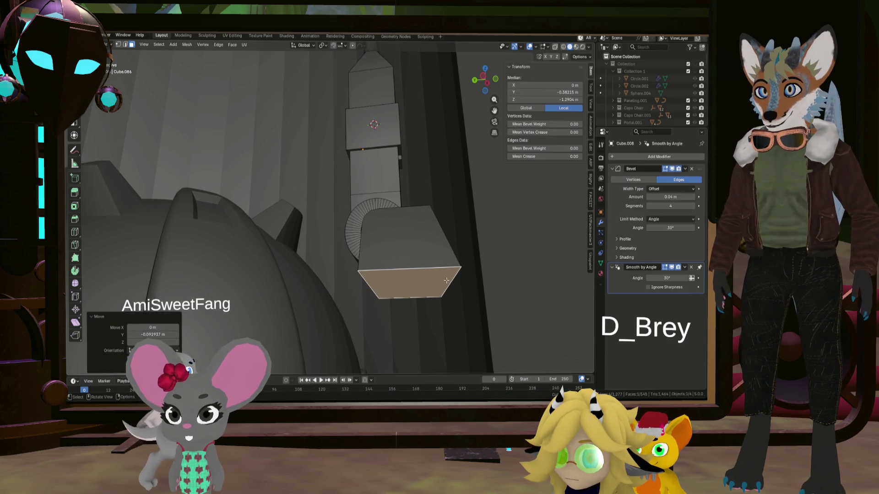
middle_click_drag(445, 281, 396, 253)
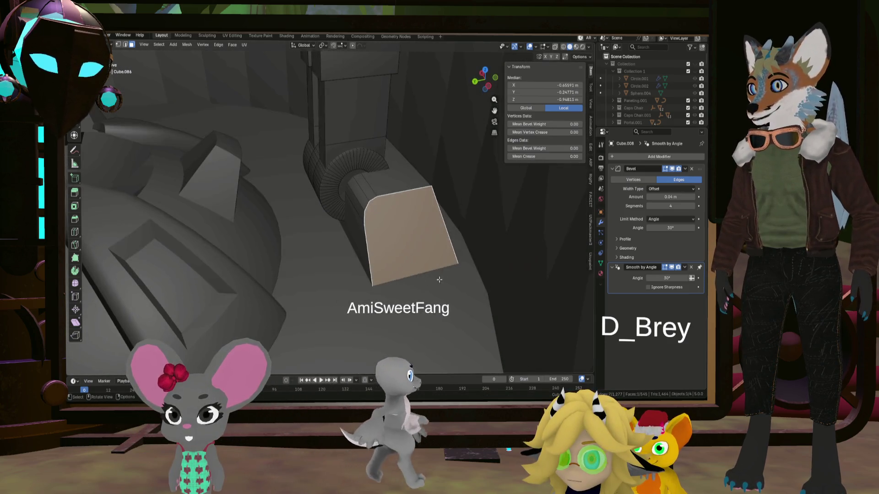
scroll(395, 252, "down", 5)
key("Tab")
middle_click_drag(477, 273, 412, 256)
scroll(411, 257, "up", 4)
mouse_move(508, 230)
middle_mouse_down()
mouse_move(437, 234)
mouse_move(472, 237)
middle_mouse_up()
mouse_move(300, 247)
middle_mouse_down()
mouse_move(368, 258)
mouse_move(267, 265)
mouse_move(364, 259)
mouse_move(359, 265)
middle_mouse_up()
key("Tab")
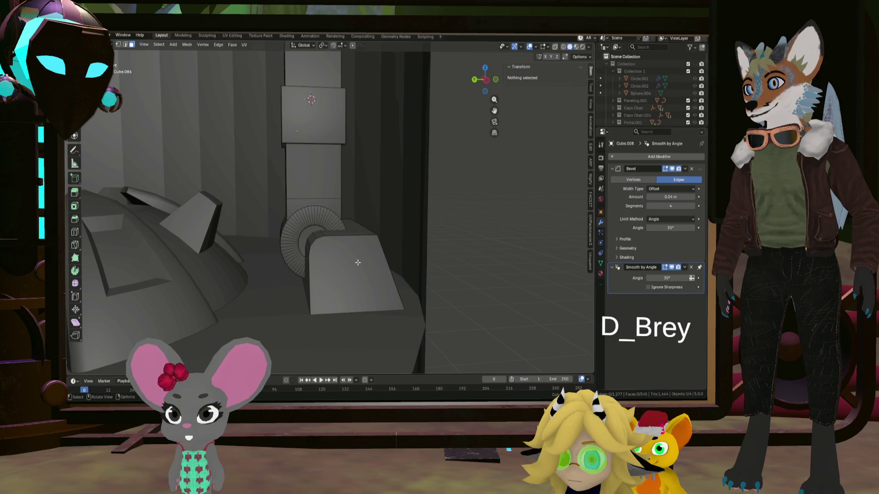
Inset the hinge block's end face twice to frame a panel
left_click(359, 266)
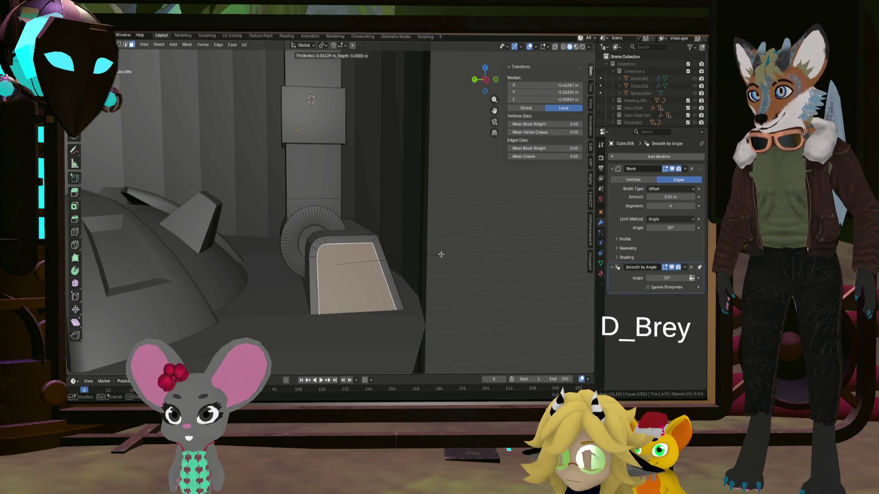
middle_click_drag(441, 254, 414, 263)
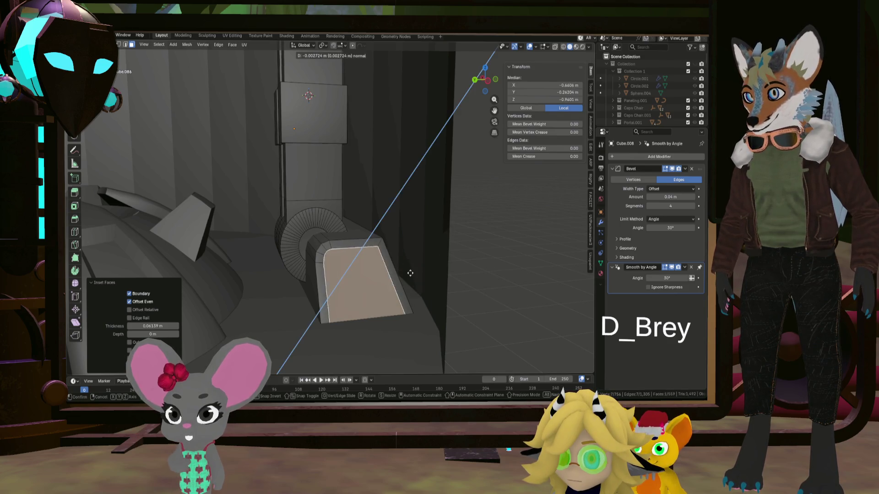
left_click(405, 274)
mouse_move(405, 273)
middle_mouse_down()
mouse_move(474, 279)
mouse_move(464, 305)
middle_mouse_up()
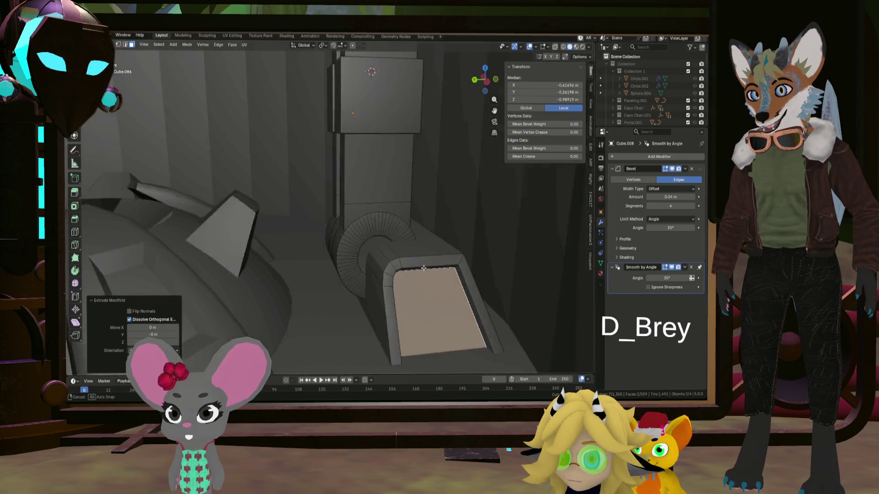
mouse_move(465, 304)
middle_mouse_down()
mouse_move(378, 260)
mouse_move(456, 266)
middle_mouse_up()
left_click(378, 260)
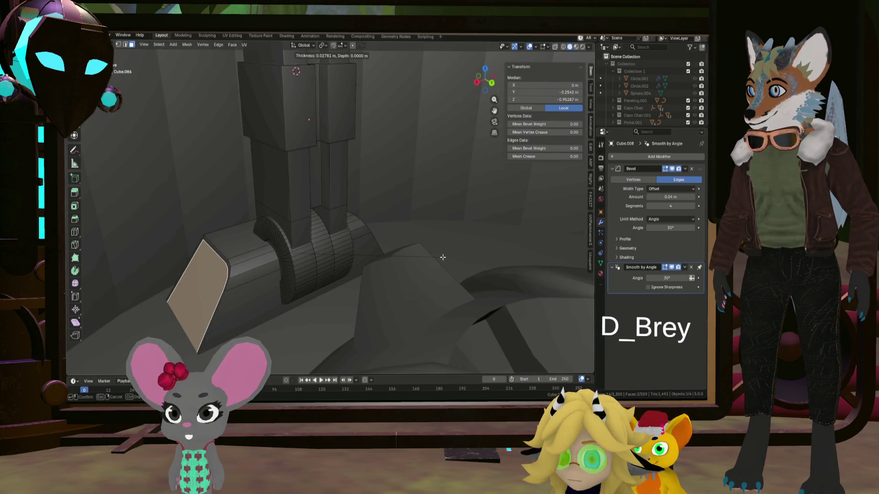
left_click(441, 258)
Extrude the inset face inward along normals and shrink it to about 85%
mouse_move(441, 258)
middle_mouse_down()
mouse_move(320, 263)
mouse_move(379, 256)
middle_mouse_up()
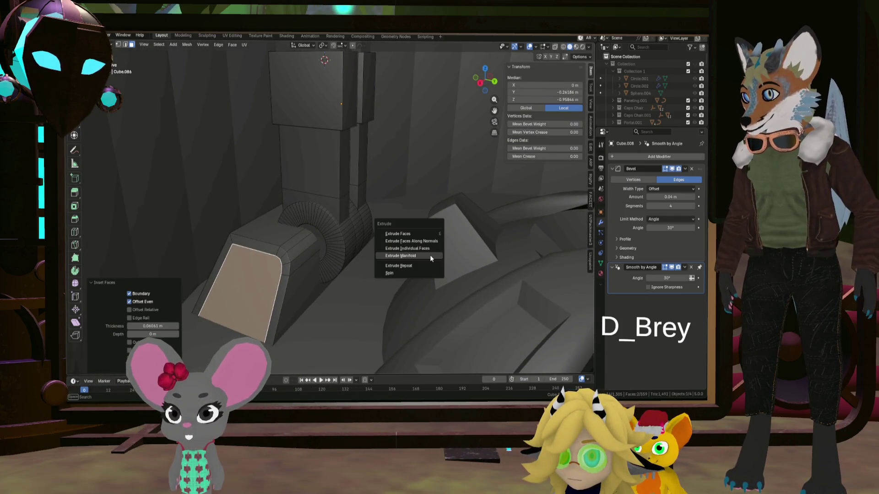
left_click(430, 241)
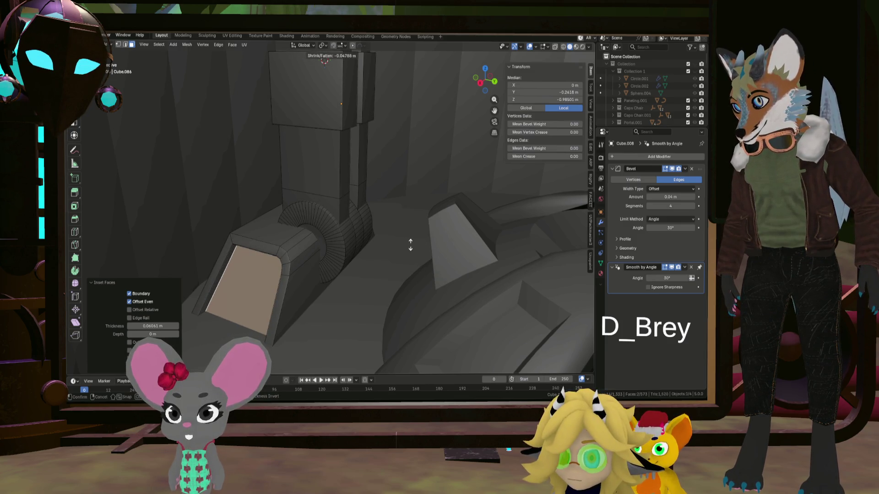
left_click(410, 245)
middle_click_drag(410, 245, 456, 257)
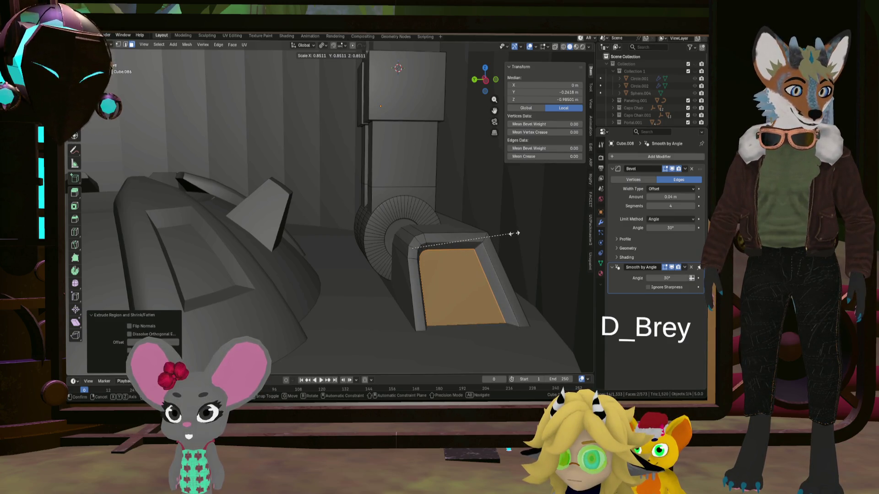
mouse_move(515, 234)
middle_mouse_down()
mouse_move(523, 238)
mouse_move(460, 222)
mouse_move(495, 252)
middle_mouse_up()
left_click(520, 232)
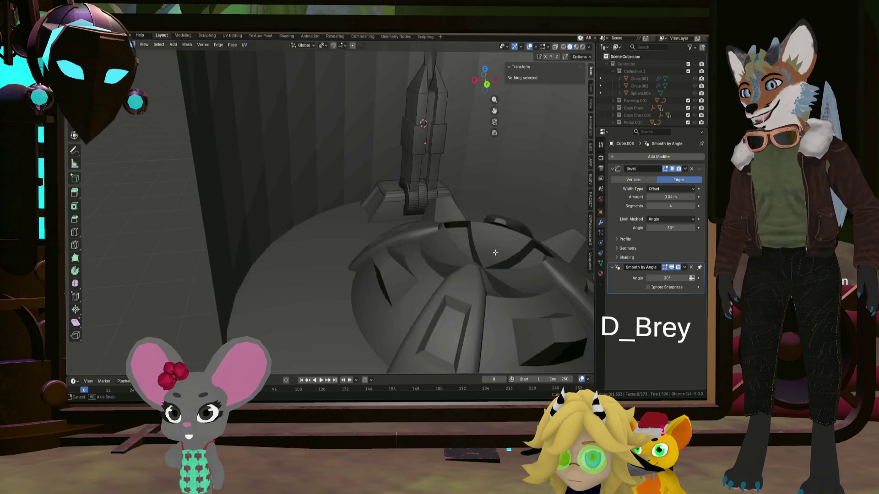
Leave Edit Mode, select the tower column beside the dome and edit its mesh
mouse_move(495, 253)
middle_mouse_down()
mouse_move(380, 230)
mouse_move(291, 230)
middle_mouse_up()
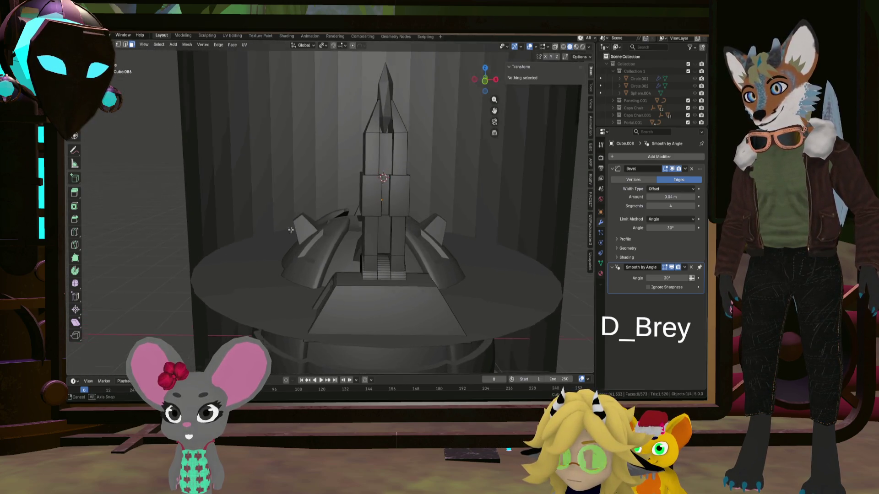
mouse_move(290, 230)
middle_mouse_down()
mouse_move(468, 250)
mouse_move(432, 254)
mouse_move(450, 259)
mouse_move(512, 251)
mouse_move(452, 256)
middle_mouse_up()
key("Tab")
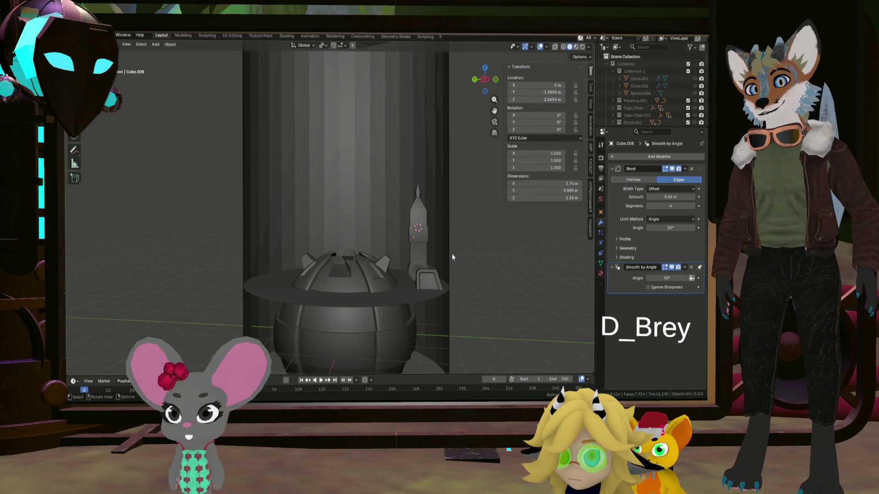
scroll(415, 255, "up", 5)
mouse_move(444, 250)
middle_mouse_down()
mouse_move(468, 262)
mouse_move(422, 227)
mouse_move(402, 198)
middle_mouse_up()
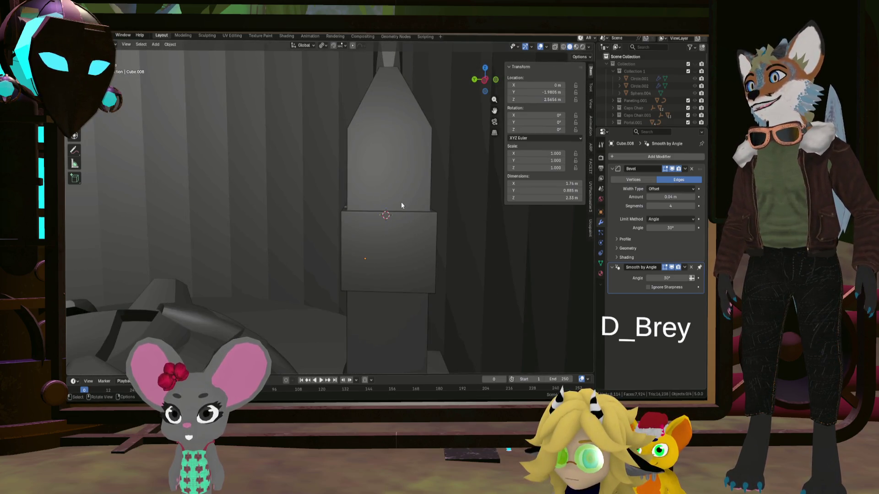
left_click(401, 182)
key("Tab")
mouse_move(400, 182)
middle_mouse_down()
mouse_move(439, 183)
mouse_move(375, 200)
mouse_move(401, 245)
mouse_move(440, 258)
mouse_move(356, 241)
middle_mouse_up()
scroll(389, 186, "down", 3)
scroll(389, 186, "down", 2)
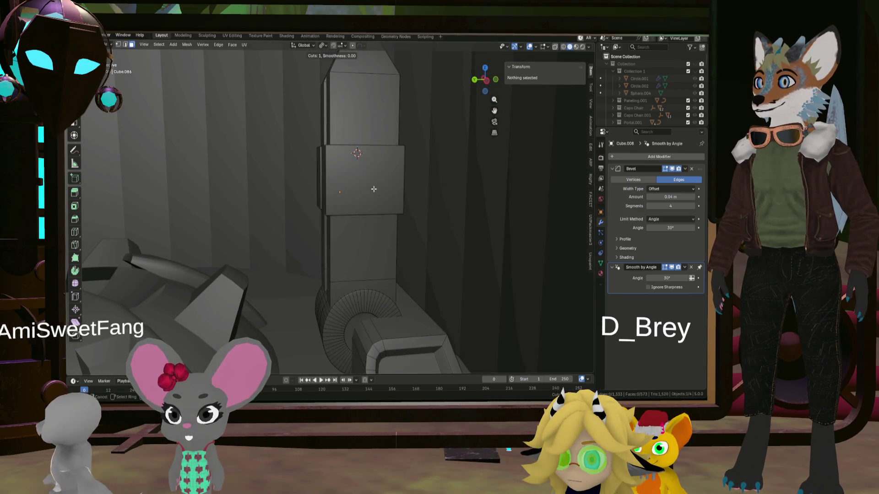
Add a loop cut on the column, select a vertical face loop and extrude it outward along normals
left_click(362, 200)
mouse_move(362, 201)
middle_mouse_down()
mouse_move(381, 221)
mouse_move(338, 198)
middle_mouse_up()
key("alt+a")
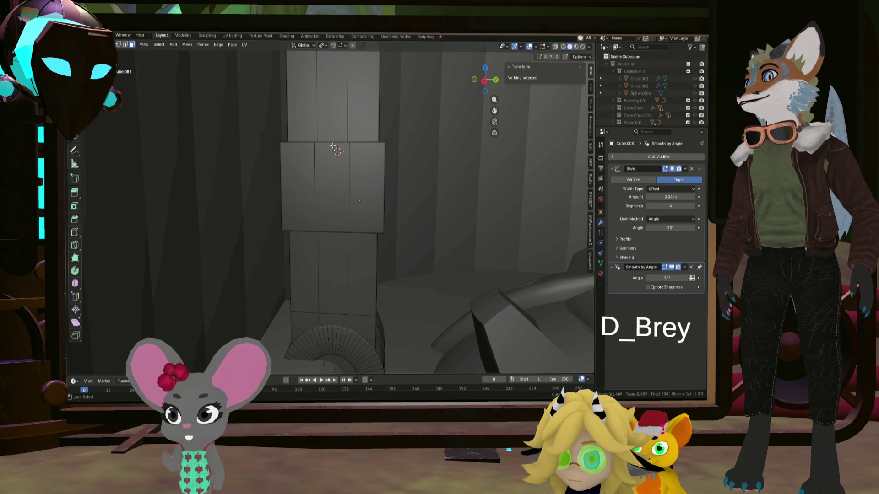
left_click(333, 148, "alt")
middle_click_drag(334, 148, 290, 190)
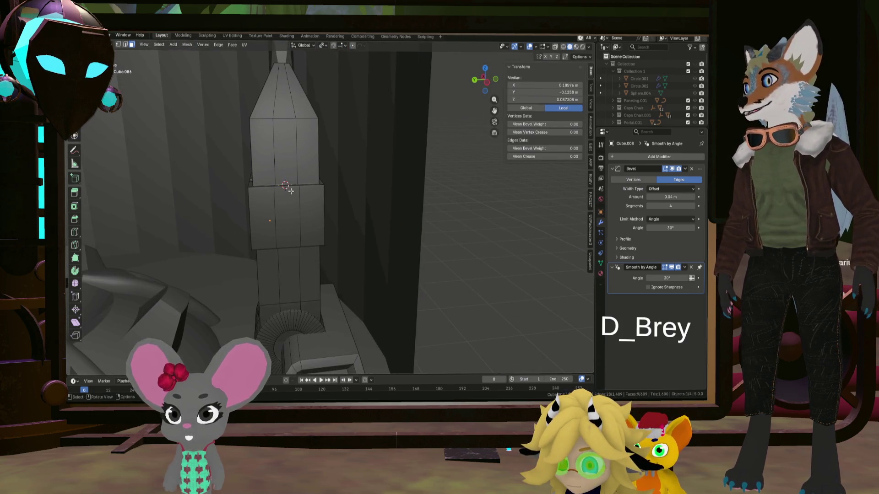
left_click(286, 186, "alt")
middle_click_drag(286, 185, 350, 192)
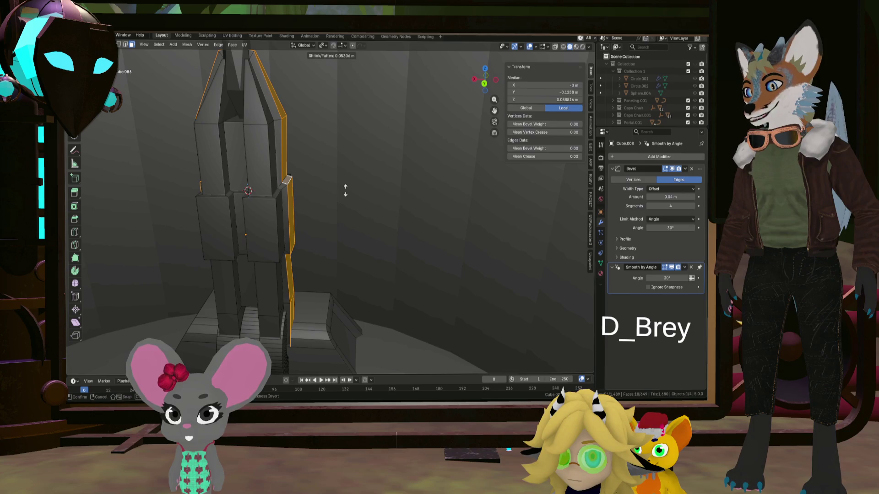
left_click(345, 190)
mouse_move(328, 197)
middle_mouse_down()
mouse_move(186, 178)
mouse_move(249, 235)
mouse_move(320, 240)
middle_mouse_up()
left_click(248, 236)
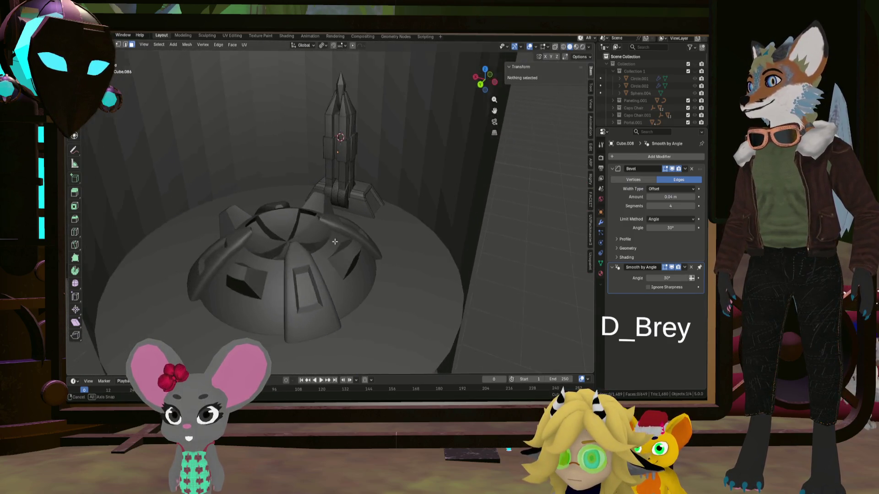
Extrude a second vertical face strip outward and thin the rib by scaling along Y
middle_click_drag(321, 241, 414, 197)
scroll(394, 200, "up", 5)
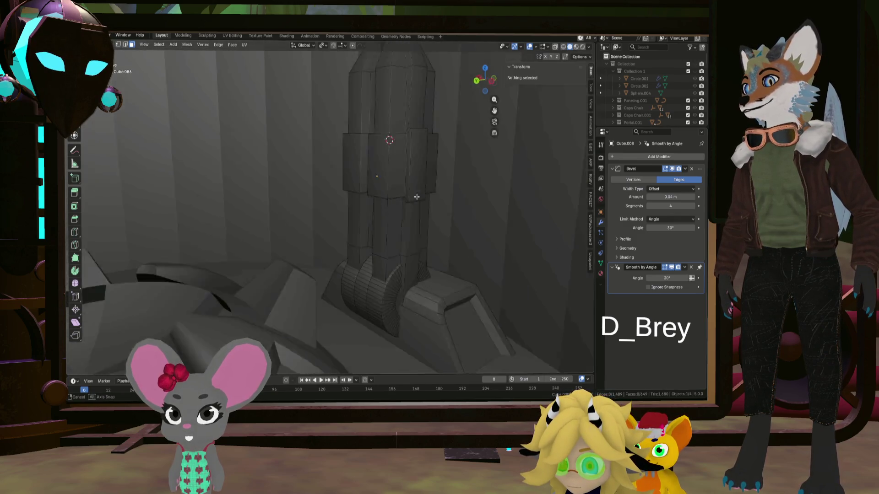
scroll(424, 223, "up", 2)
left_click(424, 222, "alt")
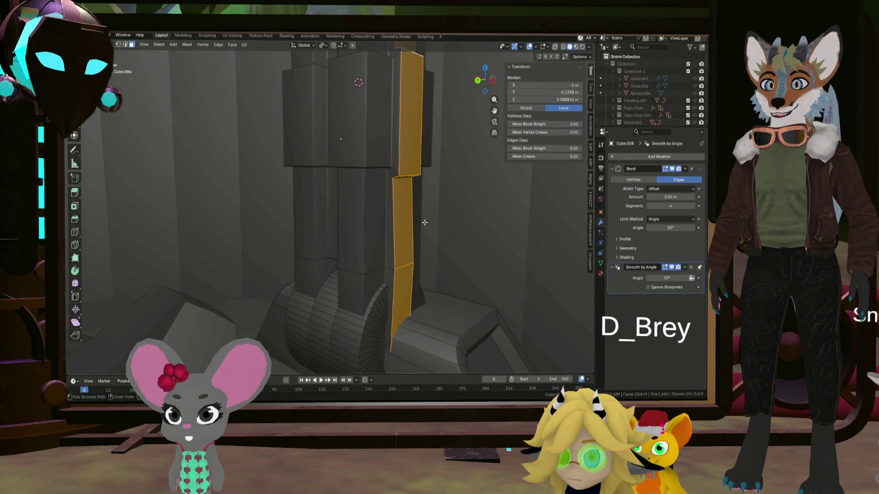
mouse_move(400, 269)
middle_mouse_down()
mouse_move(283, 283)
mouse_move(323, 265)
middle_mouse_up()
scroll(323, 266, "down", 3)
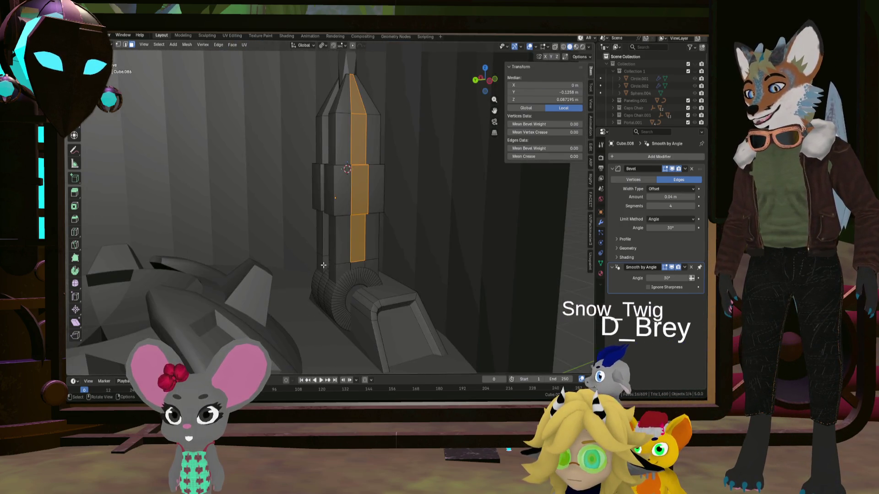
left_click(341, 263)
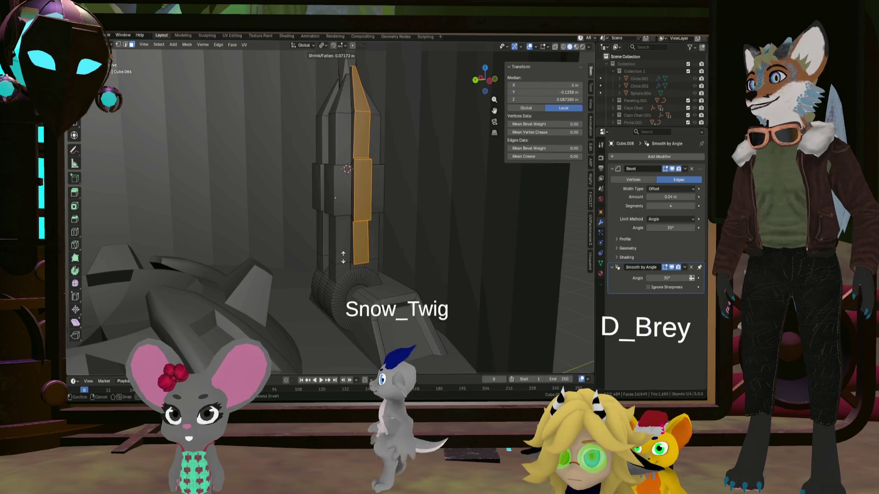
left_click(344, 256)
mouse_move(344, 256)
middle_mouse_down()
mouse_move(359, 267)
mouse_move(286, 256)
mouse_move(308, 270)
middle_mouse_up()
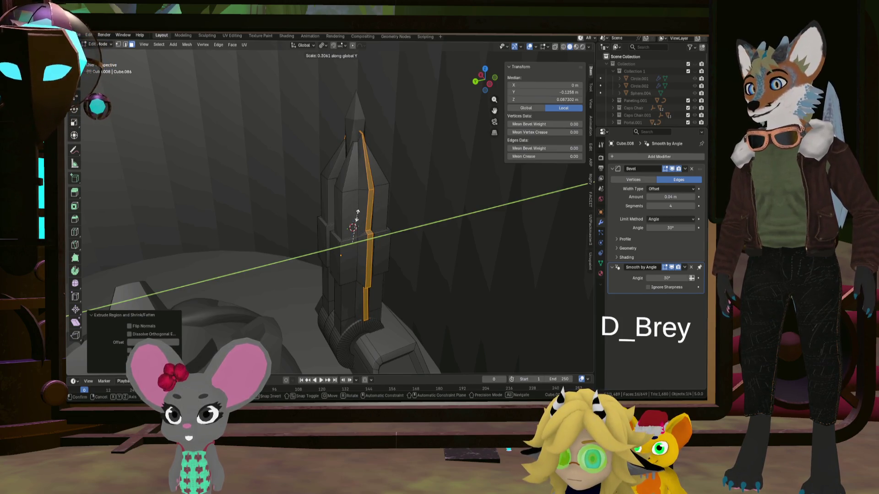
left_click(358, 206)
mouse_move(358, 207)
middle_mouse_down()
mouse_move(416, 215)
mouse_move(373, 222)
middle_mouse_up()
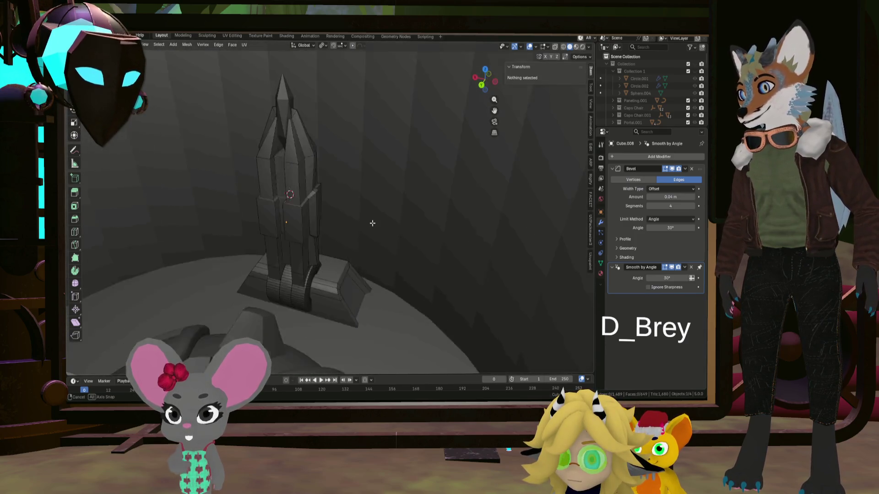
Inspect the tower and dome from several angles, then select the ribbed tower as a whole object
mouse_move(372, 223)
middle_mouse_down()
mouse_move(403, 254)
mouse_move(429, 253)
middle_mouse_up()
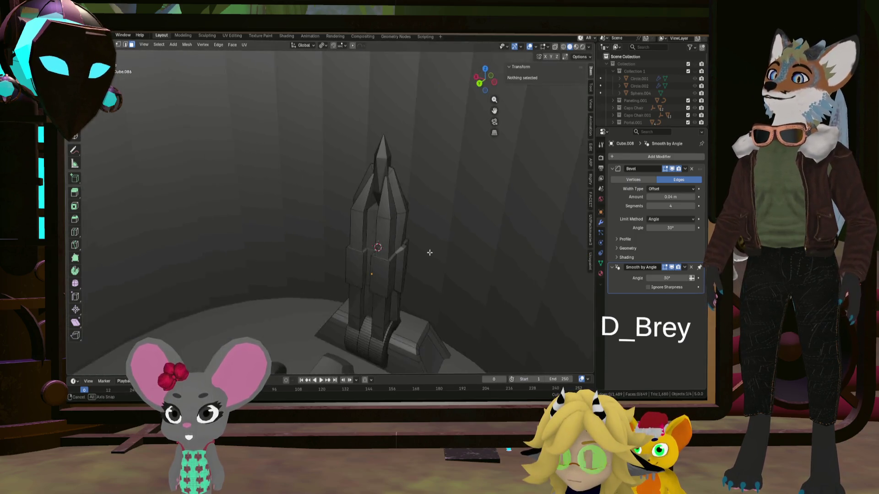
mouse_move(429, 253)
middle_mouse_down()
mouse_move(376, 251)
mouse_move(406, 255)
middle_mouse_up()
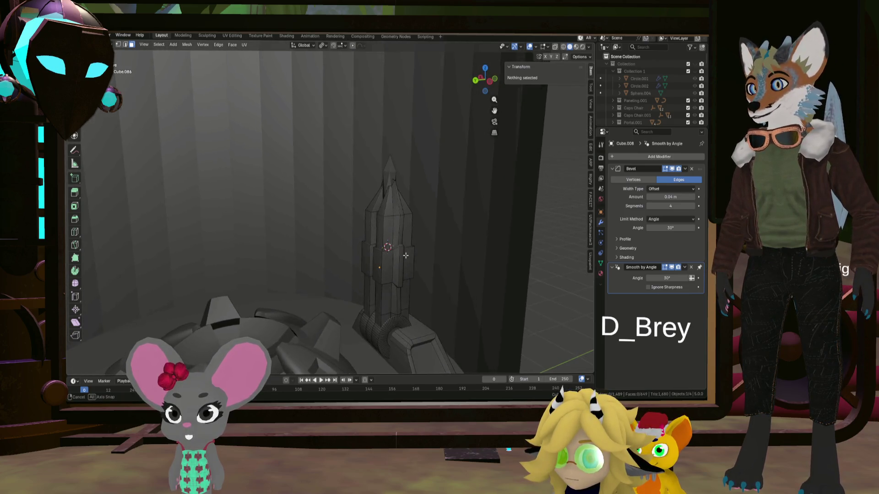
mouse_move(405, 255)
middle_mouse_down()
mouse_move(173, 256)
mouse_move(396, 261)
middle_mouse_up()
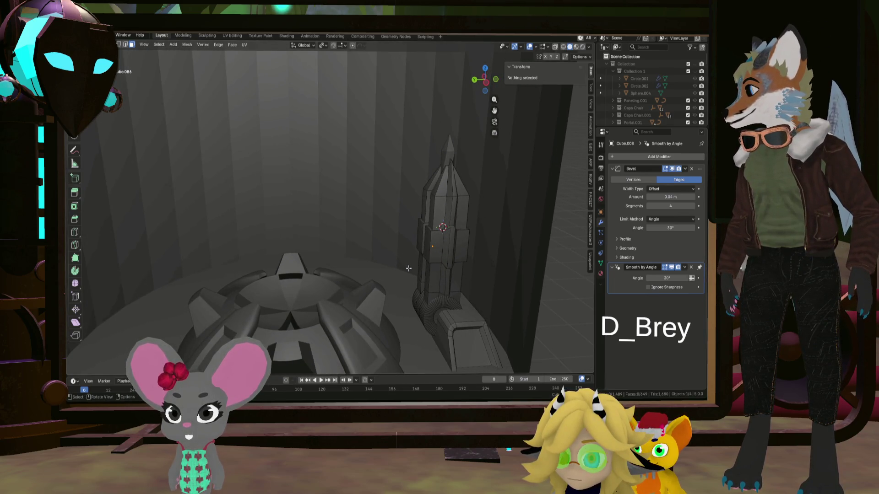
middle_click_drag(443, 276, 462, 276)
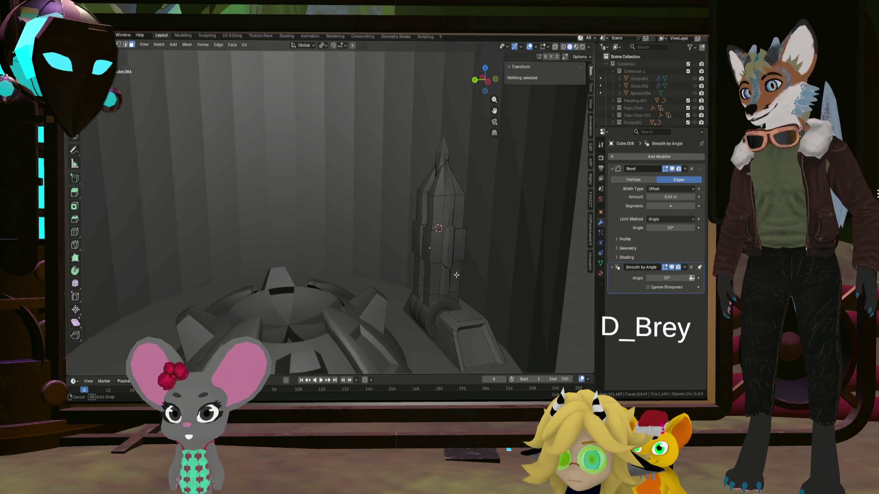
scroll(461, 275, "up", 4)
scroll(470, 269, "up", 2)
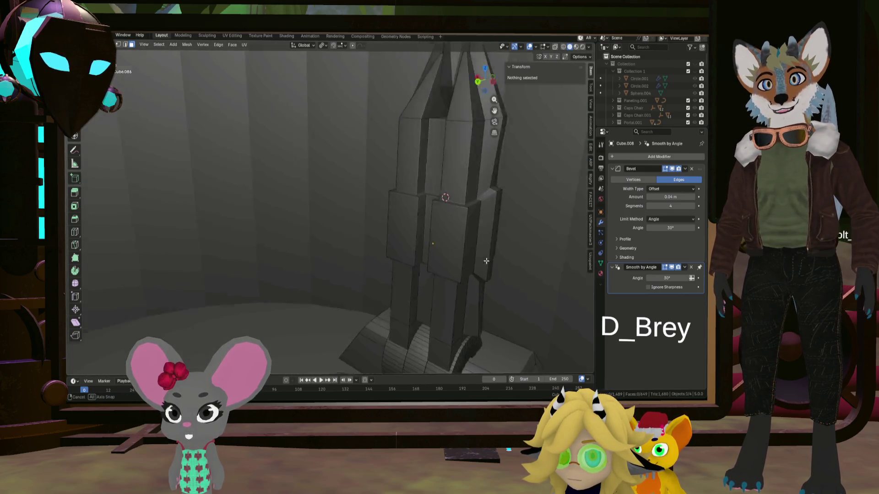
scroll(480, 261, "up", 2)
left_click(485, 257)
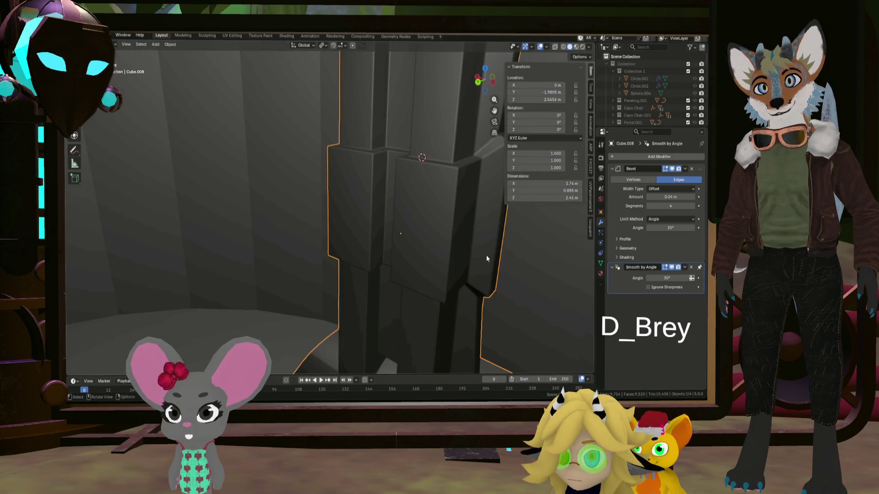
scroll(486, 254, "down", 5)
scroll(482, 269, "up", 2)
mouse_move(483, 264)
middle_mouse_down()
mouse_move(433, 227)
mouse_move(466, 233)
mouse_move(447, 252)
mouse_move(314, 225)
mouse_move(411, 247)
mouse_move(362, 211)
mouse_move(391, 247)
mouse_move(320, 249)
mouse_move(345, 264)
mouse_move(467, 271)
mouse_move(450, 267)
mouse_move(448, 277)
mouse_move(413, 274)
mouse_move(463, 254)
mouse_move(486, 260)
mouse_move(430, 270)
mouse_move(477, 261)
mouse_move(495, 263)
mouse_move(491, 272)
middle_mouse_up()
mouse_move(482, 263)
middle_mouse_down()
mouse_move(476, 259)
mouse_move(495, 259)
mouse_move(362, 266)
mouse_move(509, 268)
mouse_move(441, 306)
mouse_move(432, 256)
middle_mouse_up()
scroll(433, 257, "up", 3)
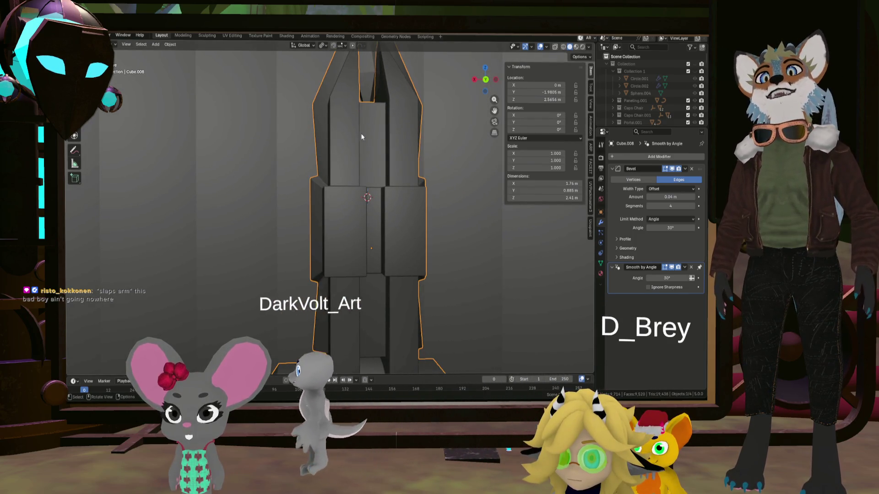
mouse_move(381, 167)
middle_mouse_down()
mouse_move(368, 205)
mouse_move(350, 219)
mouse_move(323, 212)
mouse_move(385, 213)
mouse_move(318, 208)
mouse_move(339, 204)
middle_mouse_up()
scroll(368, 206, "down", 3)
scroll(317, 208, "down", 4)
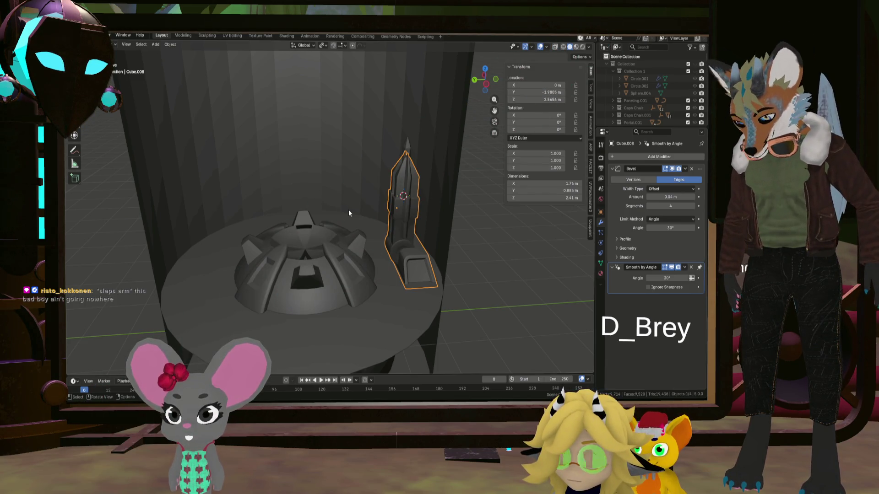
middle_click_drag(348, 210, 430, 230)
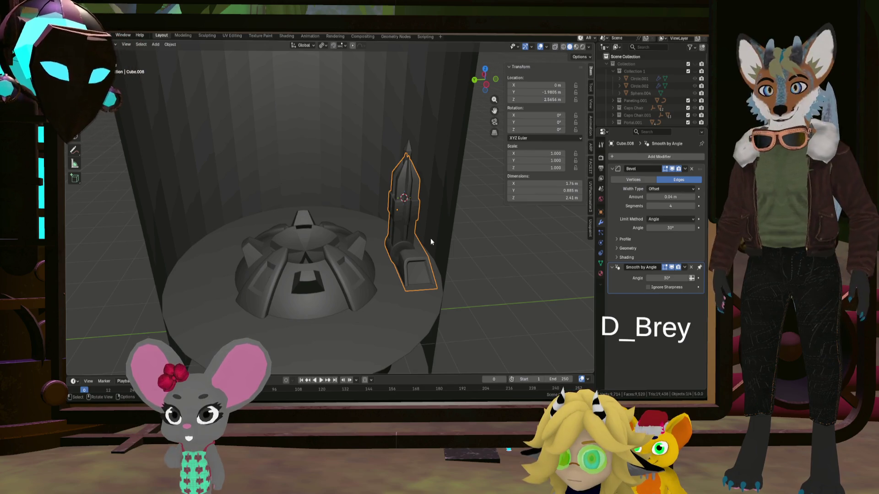
mouse_move(444, 224)
middle_mouse_down()
mouse_move(386, 236)
mouse_move(403, 223)
mouse_move(432, 234)
middle_mouse_up()
scroll(385, 236, "up", 5)
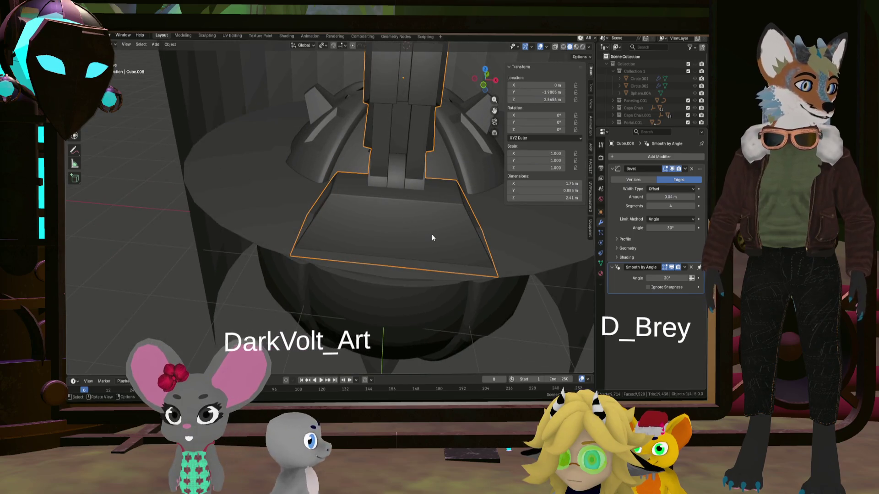
Add two loop cuts on the base and spread them apart along X about the chosen pivot
key("Tab")
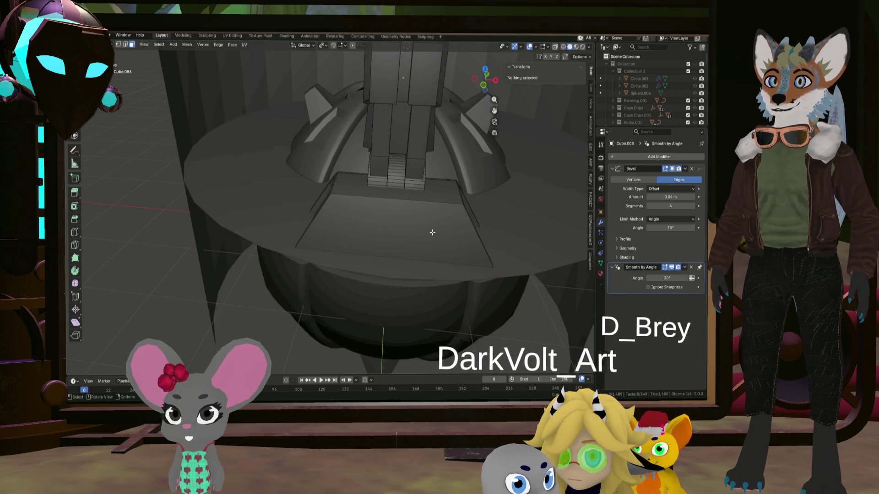
key("ctrl+r")
scroll(436, 194, "up", 1)
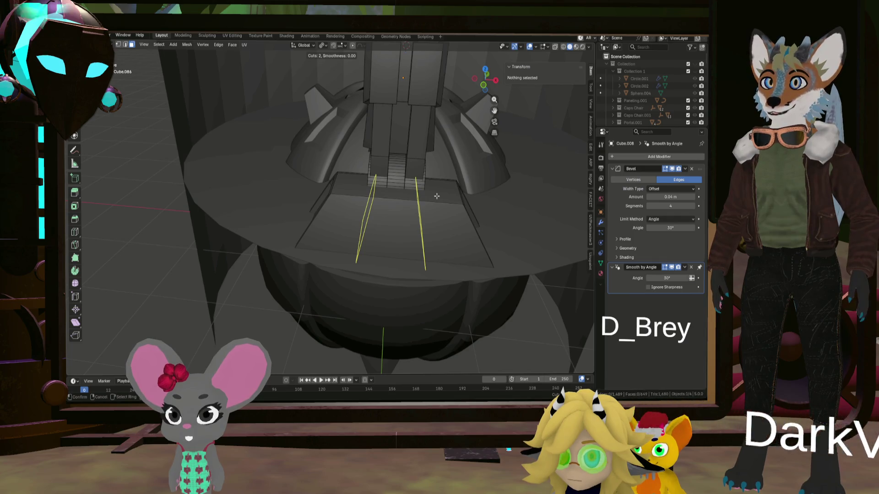
left_click(436, 196)
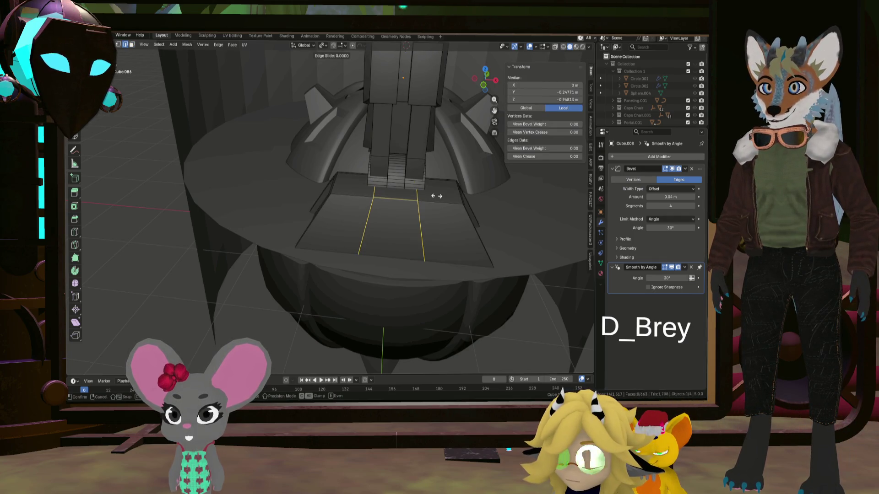
left_click(436, 196)
key("s")
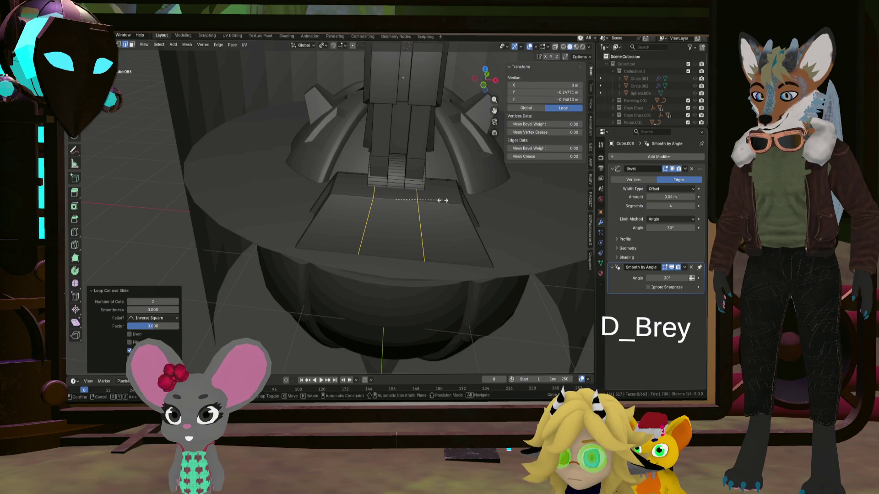
key("x")
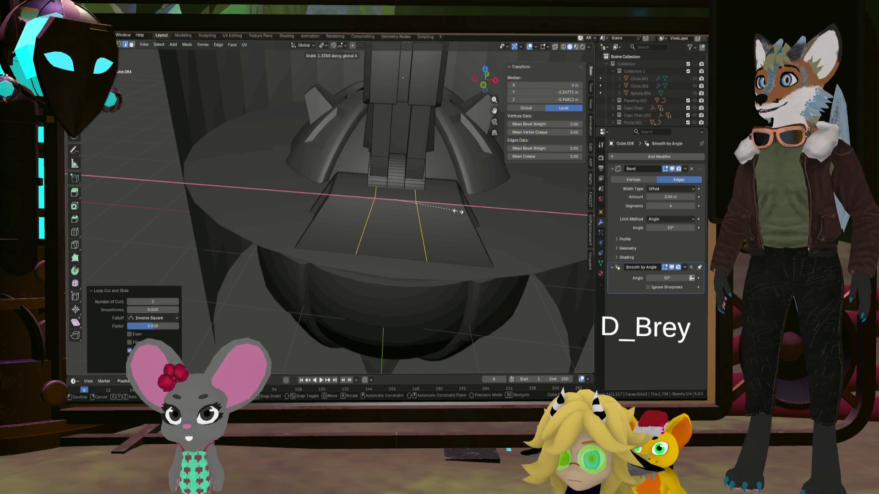
key("Escape")
left_click(322, 45)
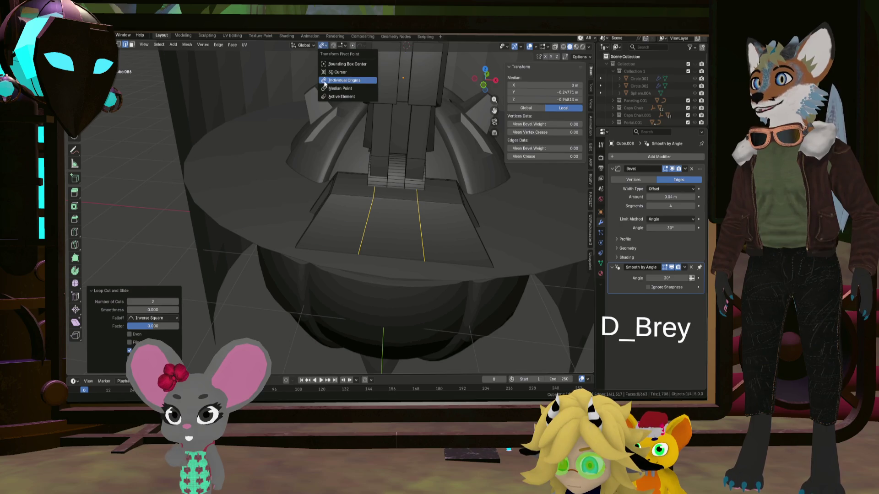
left_click(325, 88)
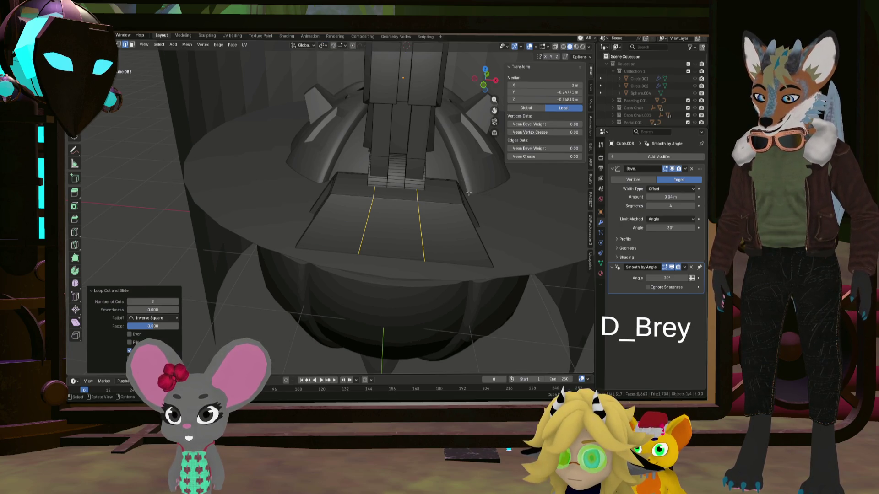
key("s")
key("x")
left_click(509, 194)
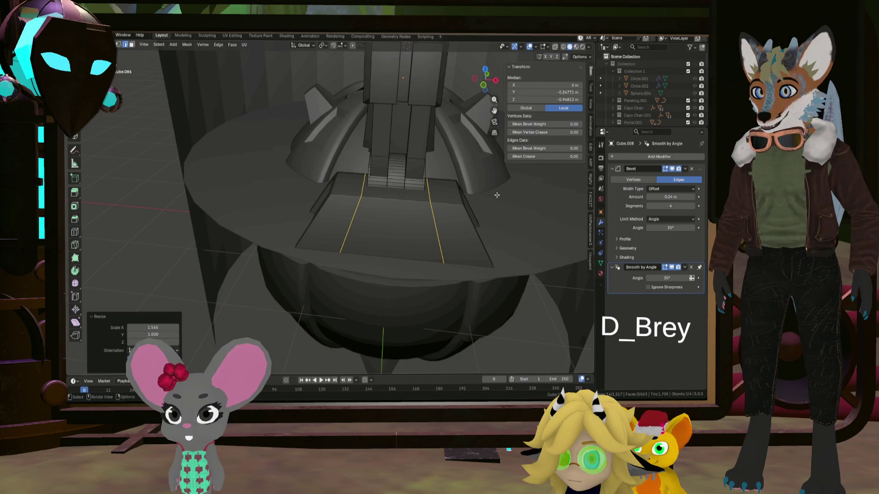
Extrude the hinge block's end face outward along its normals
middle_click_drag(509, 195, 371, 169)
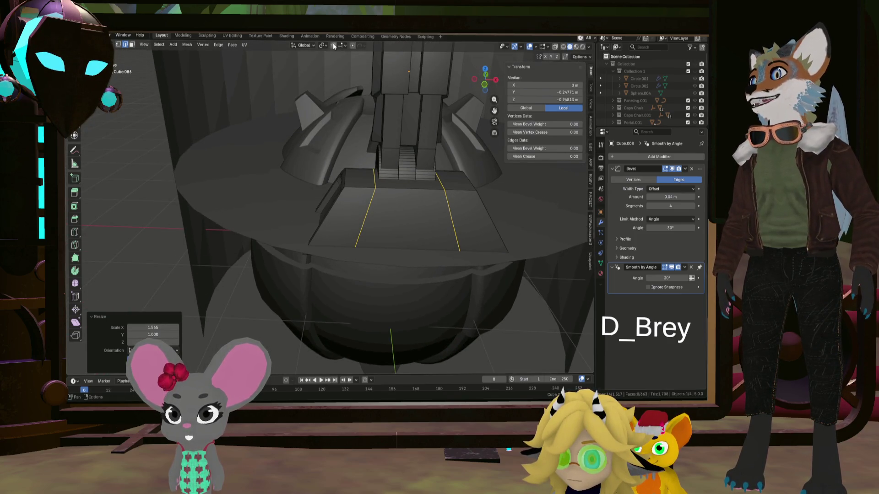
key("alt+a")
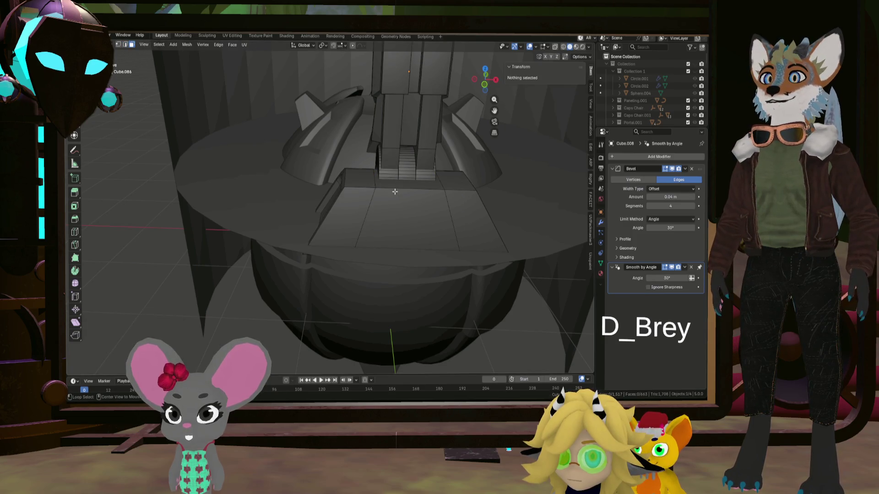
left_click(395, 191)
middle_click_drag(395, 191, 465, 200)
key("alt+e")
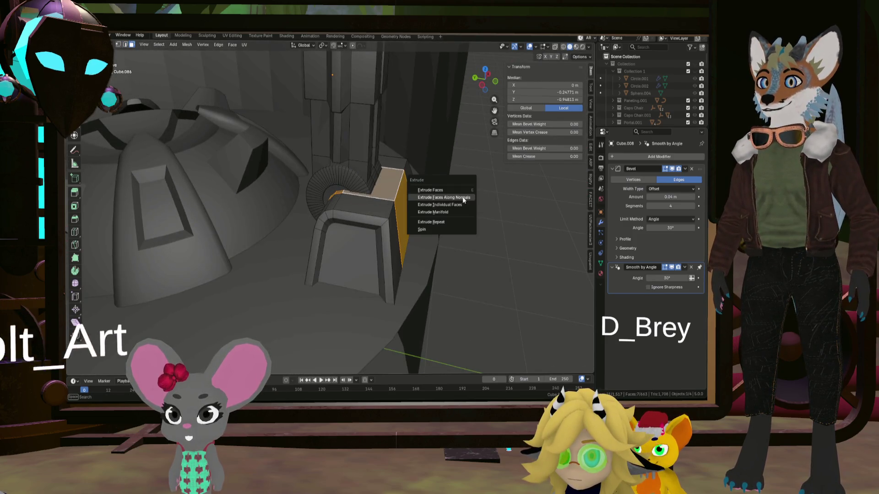
left_click(464, 198)
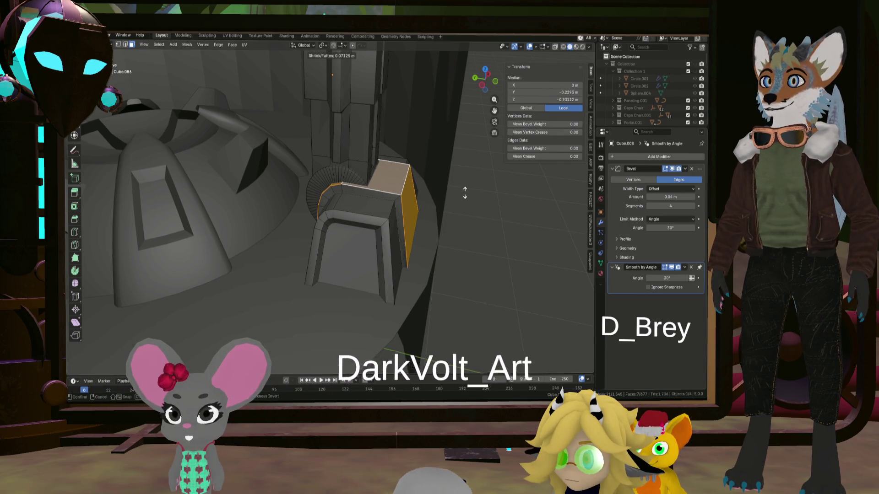
left_click(464, 192)
Shrink the extruded face to about 90% and narrow it along X so the block tapers
mouse_move(464, 192)
middle_mouse_down()
mouse_move(348, 180)
mouse_move(423, 171)
middle_mouse_up()
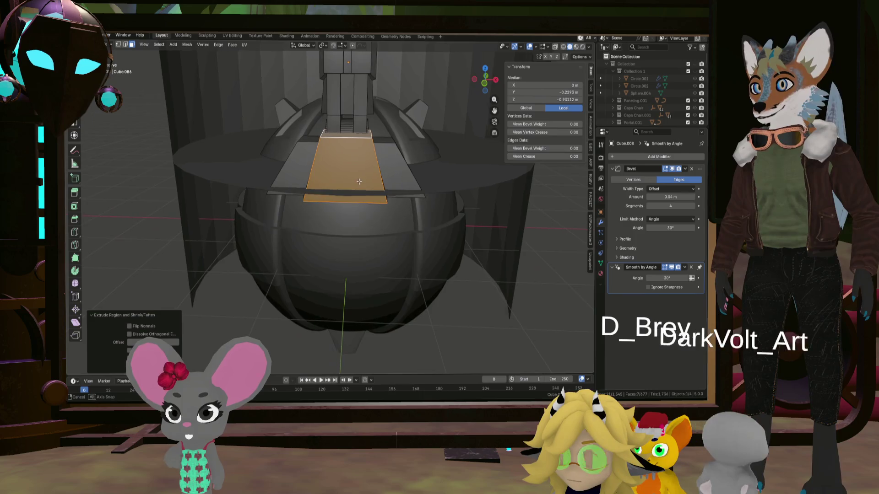
key("s")
left_click(416, 169)
mouse_move(416, 169)
middle_mouse_down()
mouse_move(408, 178)
mouse_move(417, 182)
middle_mouse_up()
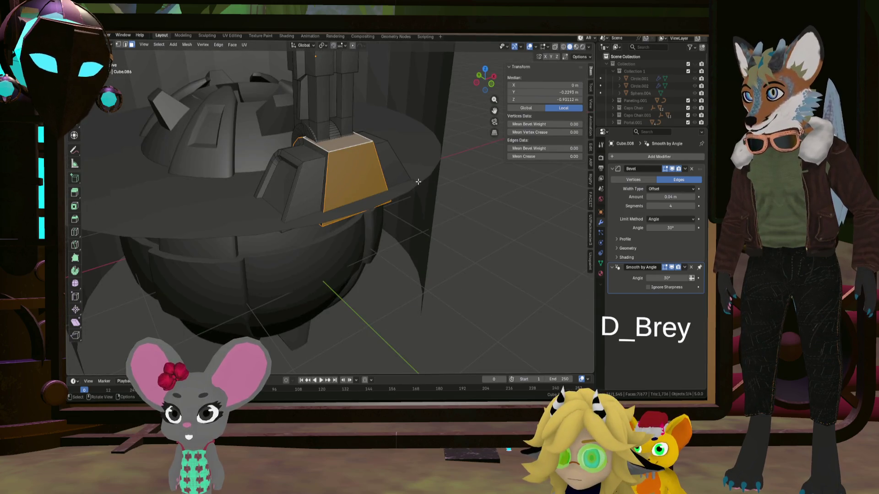
key("s")
key("x")
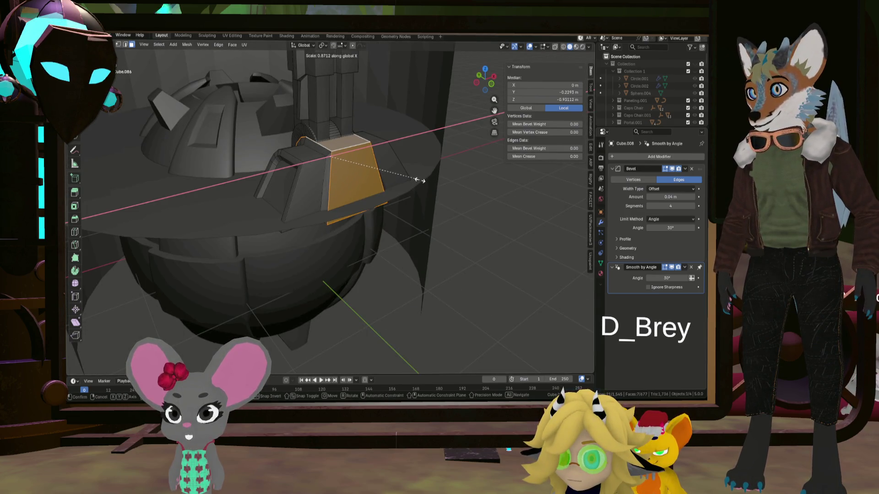
left_click(425, 179)
mouse_move(426, 179)
middle_mouse_down()
mouse_move(404, 175)
mouse_move(408, 197)
mouse_move(439, 202)
mouse_move(305, 187)
middle_mouse_up()
scroll(403, 175, "up", 5)
key("Tab")
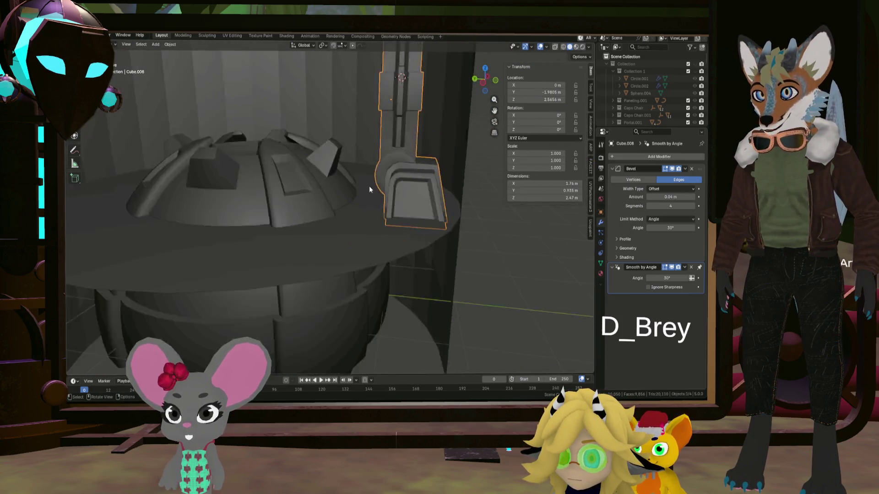
scroll(369, 187, "down", 5)
mouse_move(369, 186)
middle_mouse_down()
mouse_move(450, 212)
mouse_move(304, 188)
mouse_move(394, 190)
mouse_move(373, 188)
mouse_move(399, 209)
mouse_move(398, 202)
middle_mouse_up()
scroll(394, 190, "up", 3)
scroll(396, 204, "up", 3)
scroll(369, 175, "up", 2)
mouse_move(371, 175)
middle_mouse_down()
mouse_move(379, 206)
mouse_move(395, 194)
mouse_move(337, 177)
middle_mouse_up()
middle_click_drag(394, 186, 357, 184)
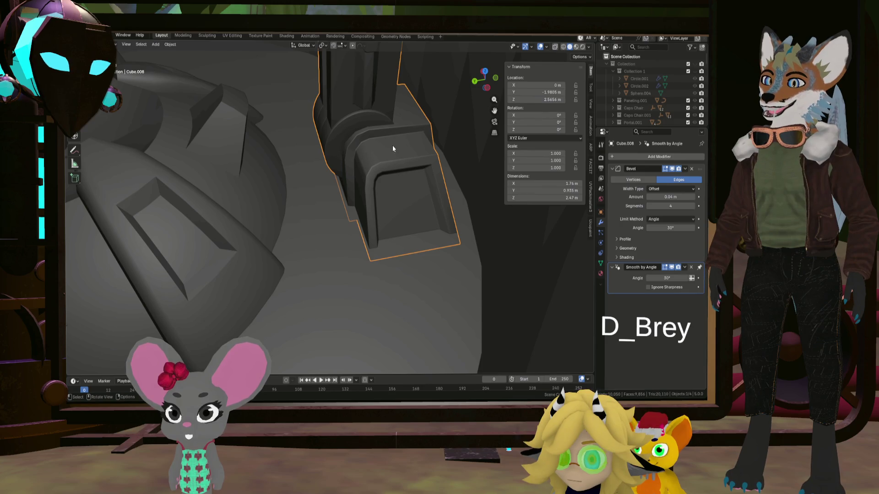
mouse_move(378, 142)
middle_mouse_down()
mouse_move(442, 168)
mouse_move(363, 140)
mouse_move(363, 194)
mouse_move(340, 186)
mouse_move(374, 187)
mouse_move(342, 186)
mouse_move(344, 193)
middle_mouse_up()
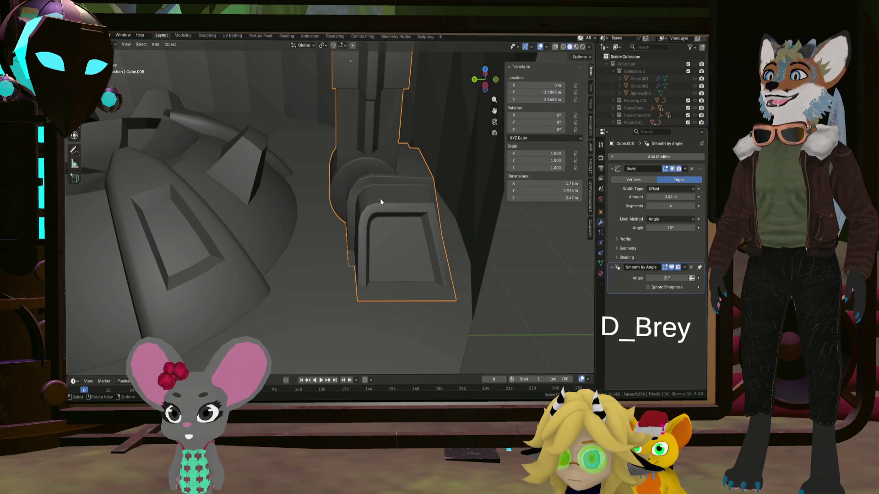
mouse_move(384, 191)
middle_mouse_down()
mouse_move(389, 160)
mouse_move(373, 179)
middle_mouse_up()
mouse_move(365, 120)
middle_mouse_down()
mouse_move(400, 151)
mouse_move(418, 137)
mouse_move(419, 162)
mouse_move(435, 159)
mouse_move(396, 169)
mouse_move(370, 224)
middle_mouse_up()
key("Tab")
key("shift+a")
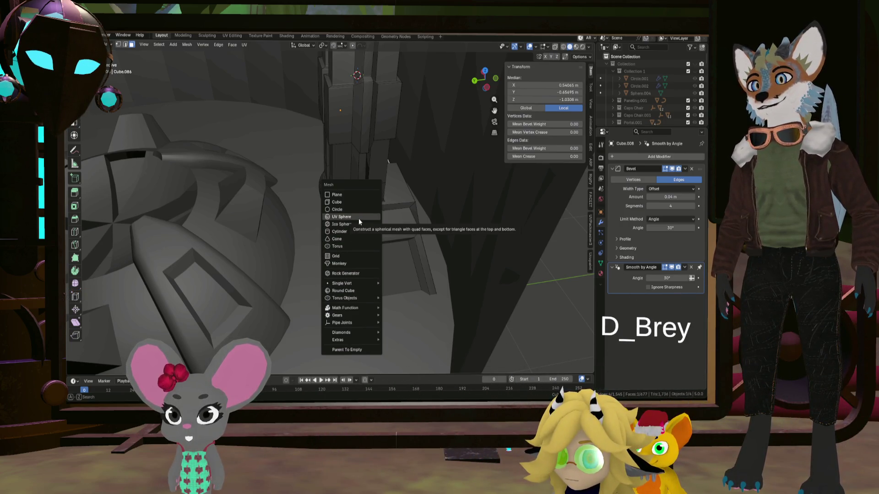
Add a 24-sided cylinder and flatten it along Z into a thin disc
left_click(353, 233)
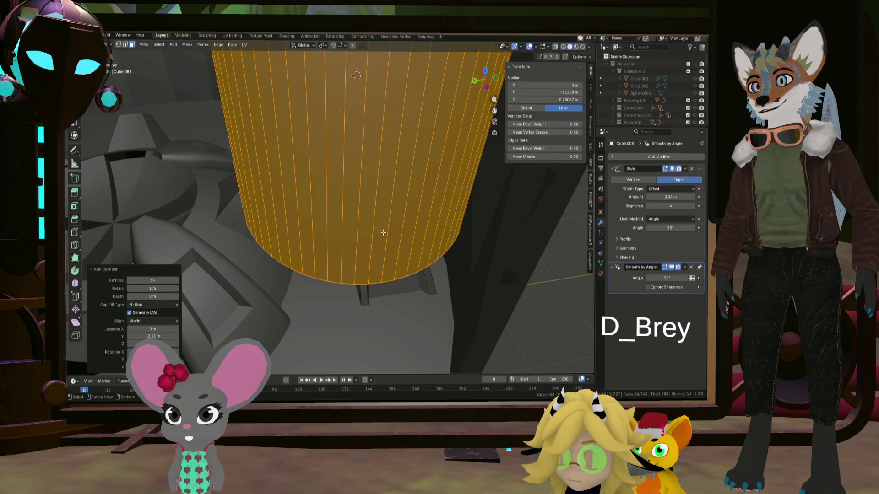
middle_click_drag(352, 233, 419, 222)
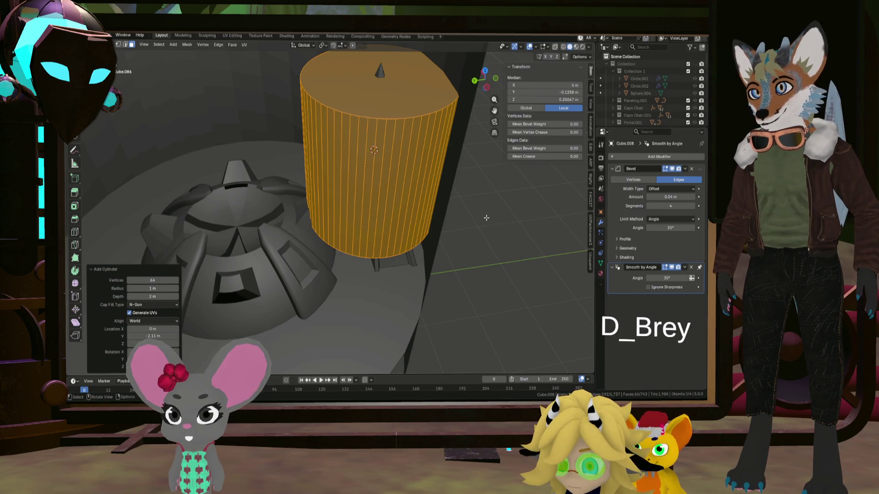
mouse_move(131, 287)
left_mouse_down()
mouse_move(109, 287)
mouse_move(127, 281)
left_mouse_up()
mouse_move(385, 164)
middle_mouse_down()
mouse_move(412, 147)
mouse_move(396, 209)
mouse_move(410, 233)
middle_mouse_up()
key("s")
key("z")
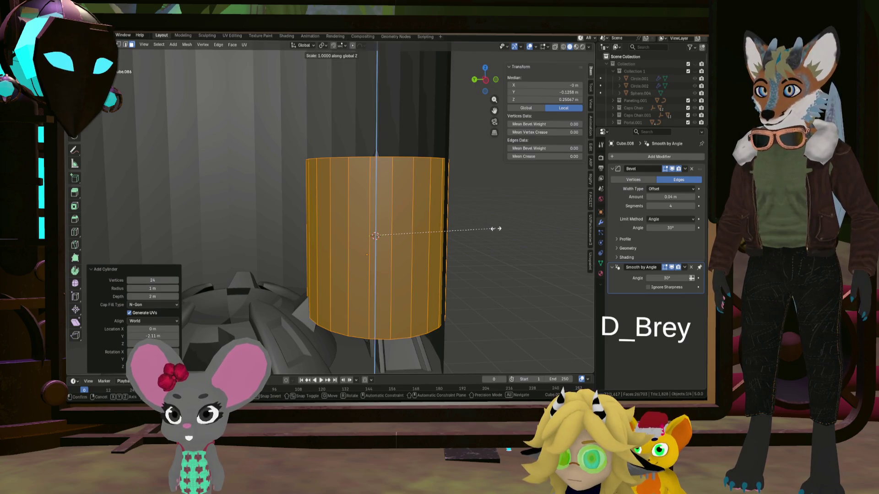
left_click(377, 236)
scroll(378, 244, "up", 2)
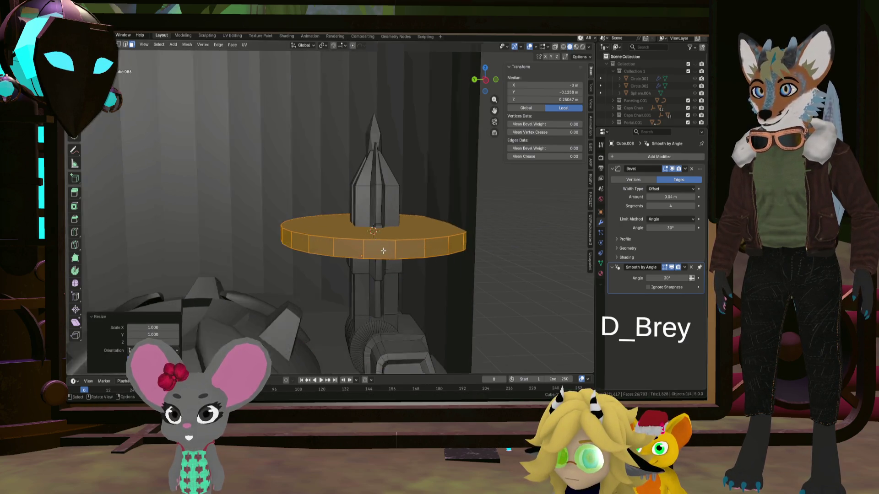
scroll(379, 250, "up", 1)
Loop-cut and enlarge the disc's rim into a chamfer, then stand the whole disc upright at 90 degrees
left_click(393, 252)
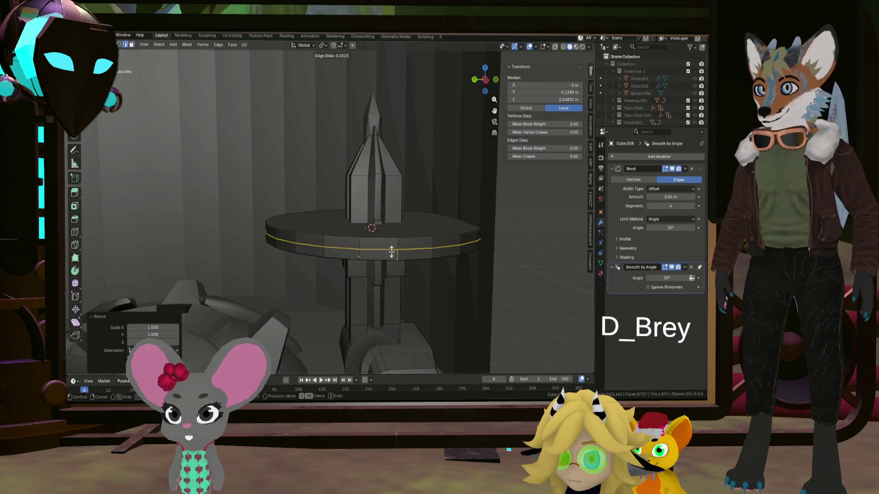
right_click(392, 252)
key("s")
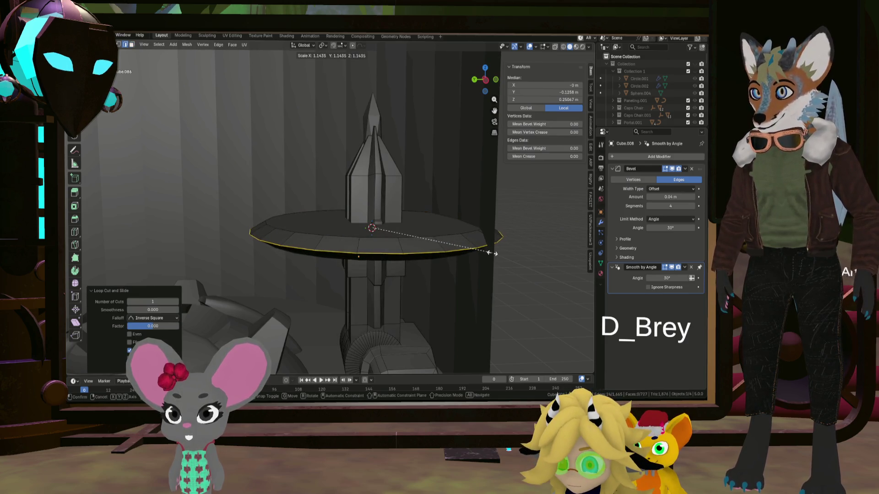
left_click(480, 250)
middle_click_drag(480, 251, 443, 252)
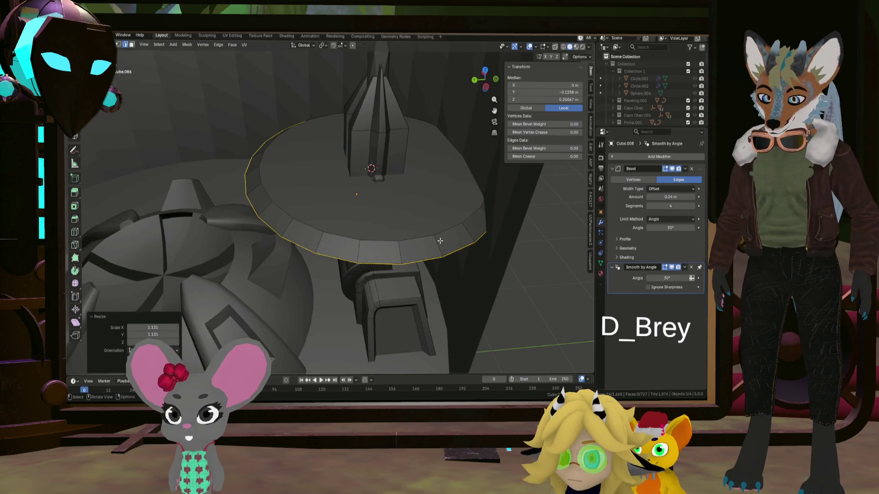
key("l")
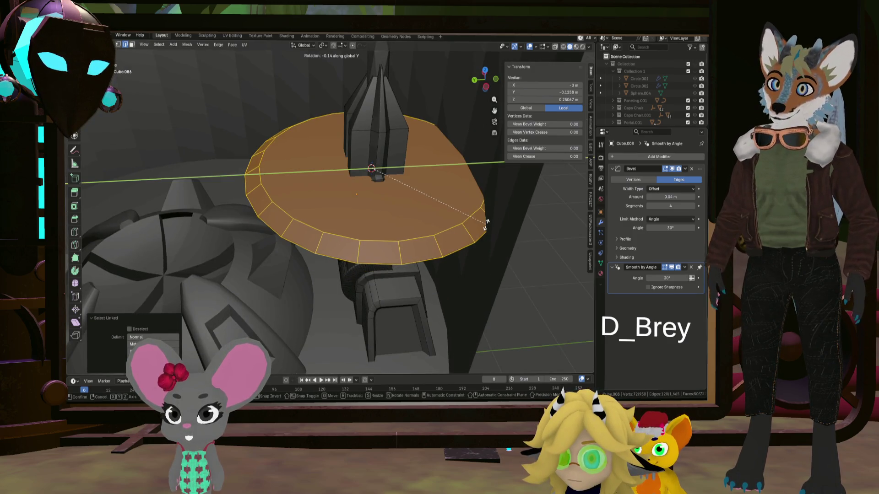
type("90")
key("Return")
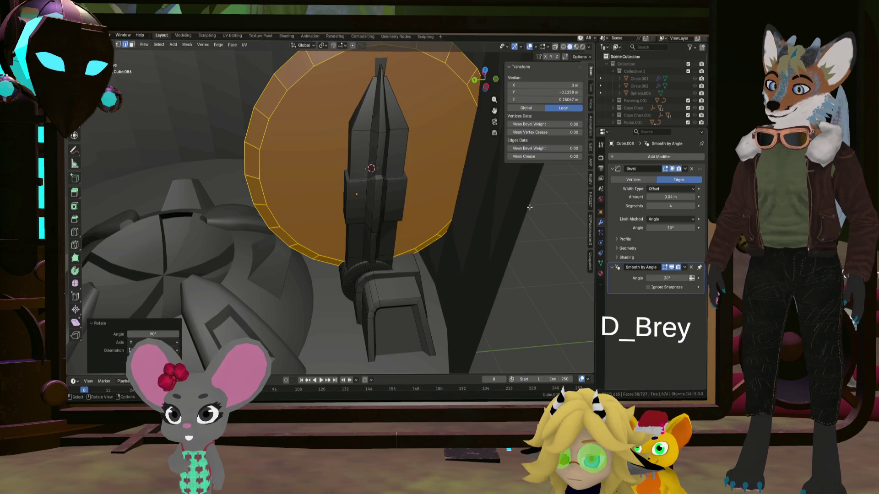
Shrink the disc to about a third and move it, sinking it into the hinge block
key("s")
left_click(410, 198)
middle_click_drag(410, 199, 414, 202)
key("g")
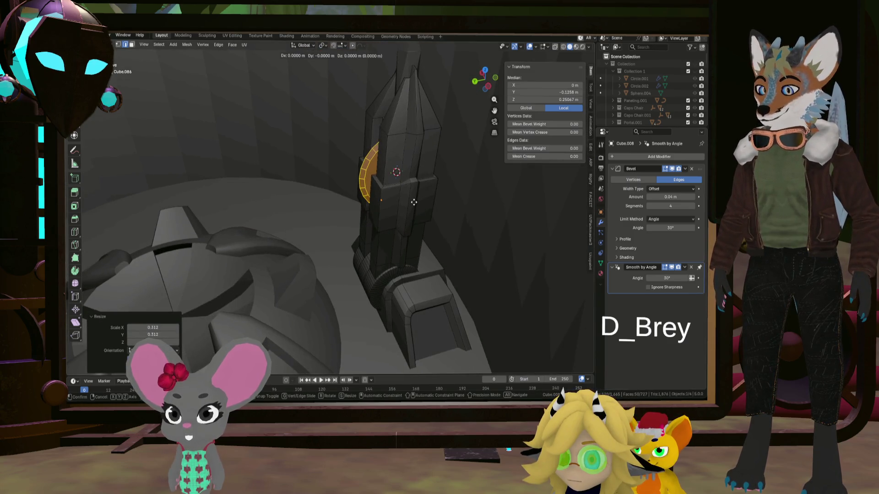
left_click(440, 234)
middle_click_drag(439, 234, 446, 242)
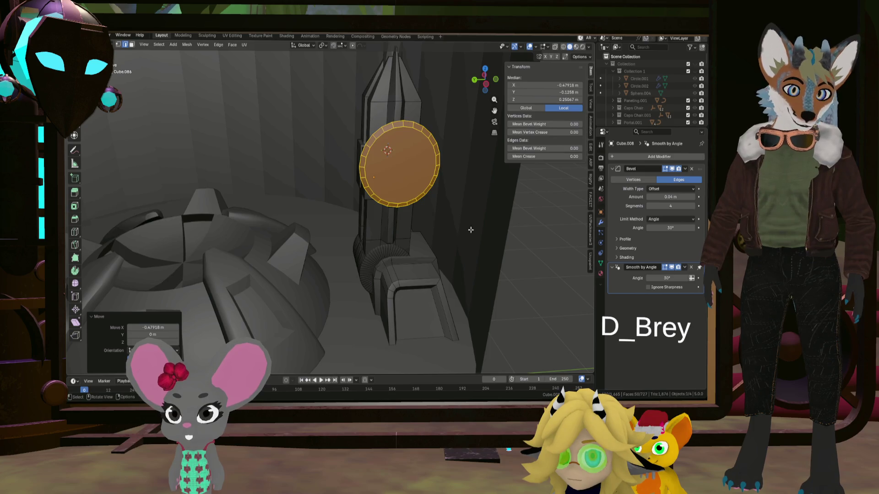
key("s")
left_click(404, 192)
middle_click_drag(404, 192, 405, 200)
key("g")
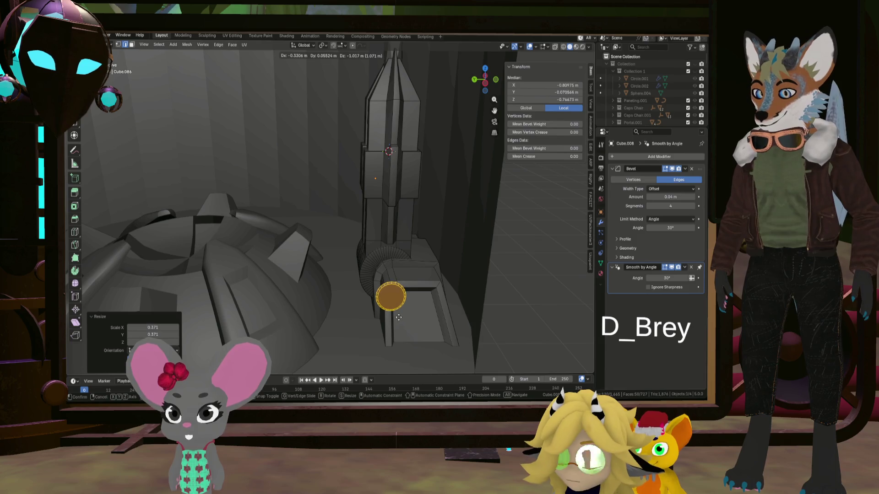
key("shift+x")
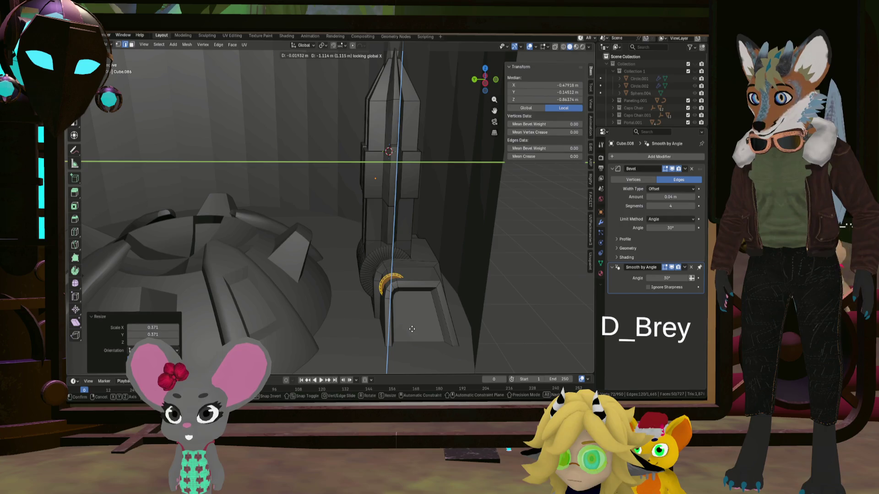
left_click(411, 329)
mouse_move(411, 330)
middle_mouse_down()
mouse_move(323, 309)
mouse_move(398, 285)
middle_mouse_up()
scroll(302, 303, "up", 4)
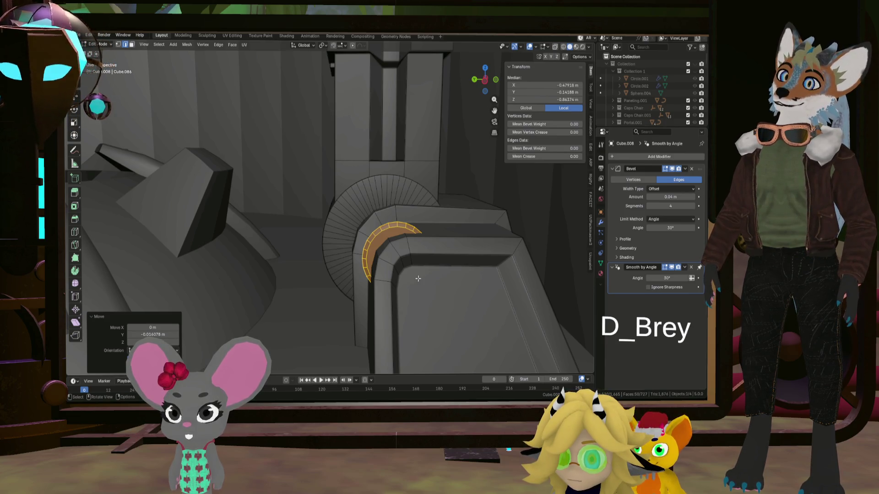
Try duplicating the curved strip beside the original, undo it and place a fresh copy
mouse_move(418, 278)
middle_mouse_down()
mouse_move(490, 295)
mouse_move(481, 297)
middle_mouse_up()
key("g")
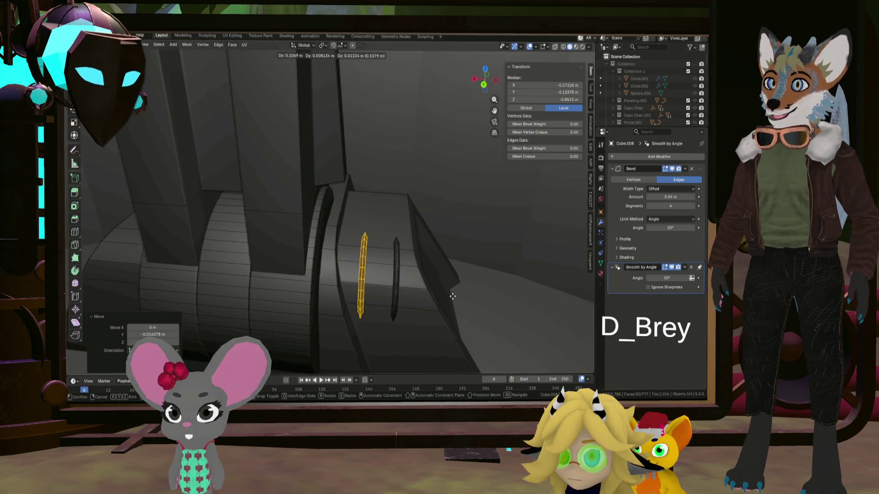
left_click(456, 299)
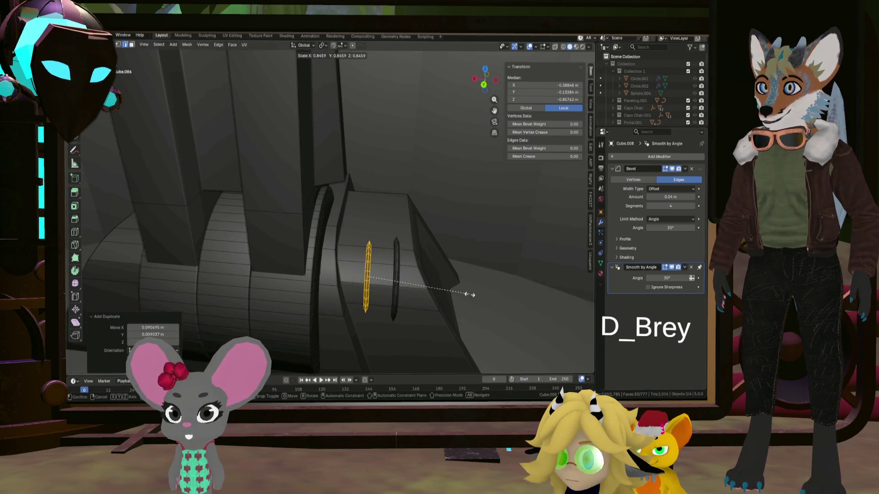
middle_click_drag(467, 295, 416, 288)
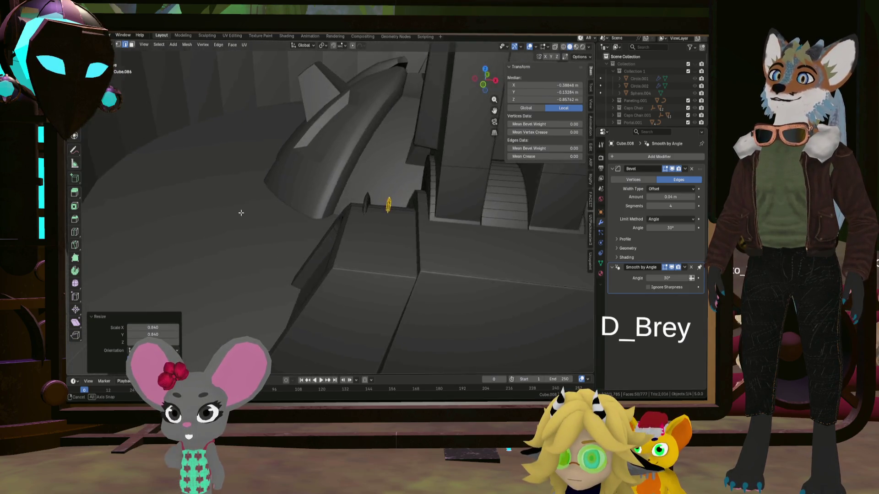
mouse_move(416, 288)
middle_mouse_down()
mouse_move(346, 215)
mouse_move(408, 216)
middle_mouse_up()
key("ctrl+z")
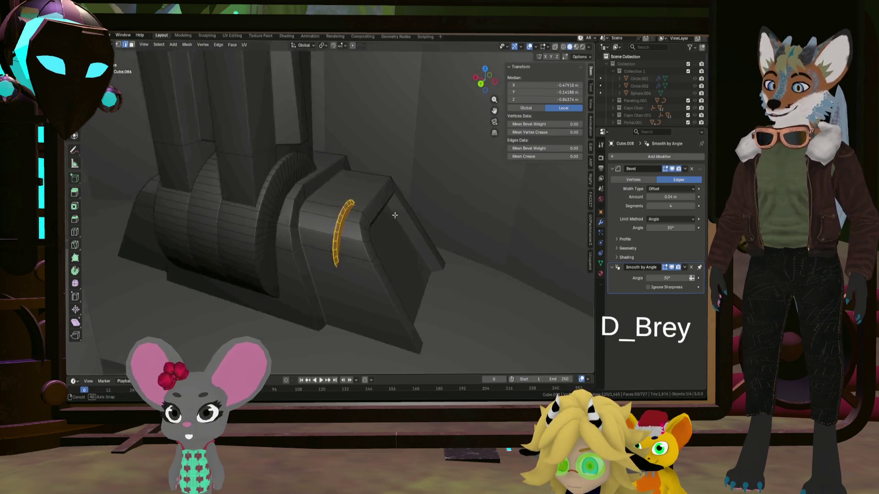
key("e")
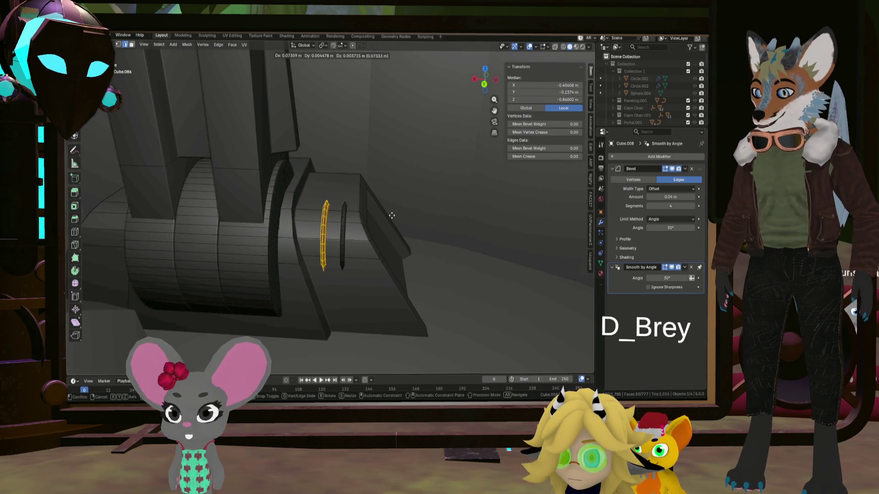
left_click(391, 216)
mouse_move(392, 216)
middle_mouse_down()
mouse_move(291, 229)
mouse_move(330, 203)
mouse_move(254, 227)
mouse_move(304, 203)
mouse_move(346, 229)
mouse_move(351, 221)
mouse_move(279, 214)
mouse_move(287, 216)
middle_mouse_up()
key("Tab")
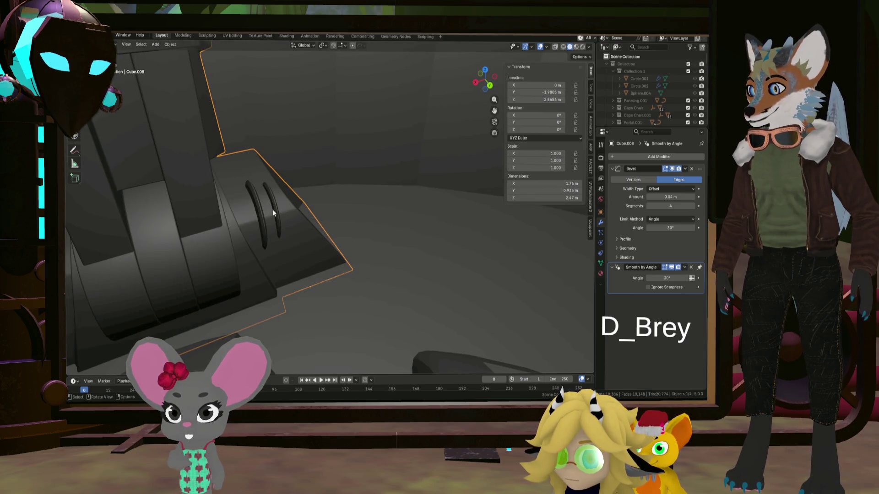
key("Tab")
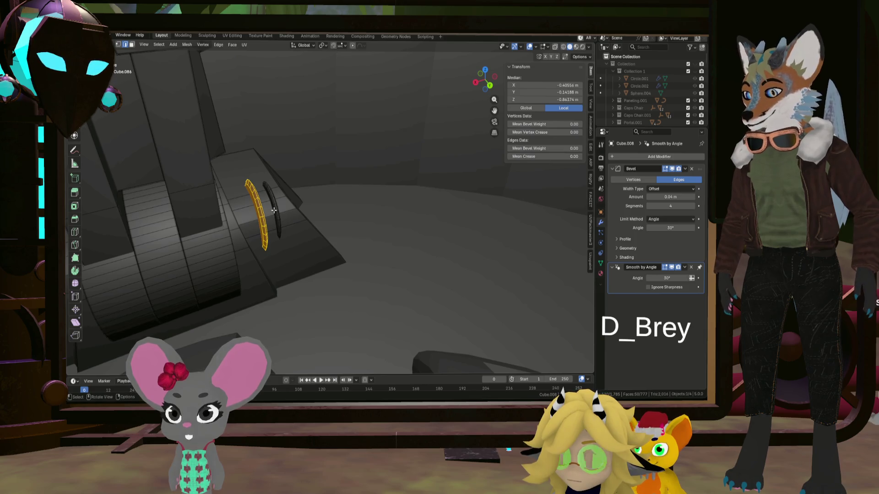
Move the copied arc along X into position on the hinge
key("x")
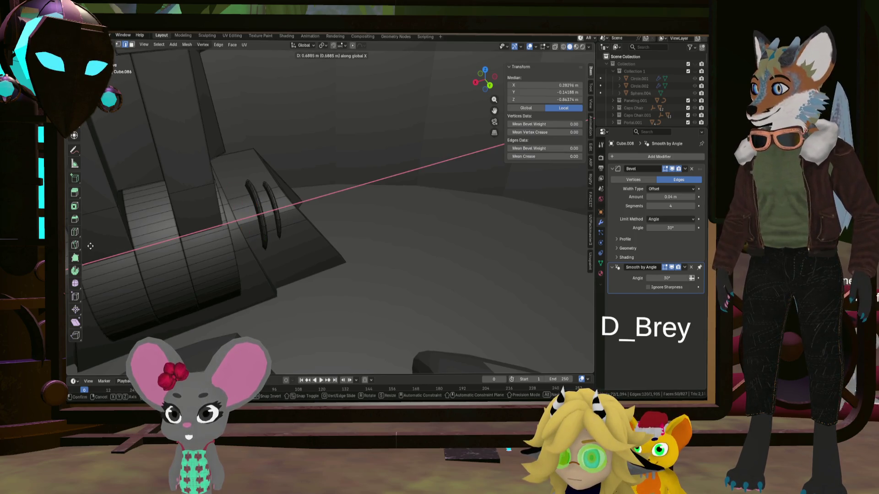
left_click(84, 256)
middle_click_drag(84, 256, 340, 226)
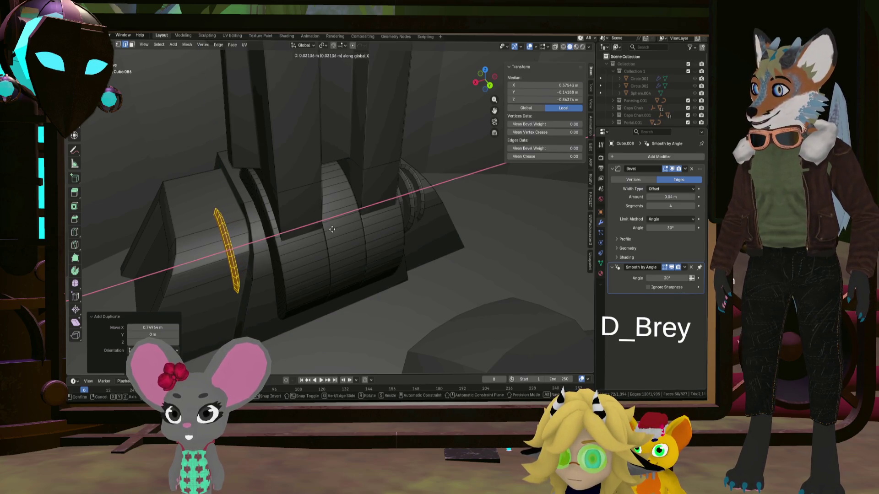
left_click(335, 228)
middle_click_drag(334, 228, 313, 223)
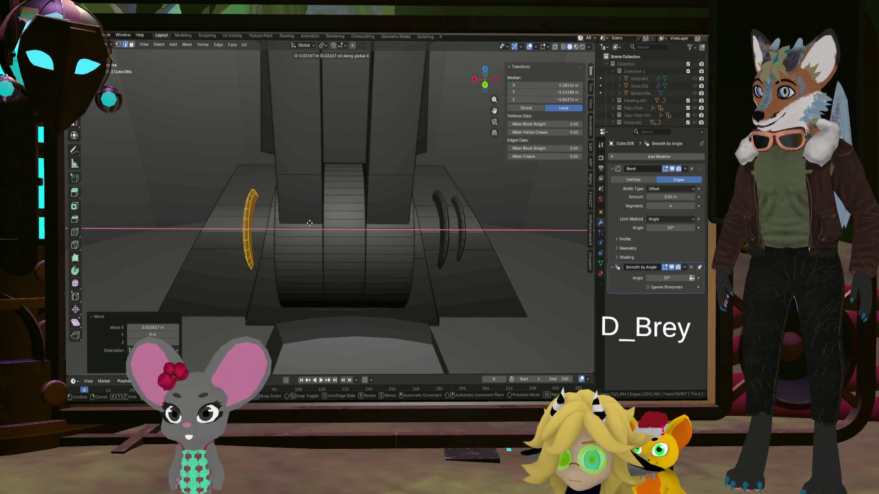
left_click(308, 222)
left_click(467, 226)
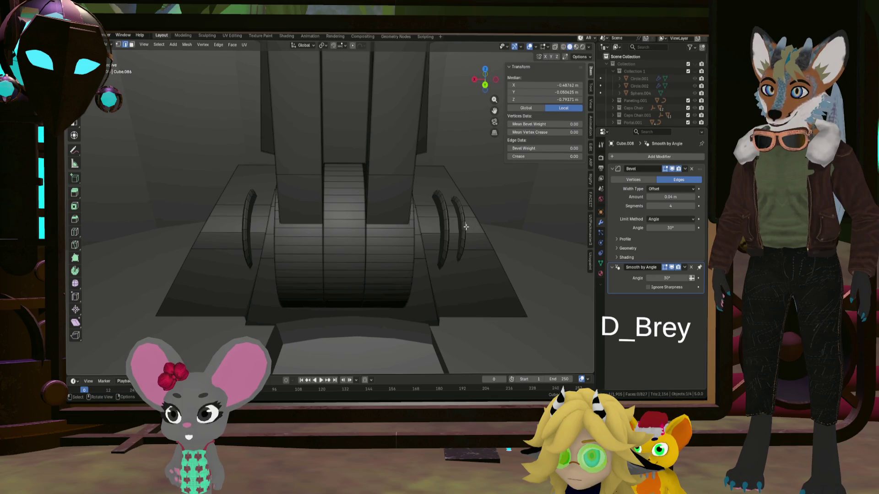
Duplicate the right-side groove arc about 0.94 m along X to the hinge's left side, then return to object mode
key("l")
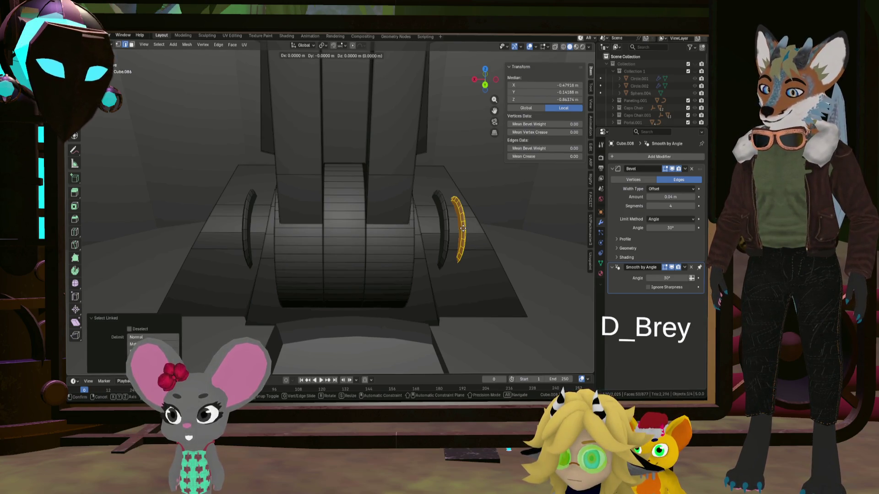
key("g")
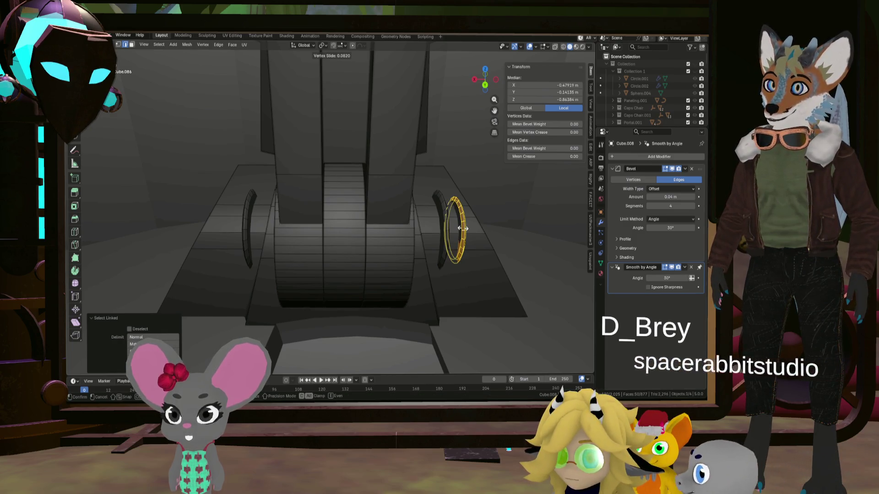
key("Escape")
key("shift+d")
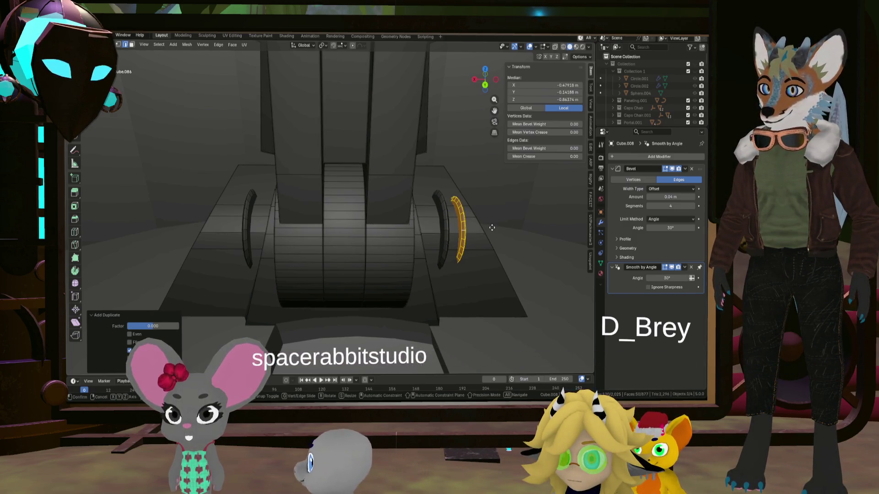
key("x")
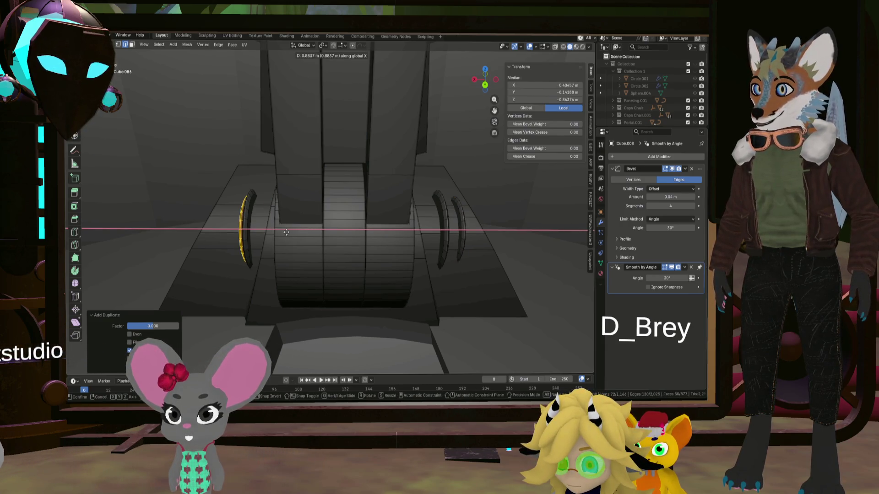
left_click(273, 233)
mouse_move(373, 235)
middle_mouse_down()
mouse_move(365, 239)
mouse_move(443, 250)
mouse_move(387, 257)
mouse_move(422, 257)
mouse_move(393, 244)
mouse_move(399, 278)
middle_mouse_up()
key("Tab")
scroll(468, 252, "down", 5)
scroll(387, 257, "up", 2)
scroll(392, 244, "up", 2)
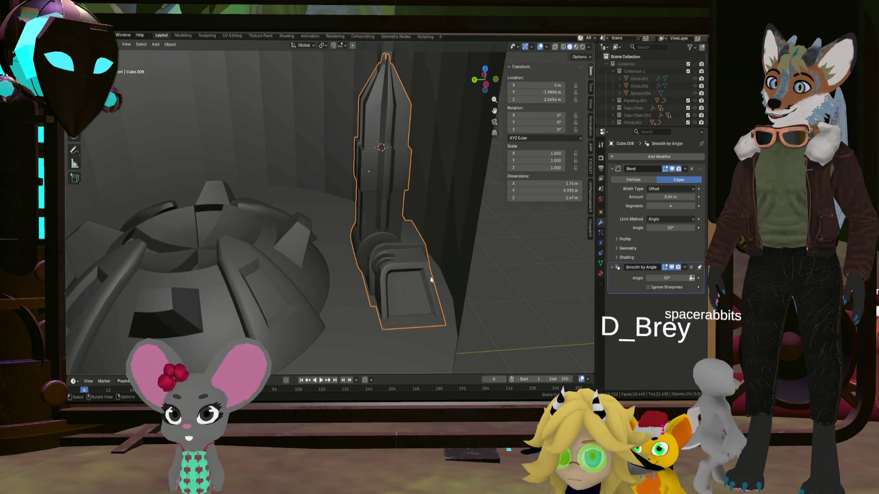
Give the arm column Shade Auto Smooth
mouse_move(423, 250)
middle_mouse_down()
mouse_move(492, 241)
mouse_move(421, 250)
mouse_move(389, 243)
mouse_move(384, 263)
middle_mouse_up()
left_click(170, 45)
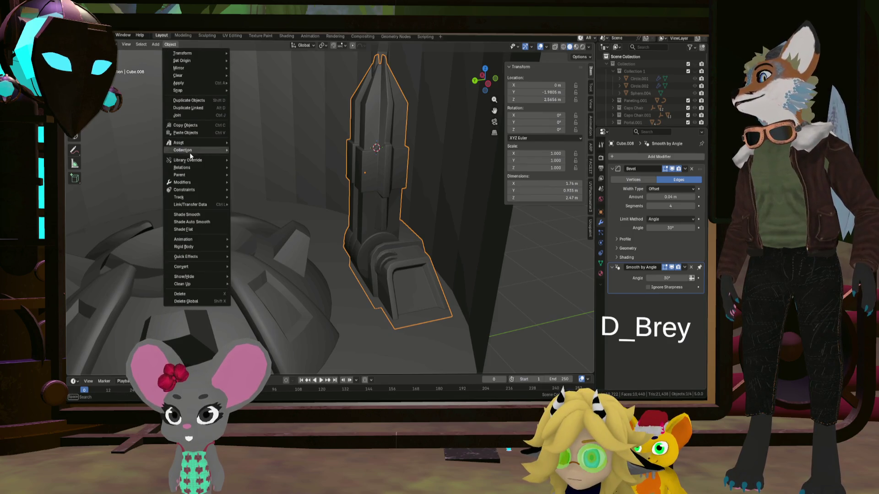
left_click(213, 221)
mouse_move(411, 226)
middle_mouse_down()
mouse_move(399, 225)
mouse_move(427, 261)
mouse_move(419, 238)
mouse_move(442, 250)
mouse_move(390, 267)
mouse_move(426, 265)
middle_mouse_up()
scroll(387, 251, "up", 3)
scroll(433, 253, "up", 3)
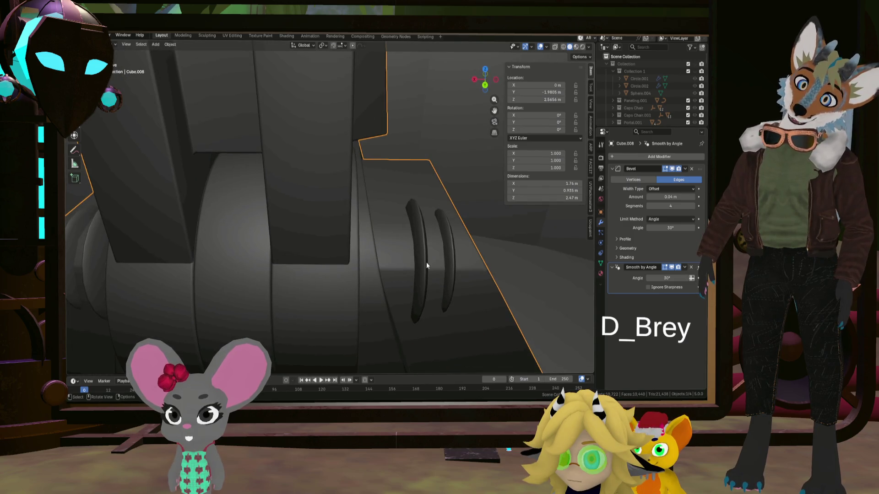
Widen one curved groove piece along X in edit mode
key("Tab")
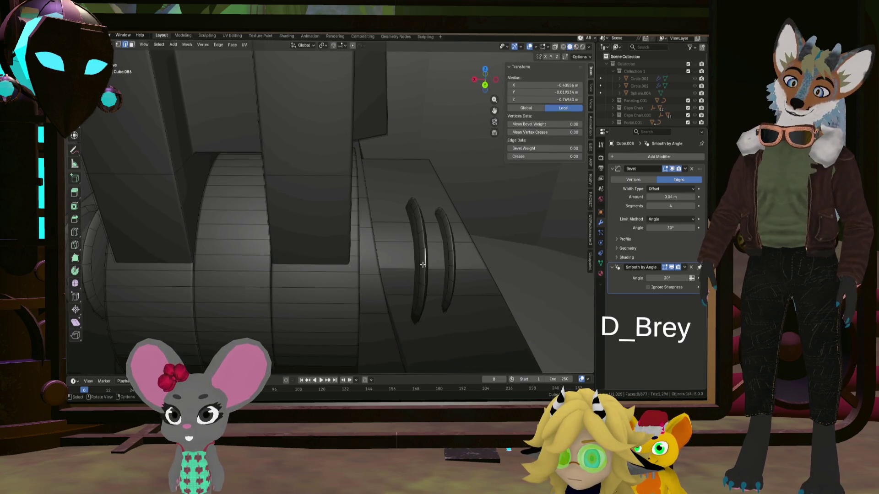
key("l")
middle_click_drag(433, 263, 424, 266)
key("s")
key("x")
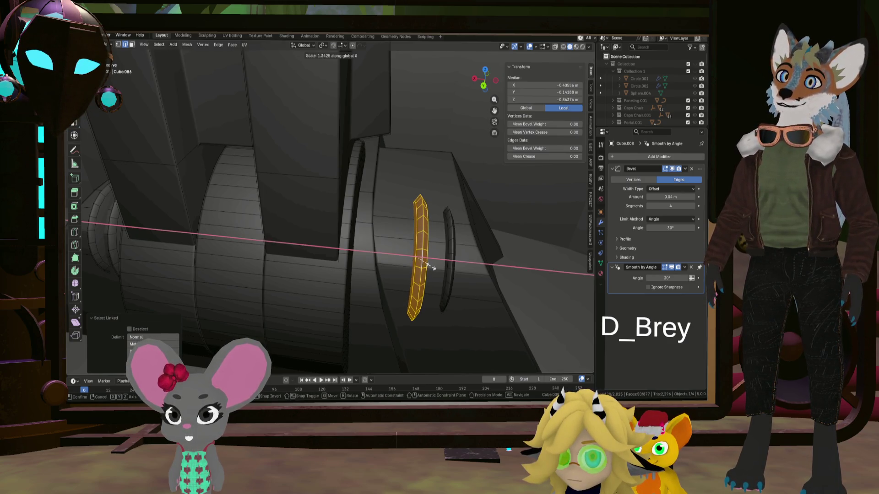
left_click(423, 264)
mouse_move(423, 265)
middle_mouse_down()
mouse_move(449, 255)
mouse_move(412, 225)
middle_mouse_up()
key("alt+a")
Widen both groove arcs along X around their individual origins, then return to object mode
left_click(477, 237)
middle_click_drag(477, 237, 218, 235)
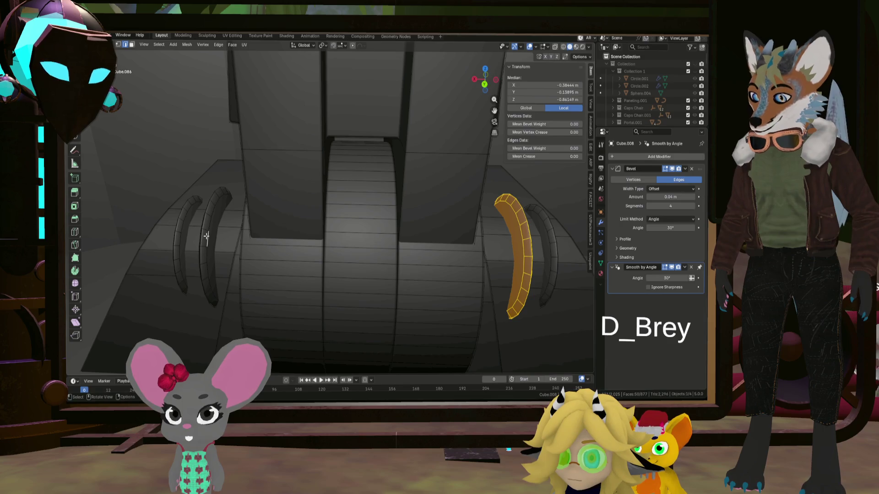
key("l")
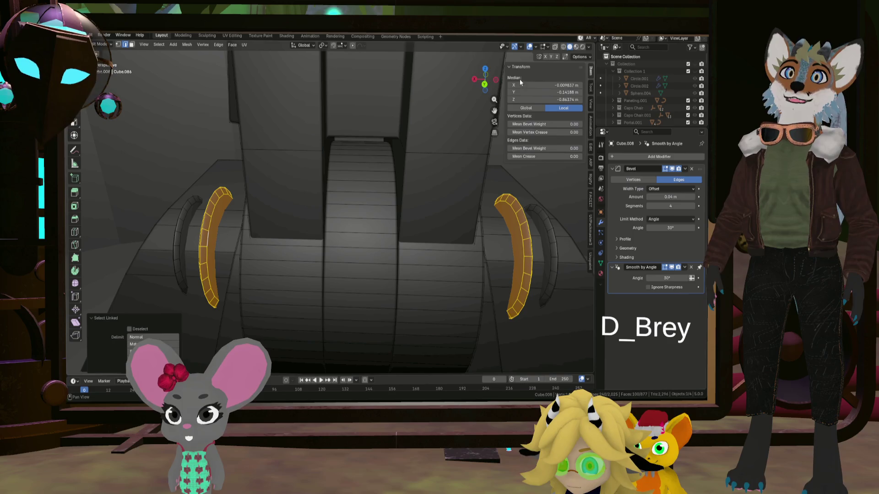
left_click(323, 44)
left_click(336, 80)
key("s")
key("x")
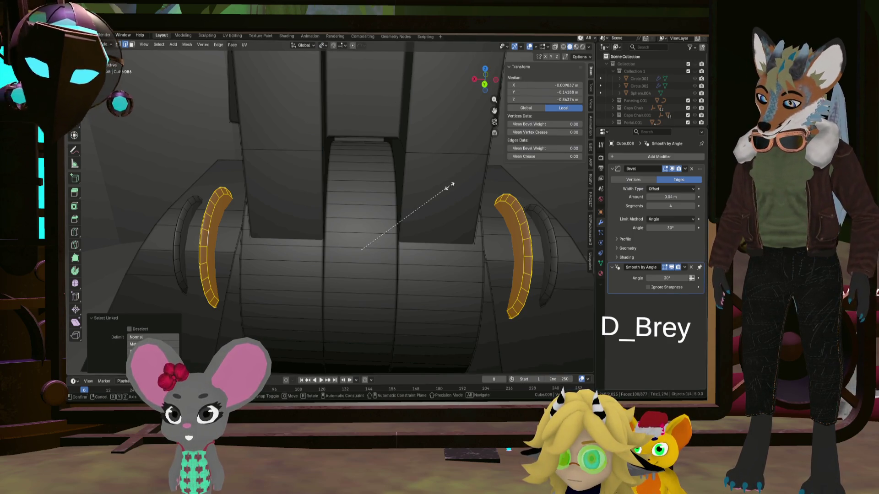
left_click(469, 186)
mouse_move(469, 185)
middle_mouse_down()
mouse_move(371, 198)
mouse_move(416, 216)
mouse_move(369, 202)
mouse_move(380, 220)
mouse_move(450, 243)
mouse_move(446, 228)
mouse_move(363, 213)
mouse_move(415, 223)
mouse_move(424, 214)
middle_mouse_up()
key("Tab")
scroll(377, 206, "down", 5)
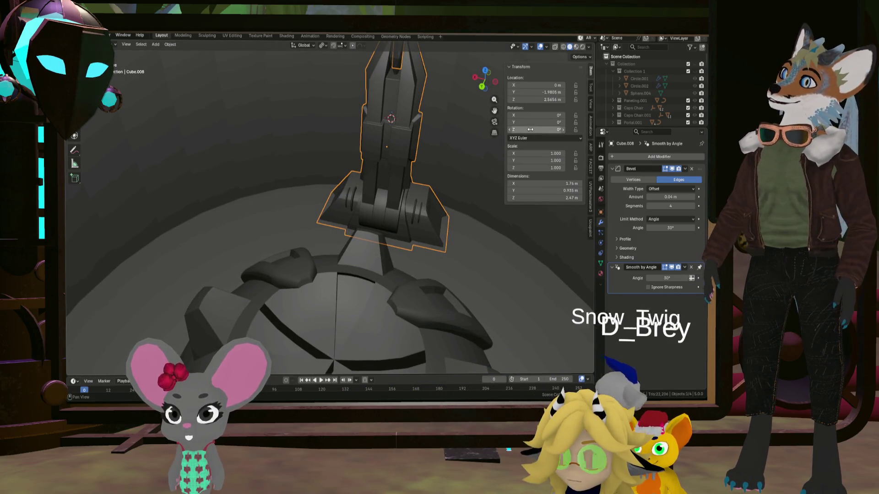
mouse_move(395, 190)
middle_mouse_down()
mouse_move(403, 235)
mouse_move(365, 216)
mouse_move(450, 236)
middle_mouse_up()
scroll(417, 220, "up", 3)
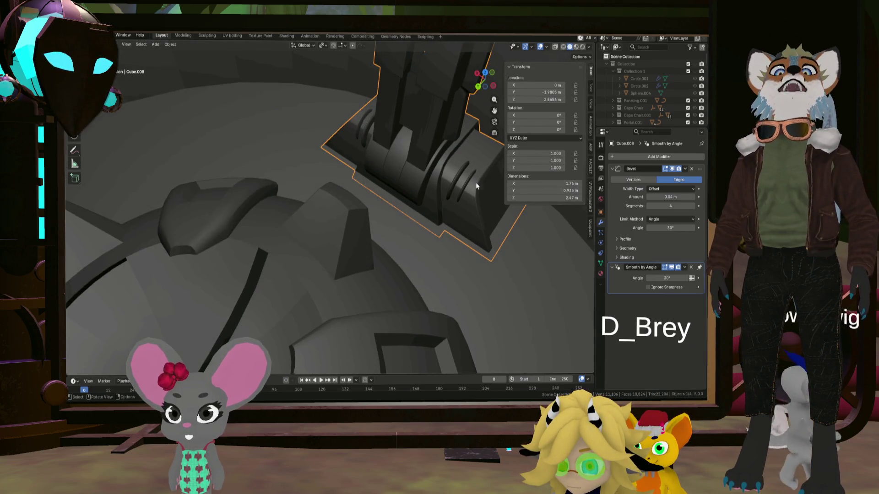
Select the hinge's arc strips in edit mode and scale them taller
mouse_move(474, 203)
middle_mouse_down()
mouse_move(497, 202)
mouse_move(467, 196)
mouse_move(466, 247)
mouse_move(512, 236)
mouse_move(433, 196)
mouse_move(472, 204)
middle_mouse_up()
scroll(467, 195, "down", 3)
scroll(466, 195, "up", 3)
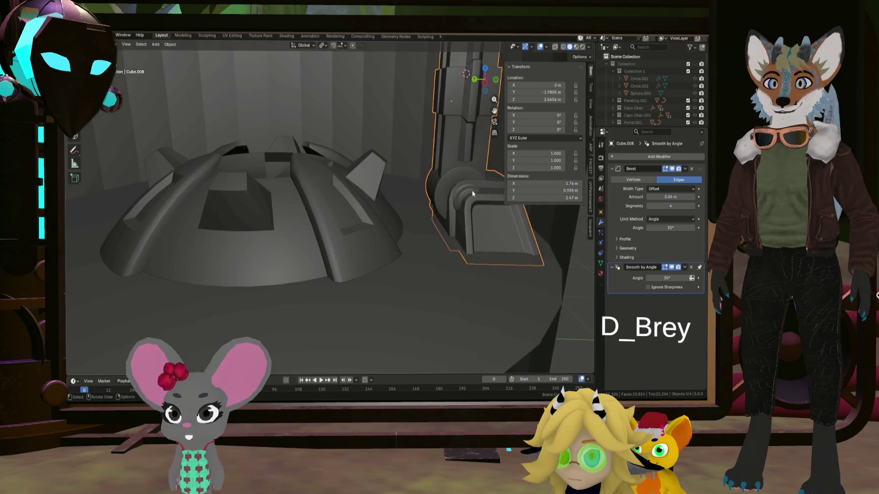
scroll(466, 194, "up", 2)
key("Tab")
scroll(471, 202, "up", 2)
middle_click_drag(471, 203, 468, 195)
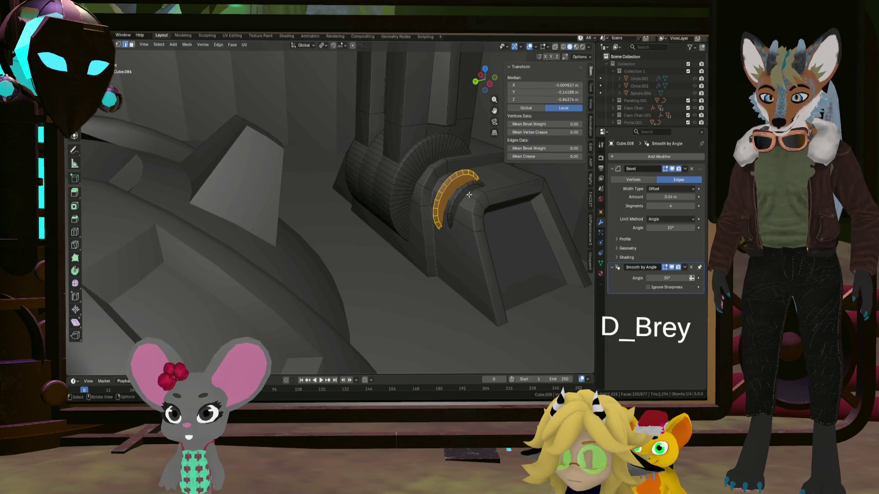
key("l")
left_click(460, 190)
key("l")
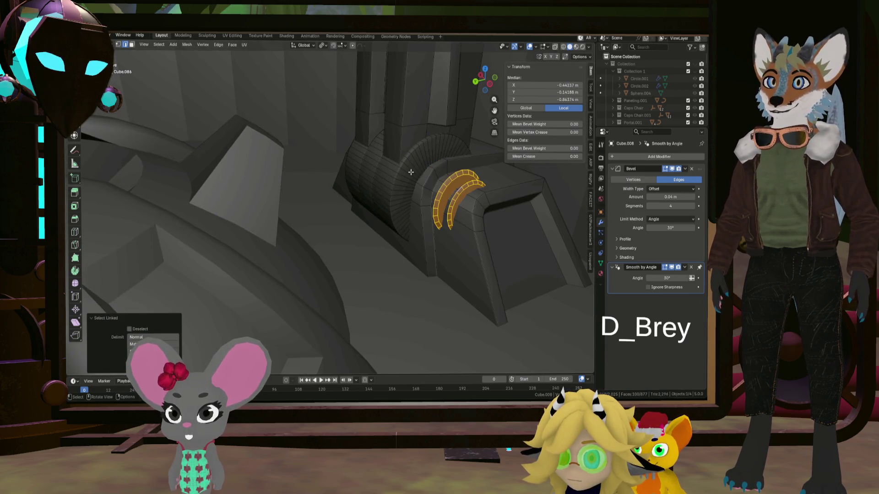
middle_click_drag(411, 172, 439, 176)
middle_click_drag(270, 201, 460, 241)
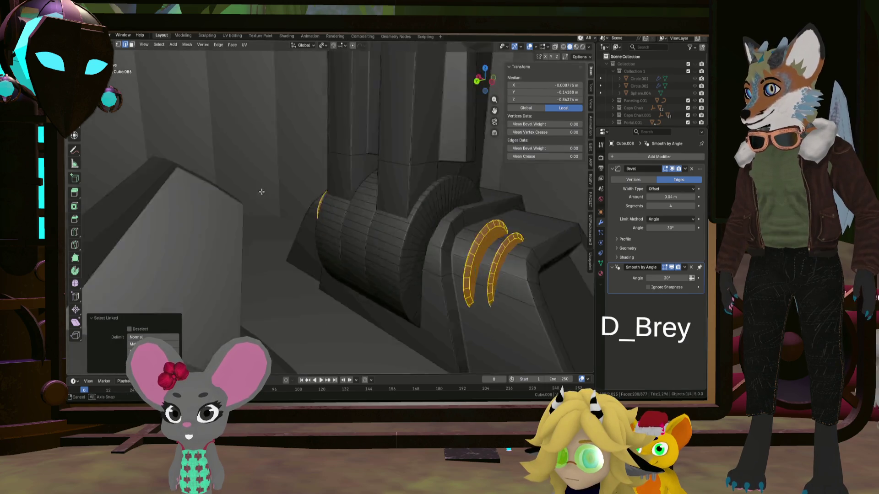
key("s")
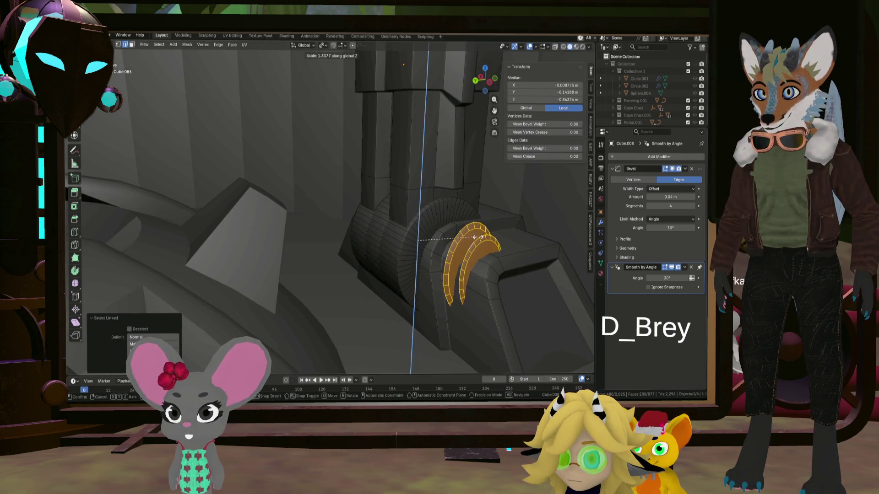
left_click(478, 237)
Reposition the arcs along Z, leaving two pairs across the hinge, and return to object mode
mouse_move(478, 237)
middle_mouse_down()
mouse_move(469, 237)
mouse_move(538, 261)
mouse_move(486, 259)
middle_mouse_up()
left_click(472, 245)
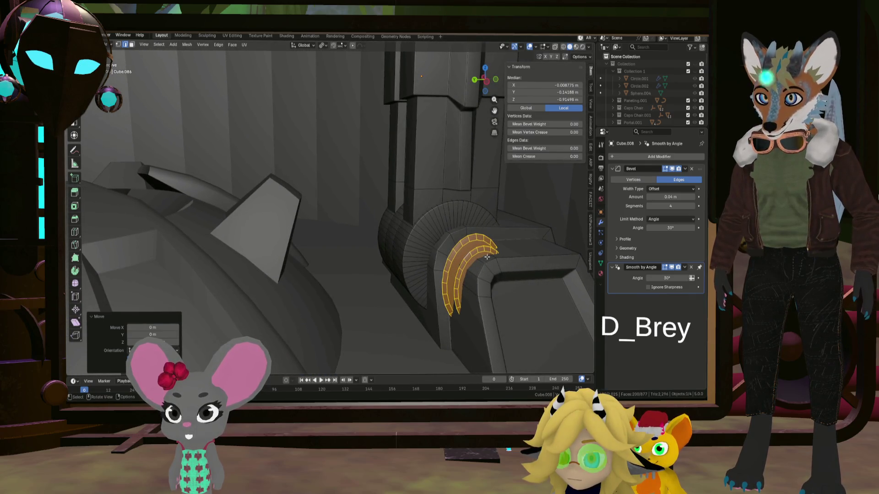
middle_click_drag(494, 252, 542, 265)
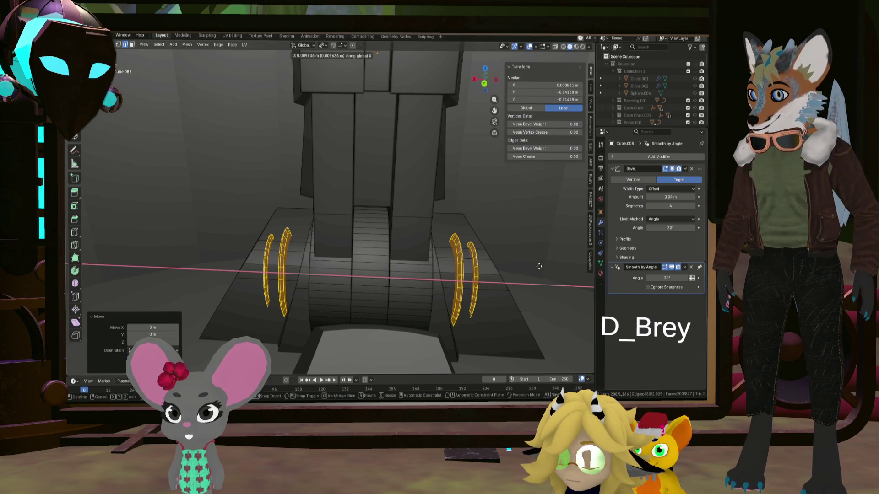
left_click(539, 267)
key("Tab")
mouse_move(538, 266)
middle_mouse_down()
mouse_move(495, 278)
mouse_move(442, 270)
mouse_move(510, 283)
mouse_move(538, 268)
mouse_move(471, 257)
mouse_move(448, 267)
mouse_move(452, 280)
mouse_move(498, 274)
mouse_move(406, 273)
mouse_move(411, 257)
mouse_move(388, 236)
mouse_move(451, 253)
mouse_move(426, 214)
mouse_move(390, 260)
mouse_move(388, 243)
middle_mouse_up()
scroll(452, 281, "down", 5)
scroll(409, 265, "down", 3)
scroll(451, 252, "up", 2)
scroll(447, 241, "up", 3)
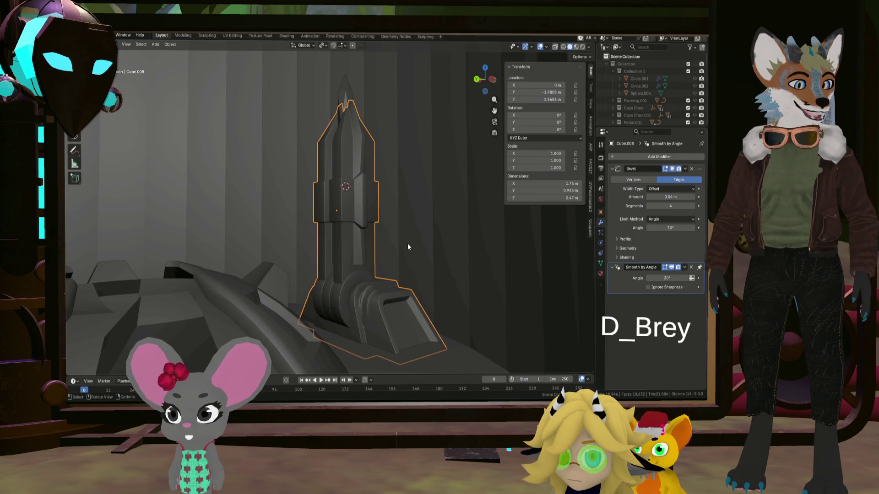
middle_click_drag(395, 257, 396, 263)
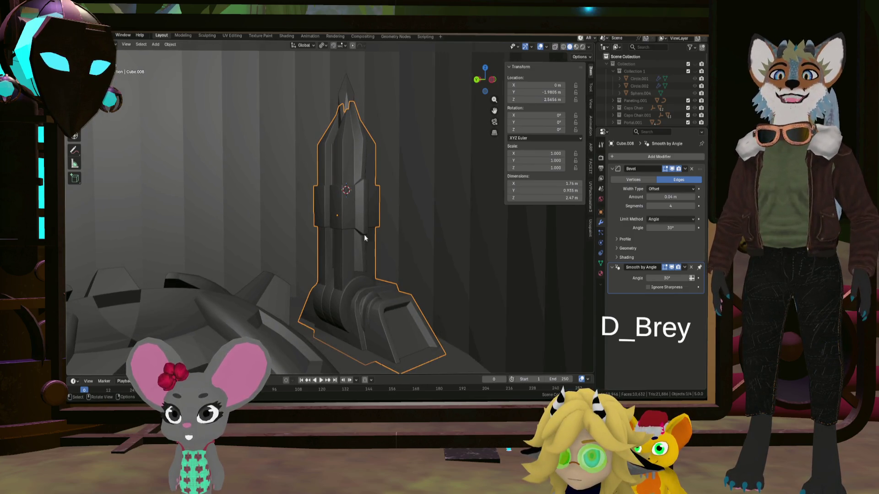
left_click(411, 190)
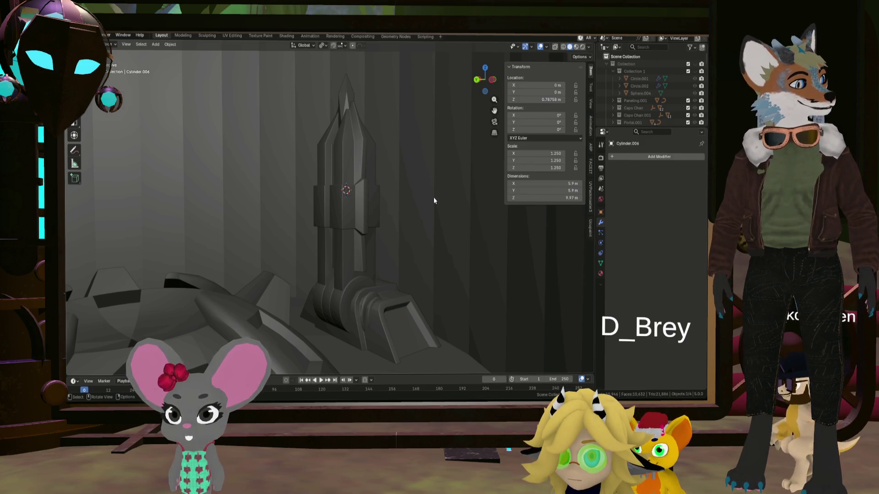
mouse_move(440, 223)
middle_mouse_down()
mouse_move(345, 253)
mouse_move(385, 246)
mouse_move(391, 193)
mouse_move(355, 211)
mouse_move(376, 224)
mouse_move(314, 224)
mouse_move(348, 232)
mouse_move(331, 215)
mouse_move(260, 239)
mouse_move(223, 224)
mouse_move(386, 224)
mouse_move(440, 235)
mouse_move(351, 228)
mouse_move(340, 213)
mouse_move(362, 204)
mouse_move(354, 206)
mouse_move(406, 206)
mouse_move(356, 210)
mouse_move(343, 223)
mouse_move(399, 218)
mouse_move(339, 191)
middle_mouse_up()
scroll(376, 223, "up", 3)
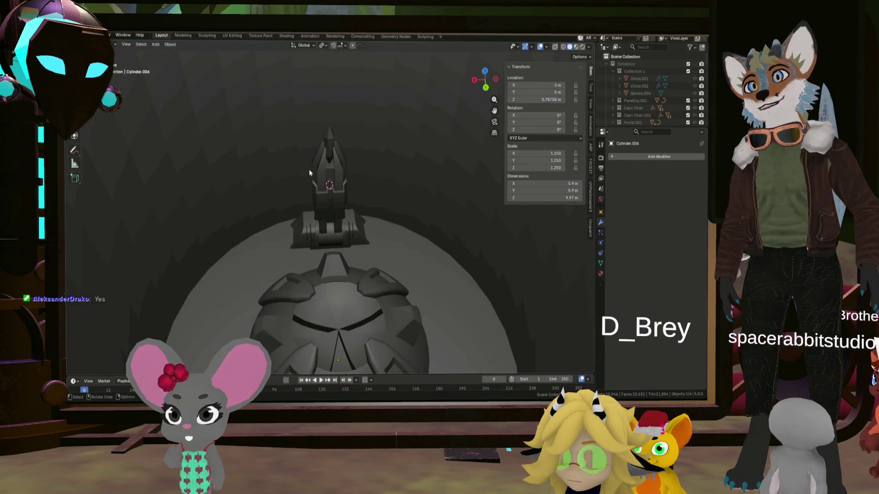
mouse_move(309, 165)
middle_mouse_down()
mouse_move(276, 178)
mouse_move(280, 185)
middle_mouse_up()
scroll(337, 224, "up", 4)
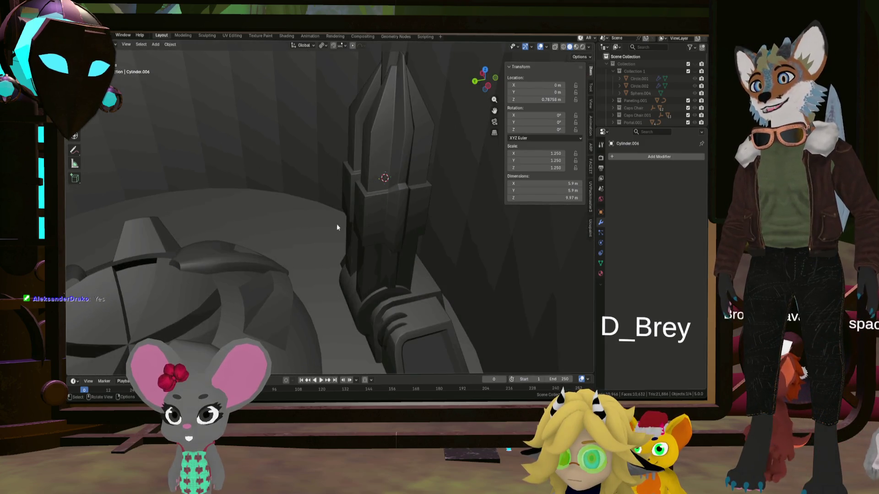
Enter mesh editing on the tower column and select the hinge gear part
left_click(374, 223)
key("Tab")
middle_click_drag(374, 223, 392, 316)
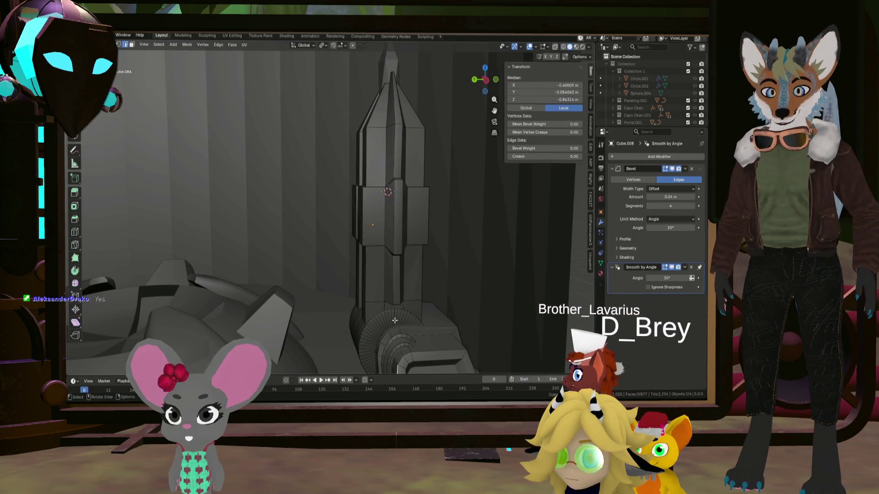
key("l")
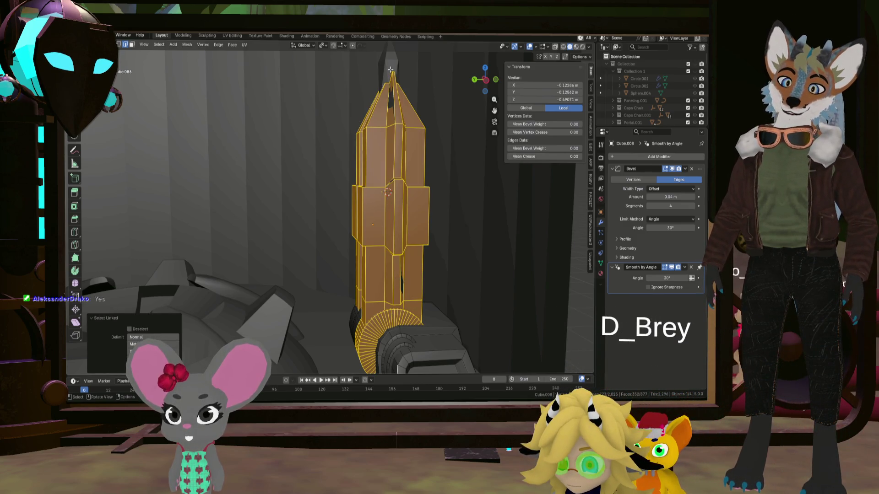
left_click(378, 323)
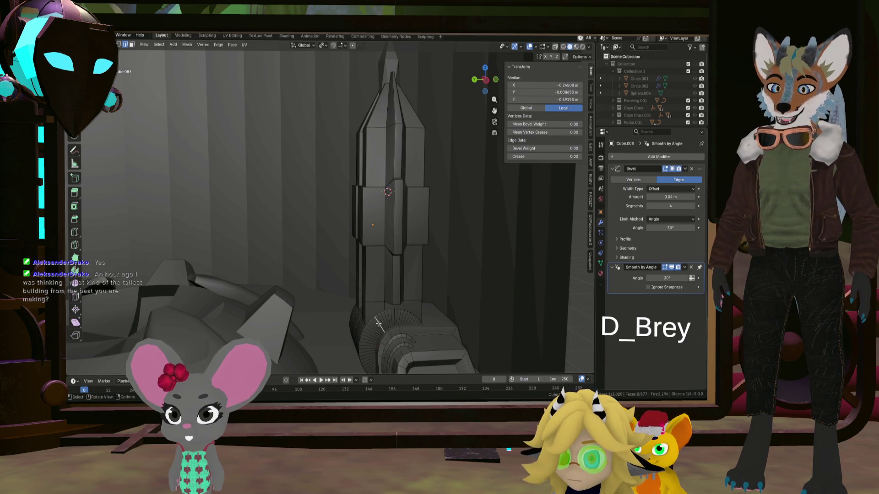
key("l")
middle_click_drag(378, 324, 340, 344)
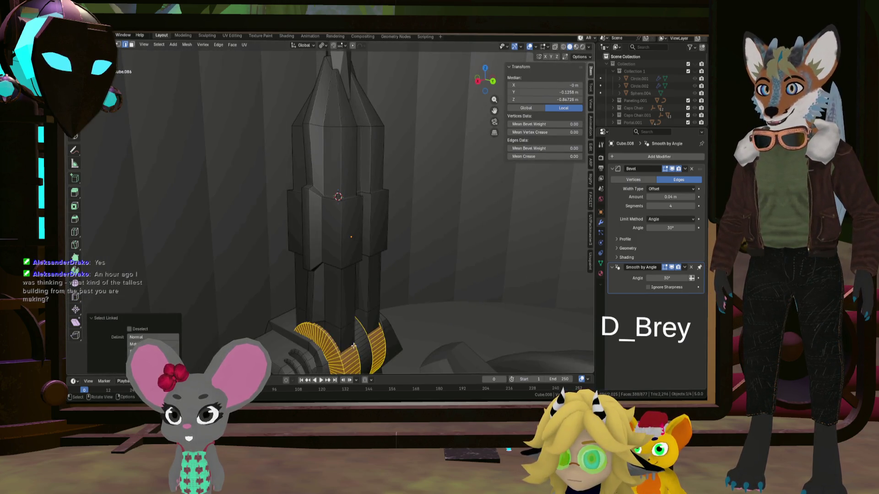
key("KP_1")
Snap the 3D cursor to the hinge gear and make it the rotation pivot
key("shift+s")
left_click(336, 341)
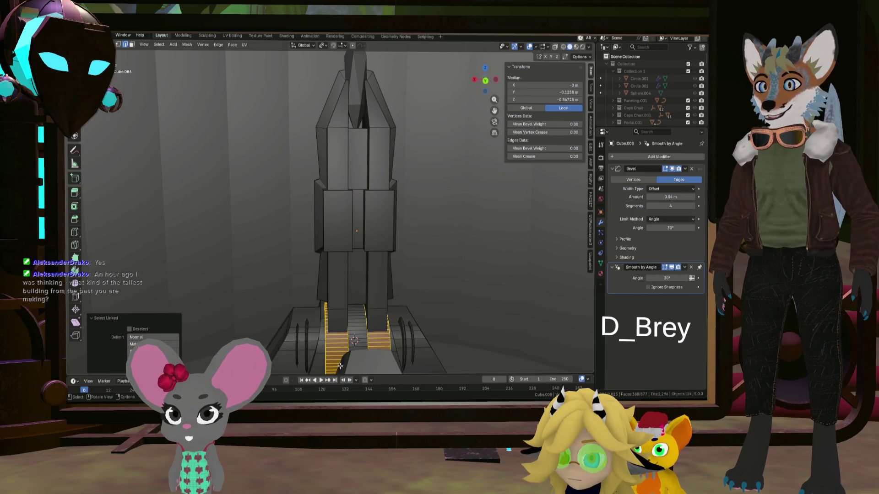
middle_click_drag(336, 341, 295, 206)
left_click(323, 45)
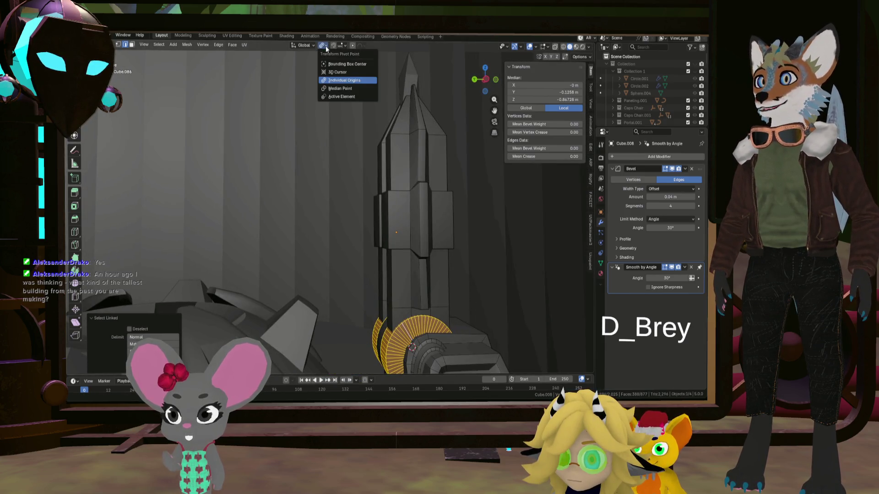
left_click(330, 97)
Select the whole spired tower and begin tilting it about the hinge, around 44° so far
mouse_move(330, 97)
middle_mouse_down()
mouse_move(372, 320)
mouse_move(431, 284)
middle_mouse_up()
key("l")
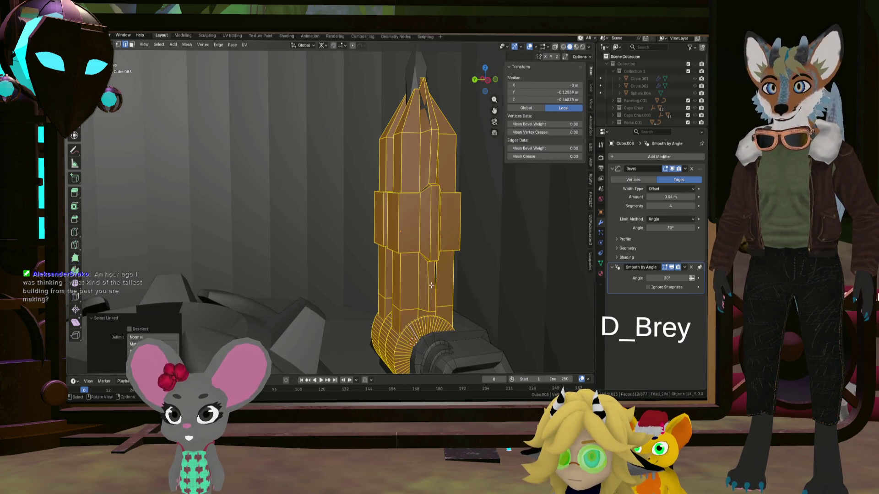
middle_click_drag(422, 73, 415, 151)
scroll(419, 124, "down", 4)
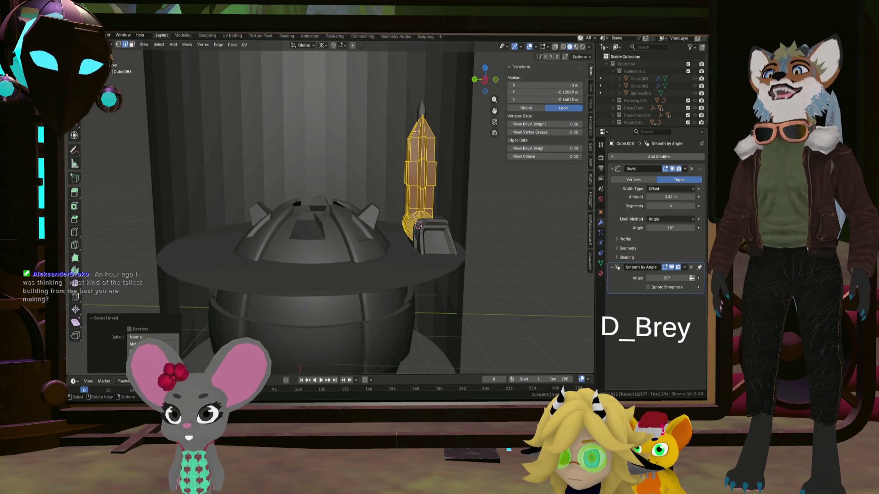
scroll(395, 136, "up", 4)
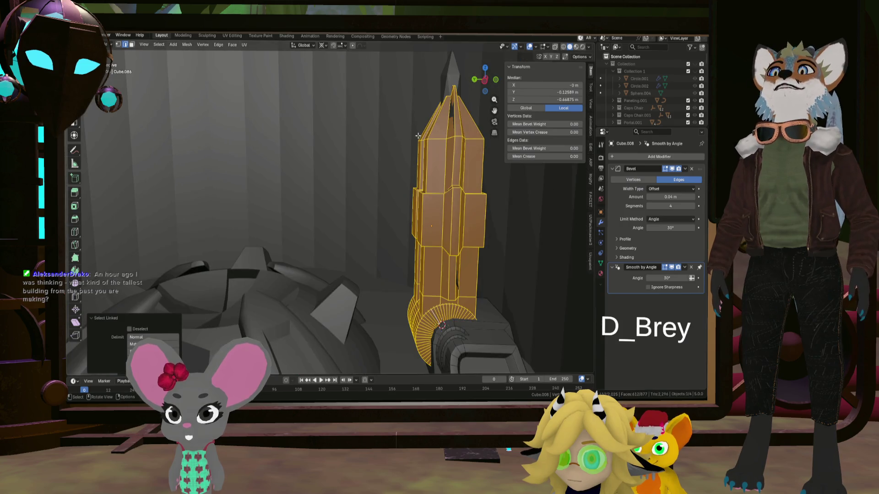
scroll(412, 145, "down", 3)
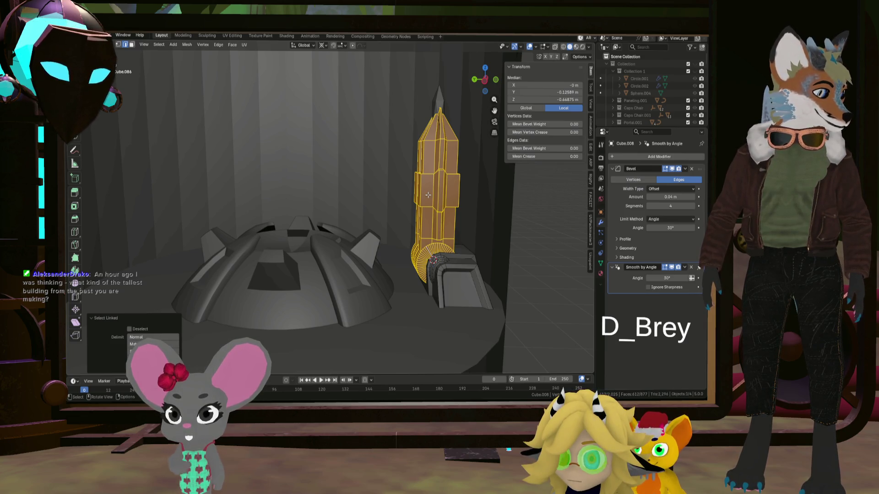
key("KP_Decimal")
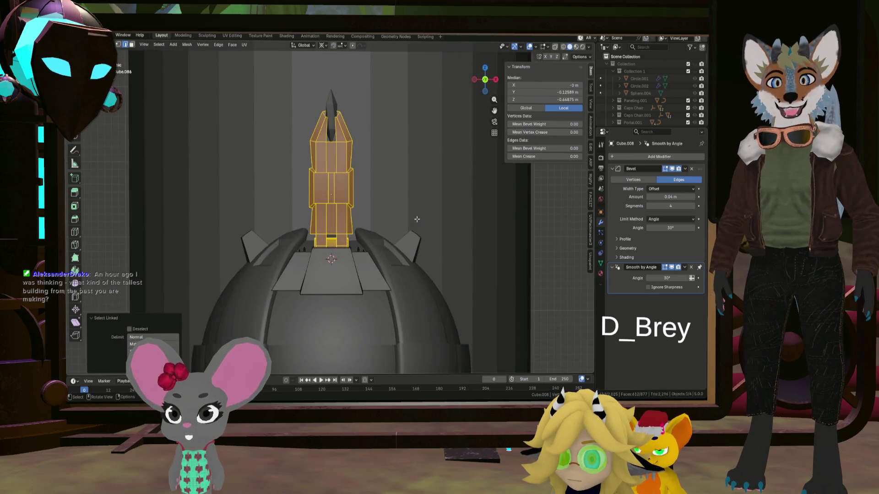
key("KP_4")
key("KP_6")
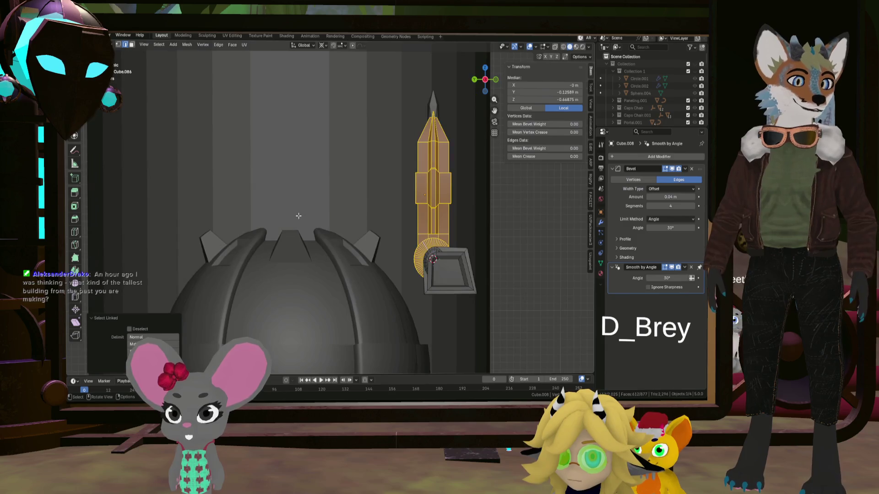
key("r")
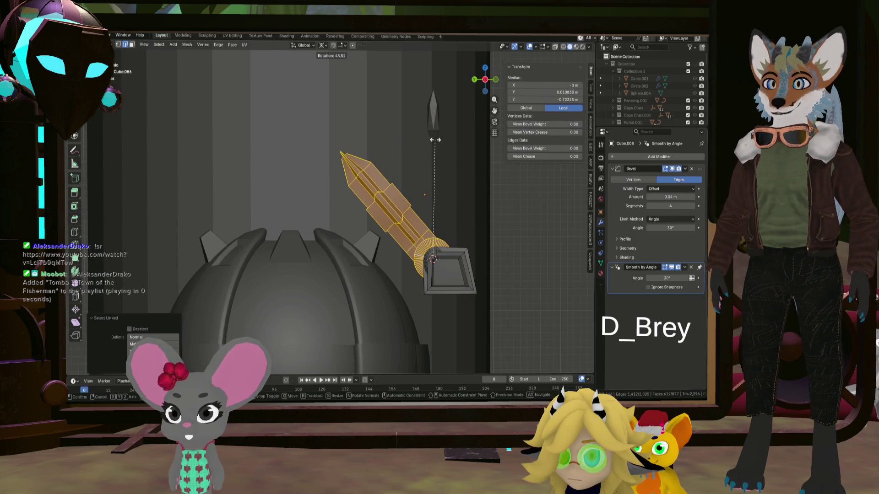
Drop the trial tilt so the tower stands upright, and pick reactor housing Cube.008 in the Outliner
left_click(437, 145)
mouse_move(437, 145)
middle_mouse_down()
mouse_move(424, 175)
mouse_move(466, 188)
mouse_move(461, 177)
middle_mouse_up()
left_click(461, 177)
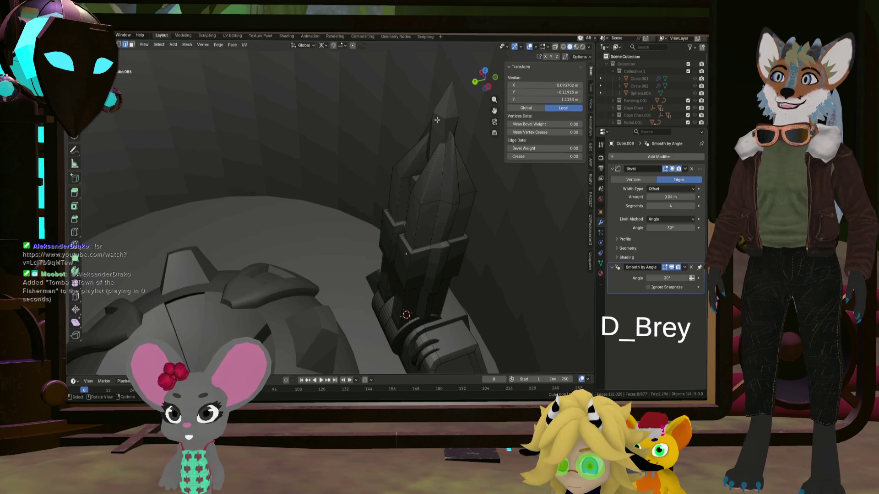
middle_click_drag(437, 121, 424, 147)
left_click(424, 147)
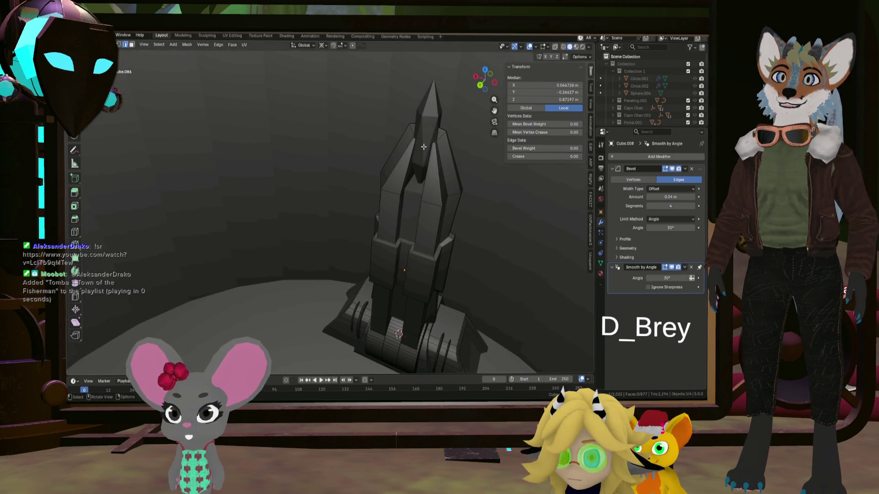
scroll(634, 100, "down", 5)
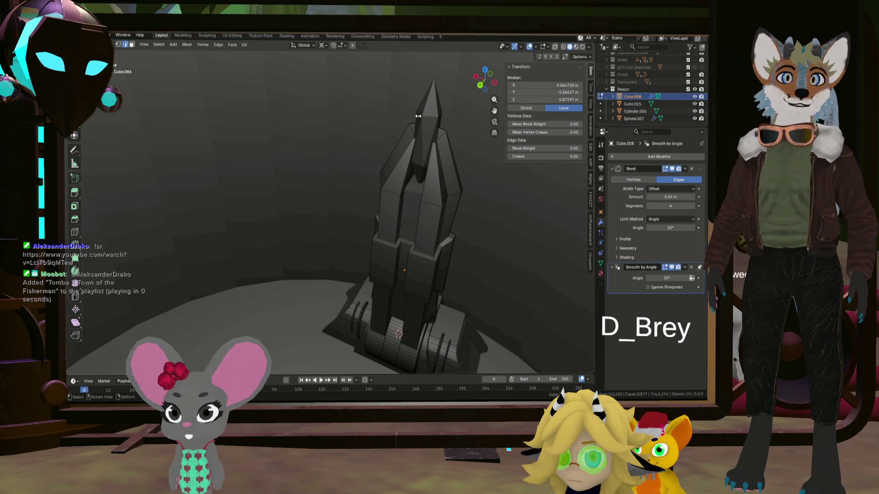
Join the separate spire tip Cube.015 into tower housing Cube.008 and resume editing its mesh
key("Tab")
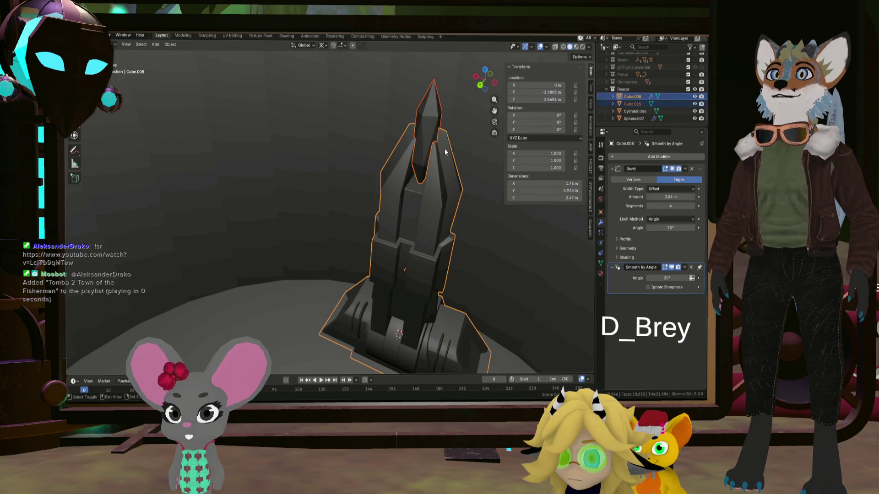
left_click(444, 140, "shift")
key("ctrl+j")
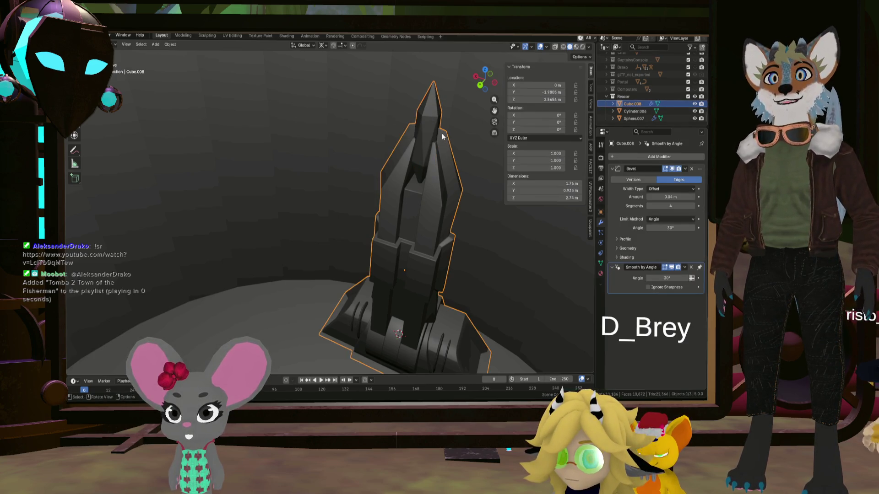
scroll(442, 133, "up", 2)
scroll(433, 131, "up", 3)
scroll(424, 132, "up", 2)
scroll(407, 114, "up", 2)
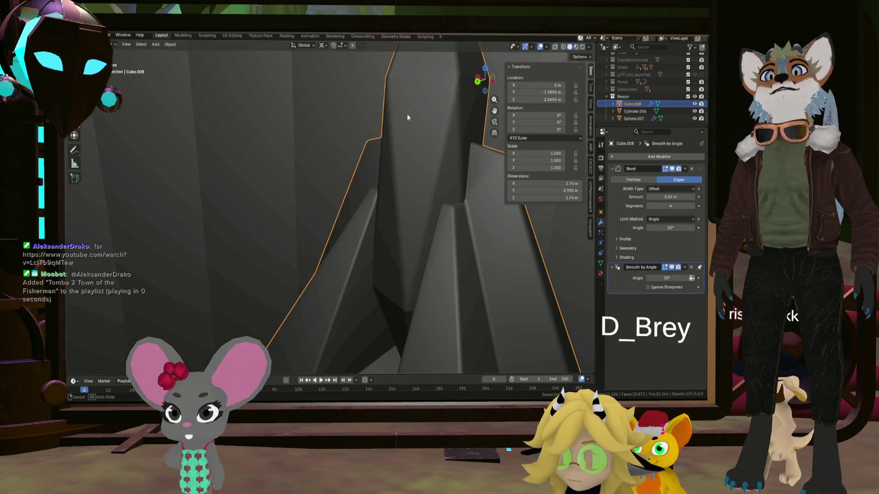
scroll(426, 125, "down", 5)
mouse_move(408, 128)
middle_mouse_down()
mouse_move(346, 143)
mouse_move(280, 142)
mouse_move(358, 144)
middle_mouse_up()
scroll(390, 144, "down", 4)
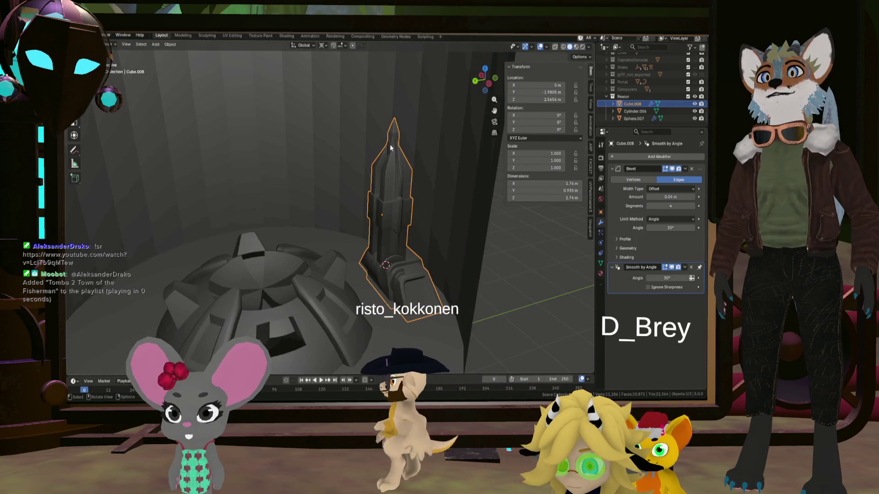
key("Tab")
scroll(398, 152, "up", 2)
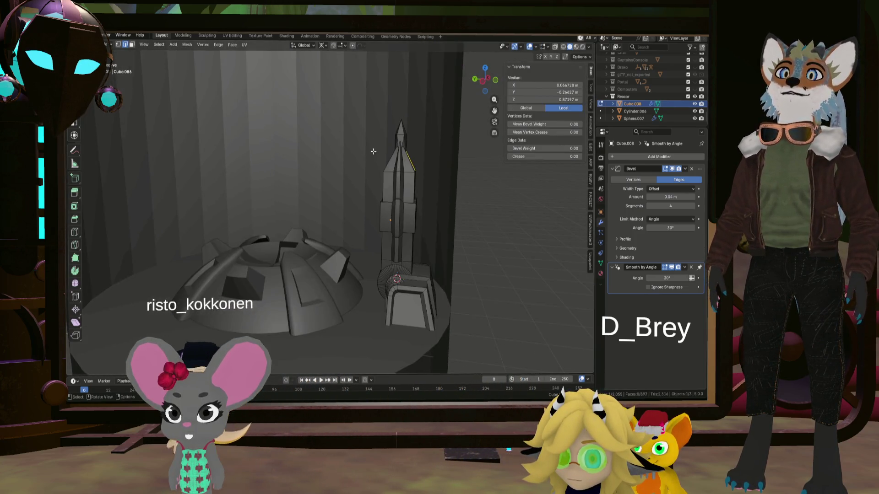
Select the linked gear and spire and give them a trial tilt from a side view
middle_click_drag(398, 152, 389, 277)
key("l")
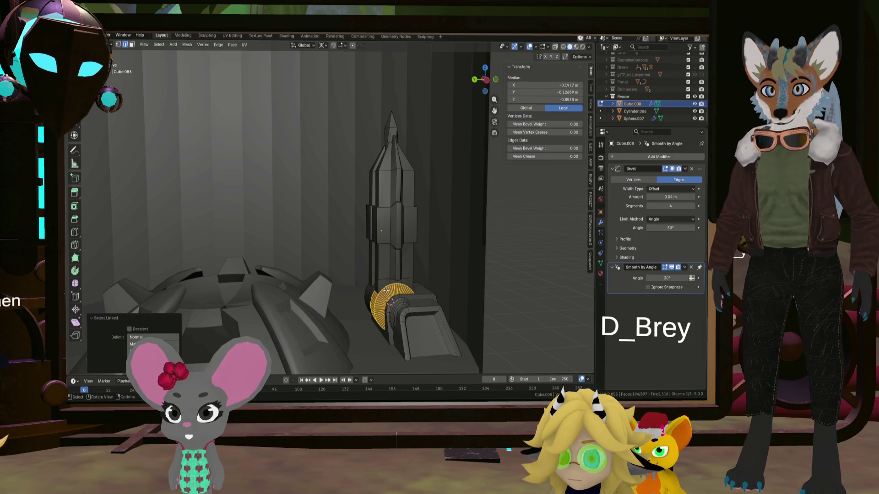
key("l")
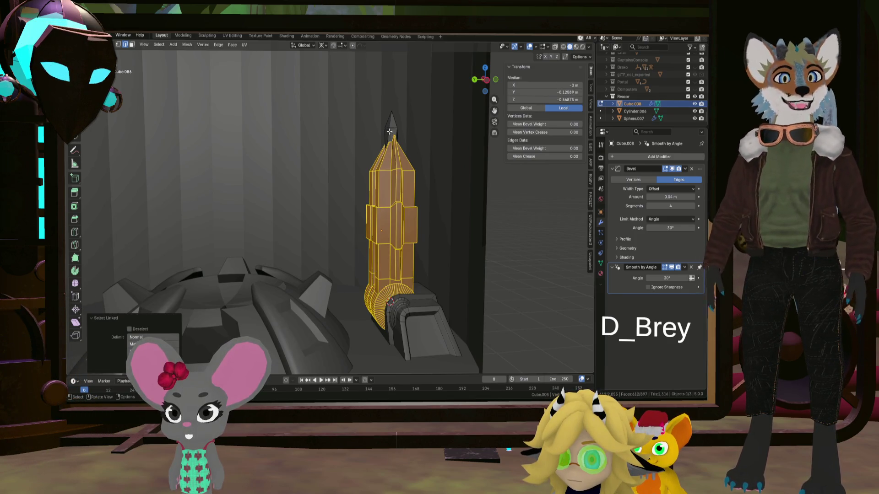
key("KP_3")
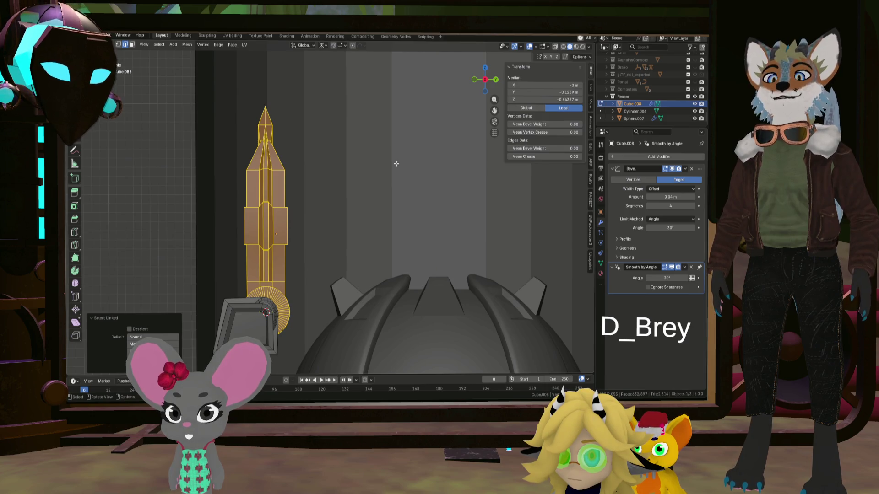
key("r")
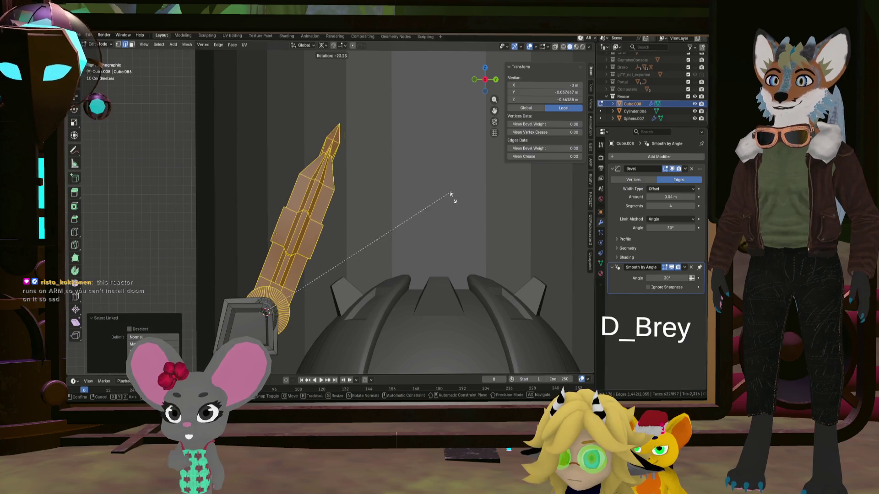
left_click(473, 229)
Undo the tilt, select the upright spire and start scaling it down vertically, about 76% so far
mouse_move(473, 229)
middle_mouse_down()
mouse_move(429, 274)
mouse_move(402, 258)
middle_mouse_up()
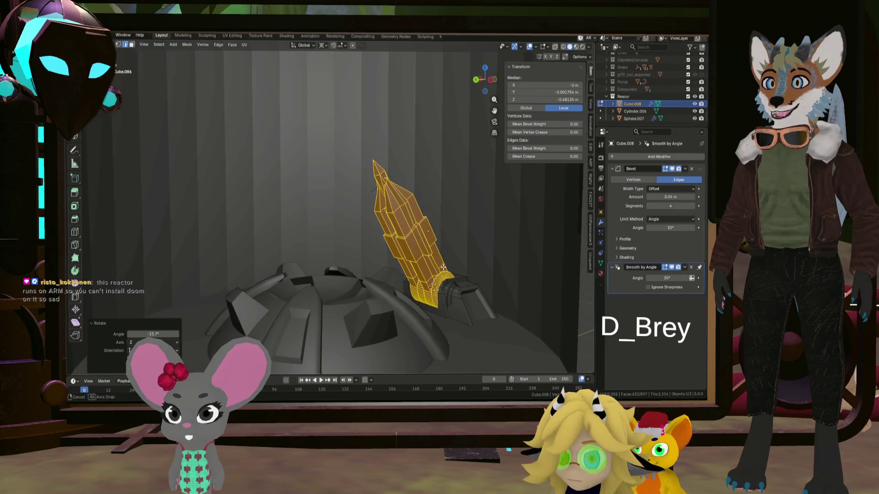
middle_click_drag(420, 197, 408, 209)
key("ctrl+z")
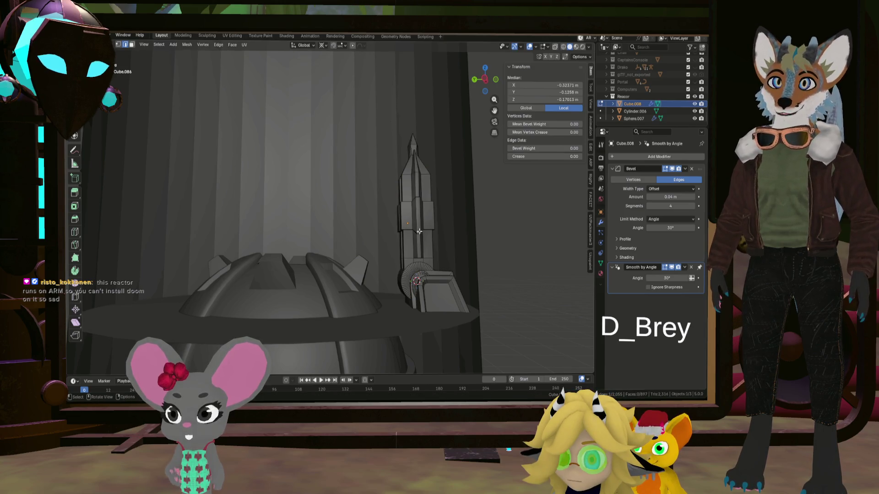
key("l")
middle_click_drag(414, 147, 424, 200)
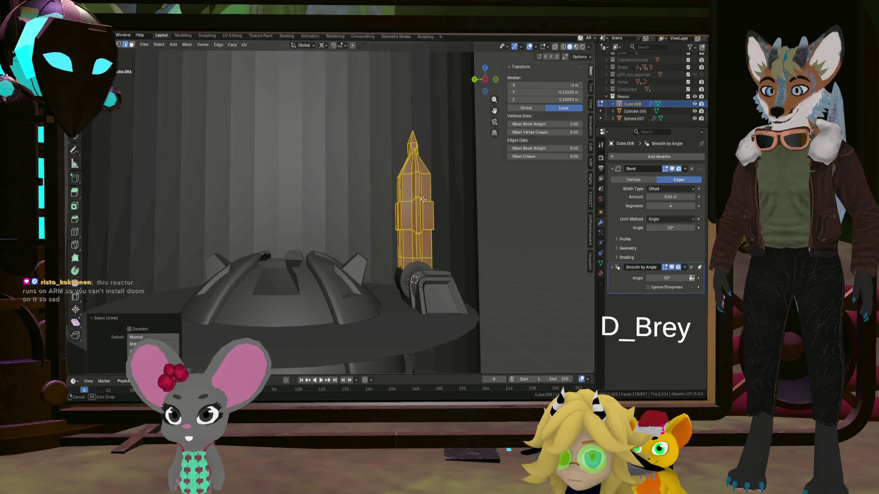
Confirm the spire's vertical shortening and its move down into place
left_click(449, 217)
mouse_move(450, 217)
middle_mouse_down()
mouse_move(466, 227)
mouse_move(418, 213)
mouse_move(426, 218)
middle_mouse_up()
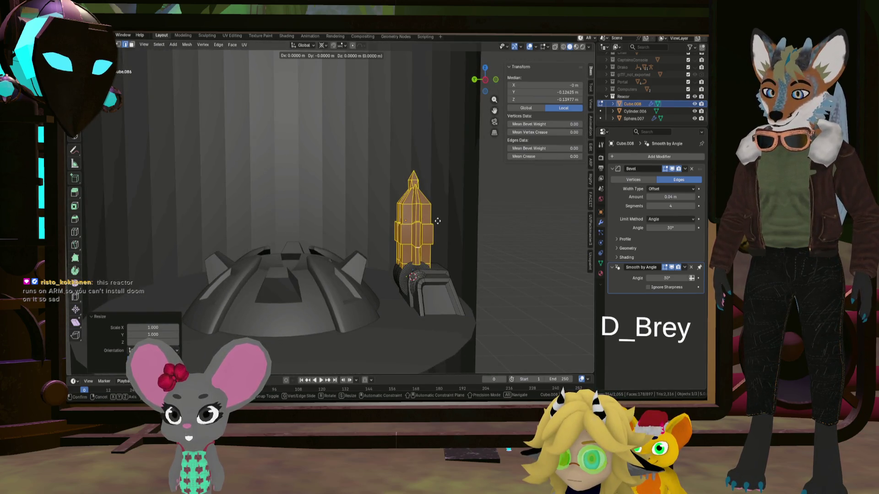
left_click(437, 216)
middle_click_drag(437, 216, 483, 219)
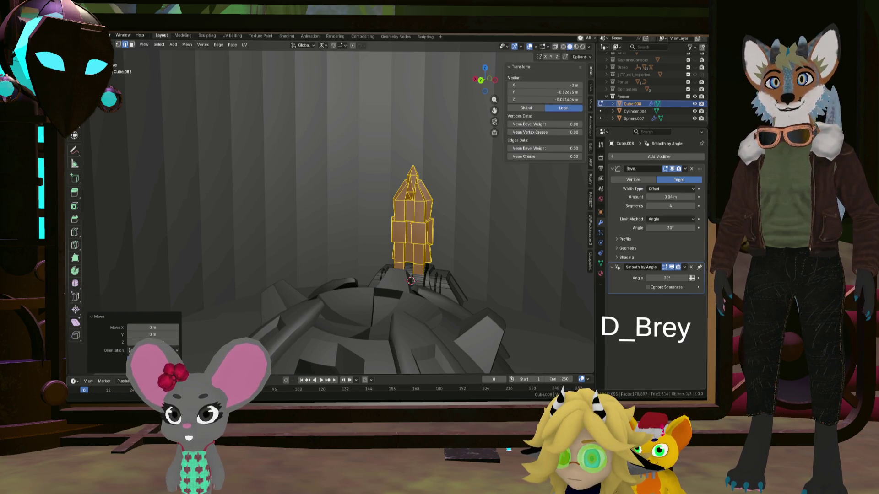
Begin leaning the shortened spire over the dome around the X axis, about −32°
mouse_move(428, 265)
middle_mouse_down()
mouse_move(416, 280)
mouse_move(447, 276)
middle_mouse_up()
scroll(416, 280, "up", 2)
key("r")
key("x")
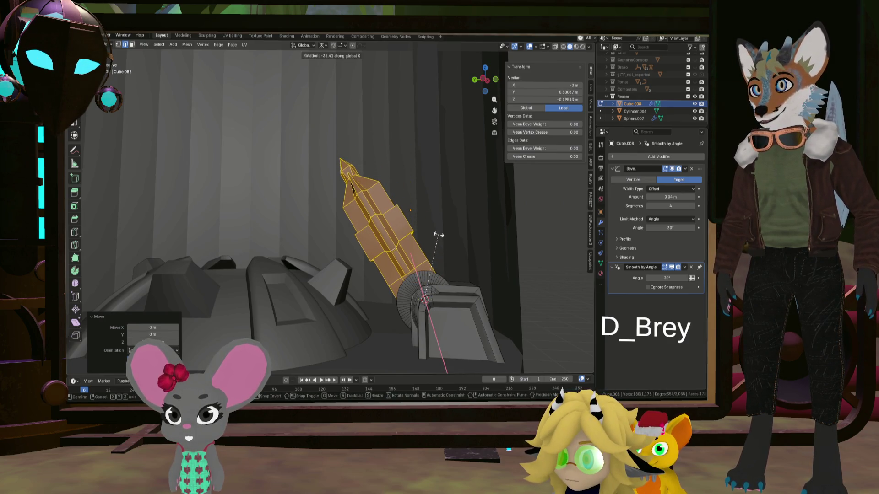
Confirm the spire's −32° X lean and orbit around the finned dome to inspect the reactor
left_click(412, 239)
scroll(370, 245, "down", 5)
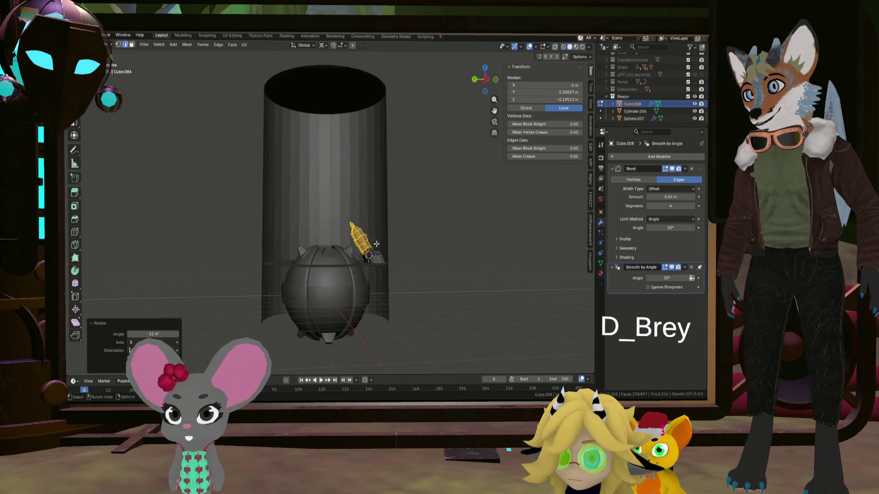
scroll(369, 245, "up", 3)
scroll(299, 241, "up", 3)
middle_click_drag(298, 240, 306, 282)
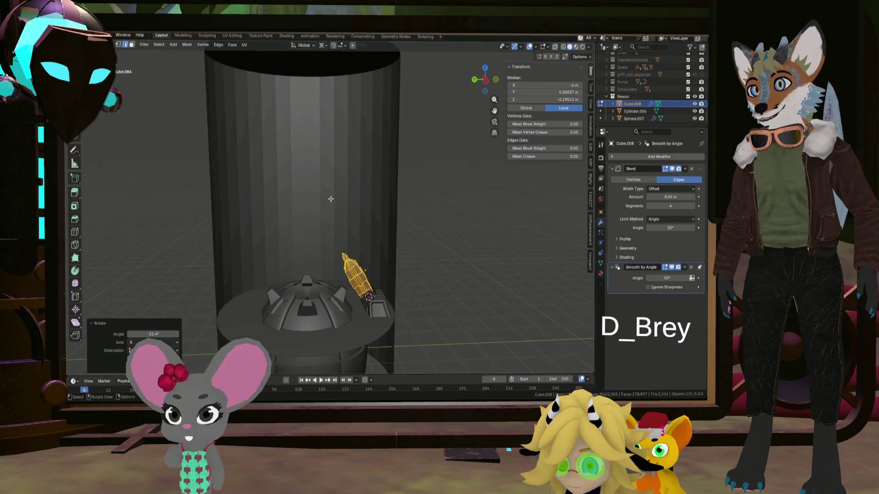
middle_click_drag(331, 198, 293, 198)
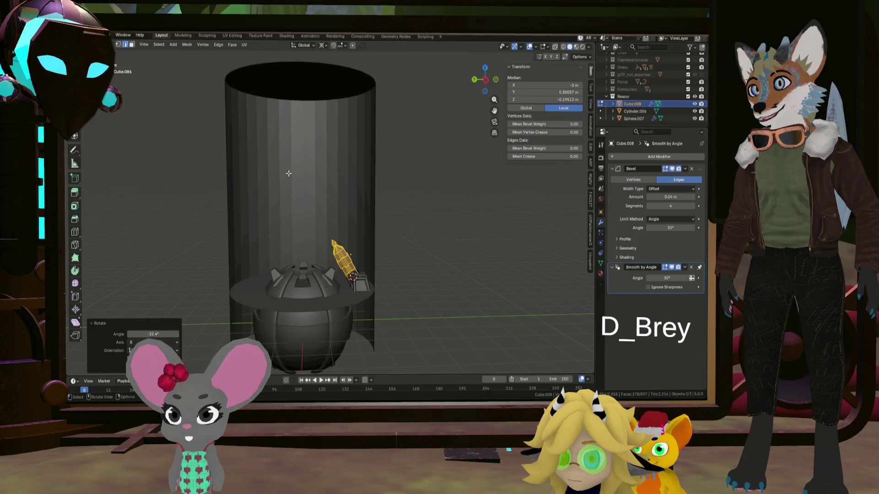
middle_click_drag(295, 220, 345, 249)
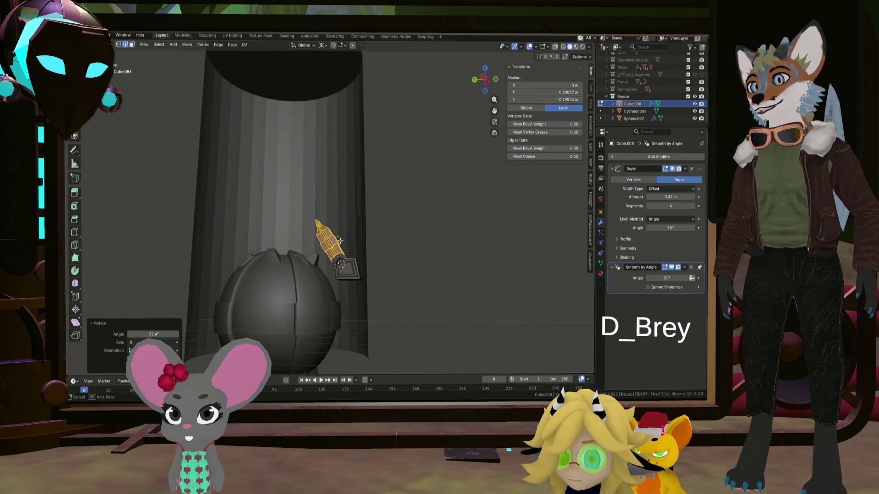